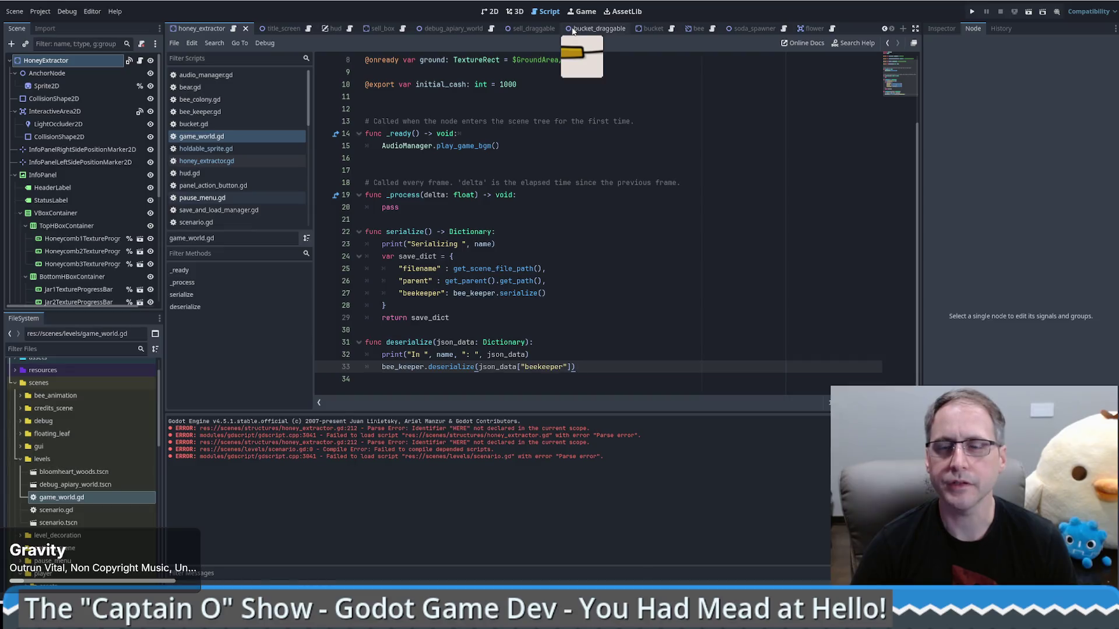
- Search all project scripts for 'serializeable' from game_world.gd
click(628, 193)
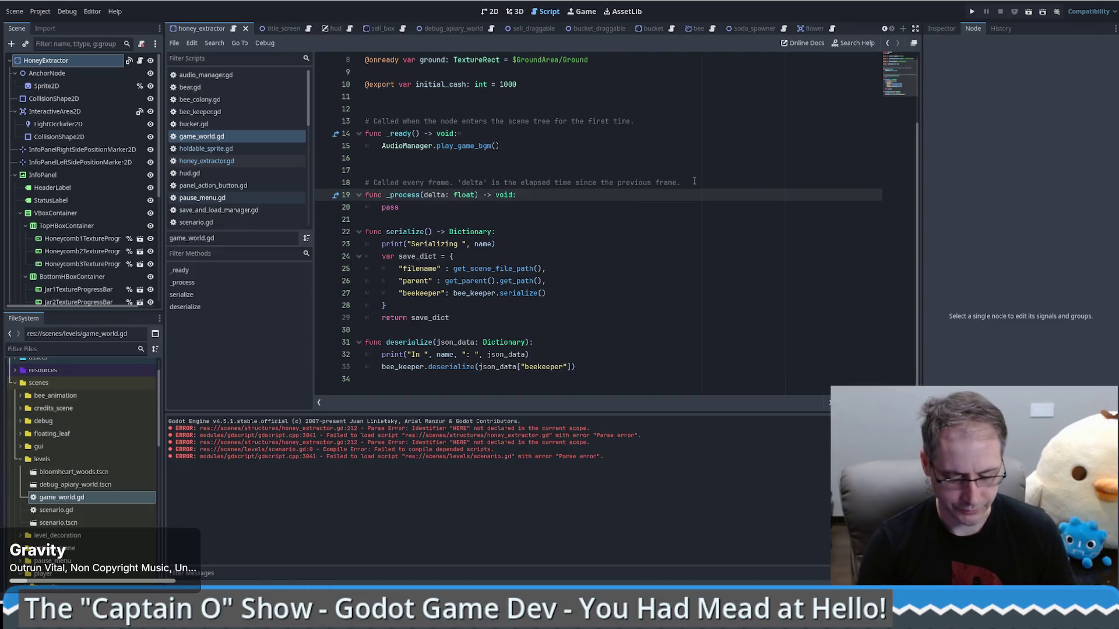
key(ctrl+shift+f)
text(serializ)
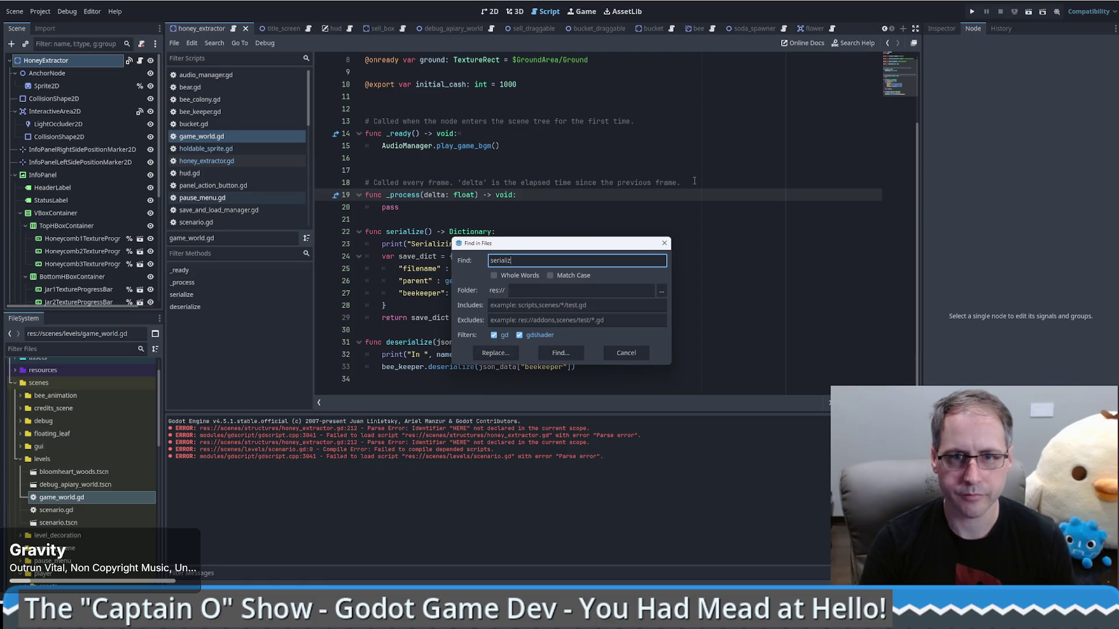
text(ble)
key(Return)
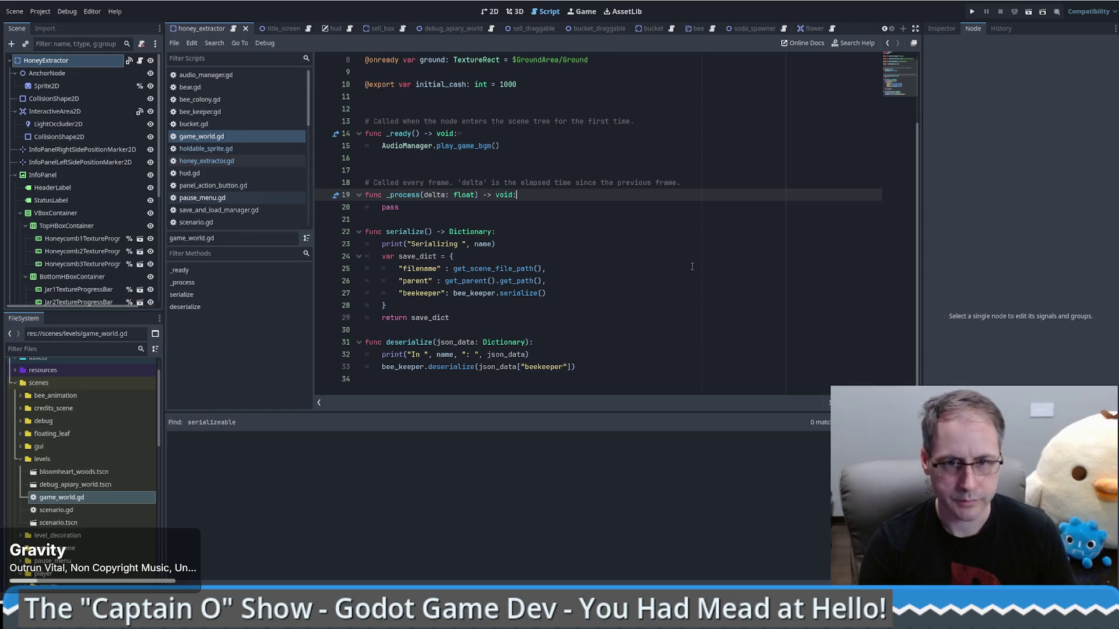
- Search the whole project for 'group' and review the 17 matches listed
key(ctrl+shift+f)
text(group)
key(Return)
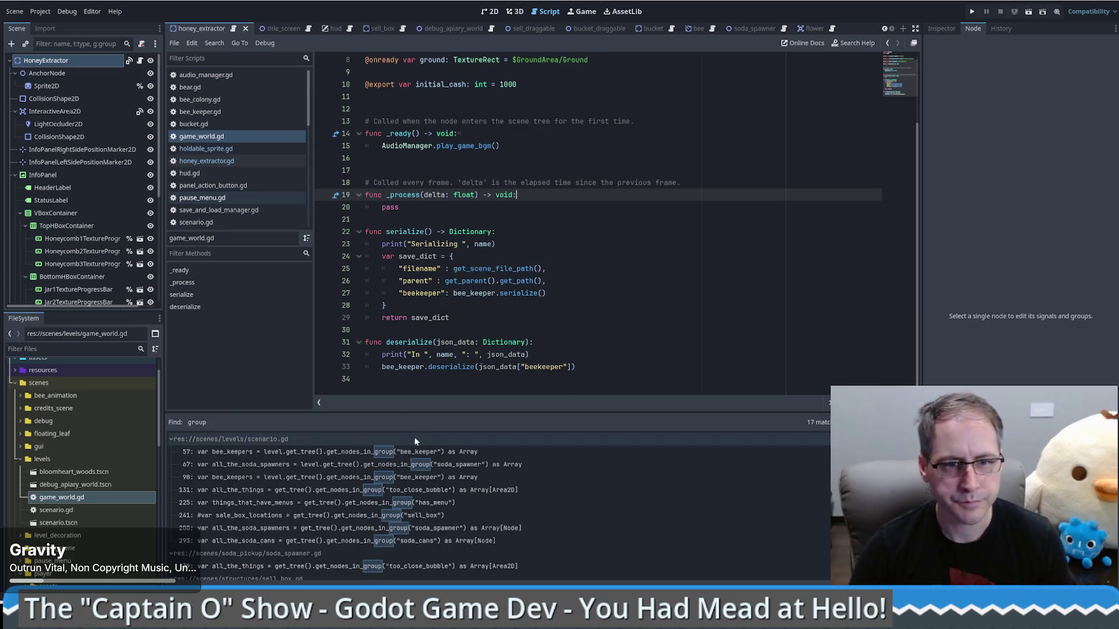
click(604, 295)
scroll(594, 499, down, 5)
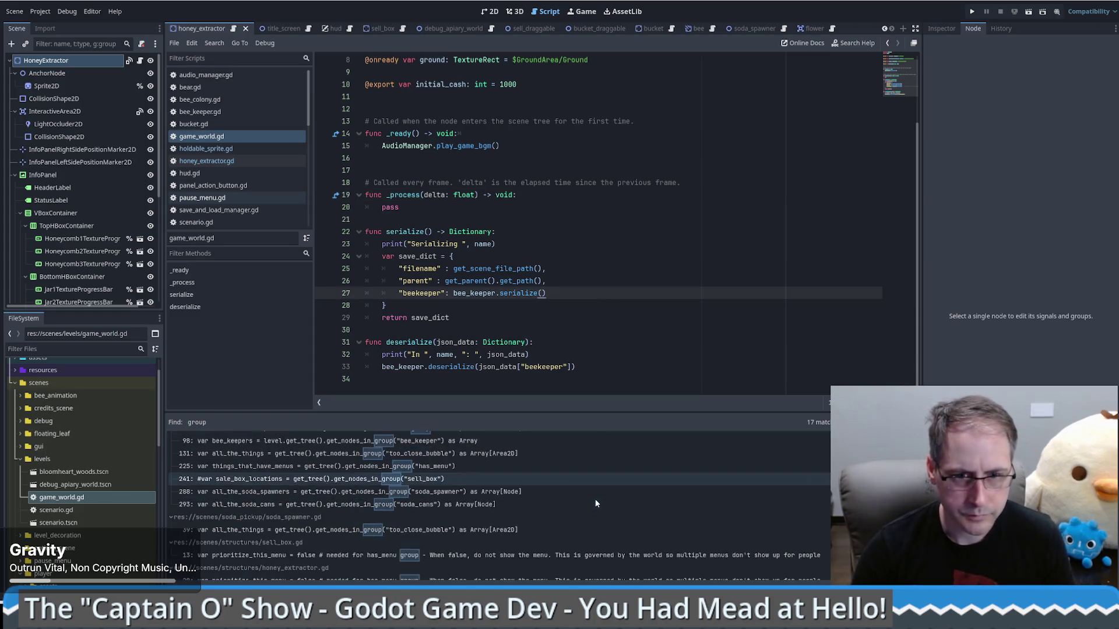
scroll(594, 505, down, 1)
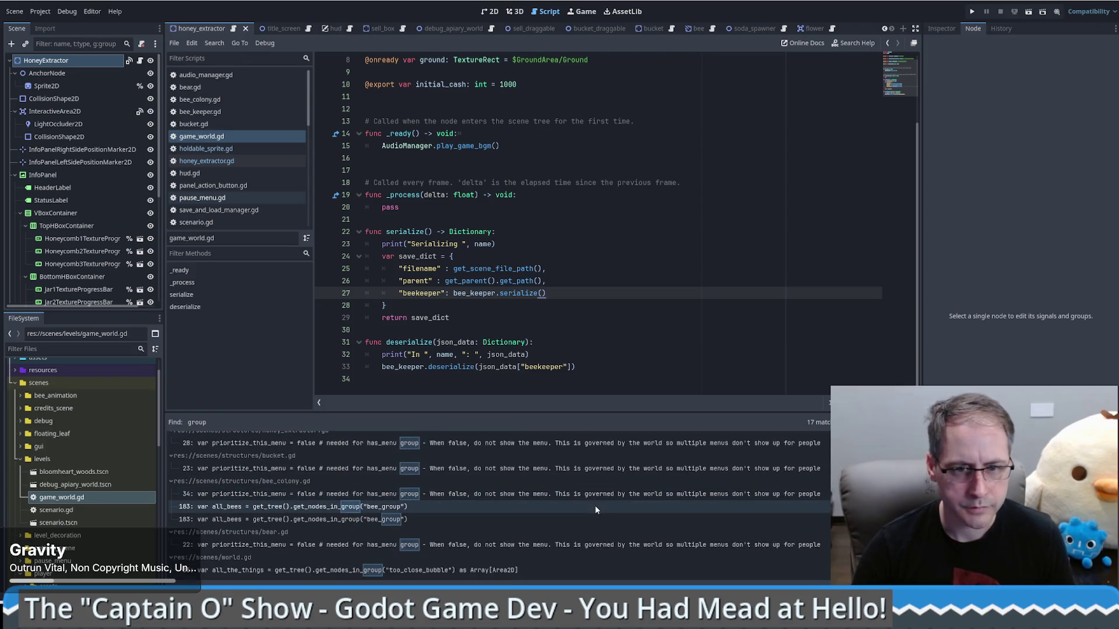
scroll(532, 518, up, 5)
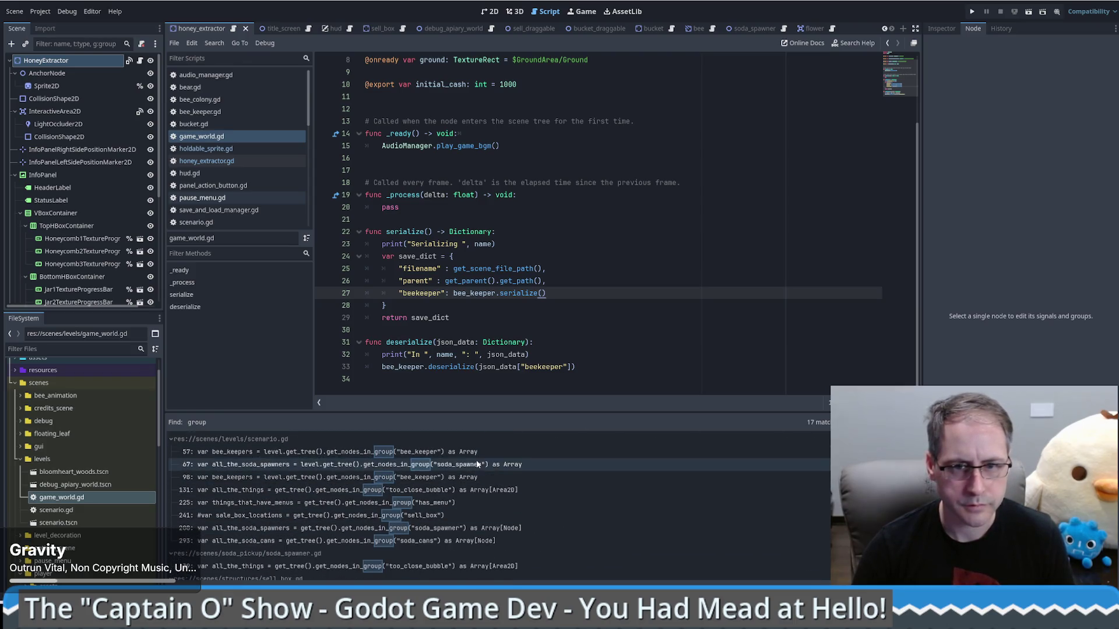
- Open scenario.gd at line 288 and copy the soda-spawner group lookup and loop (lines 288–290)
click(472, 531)
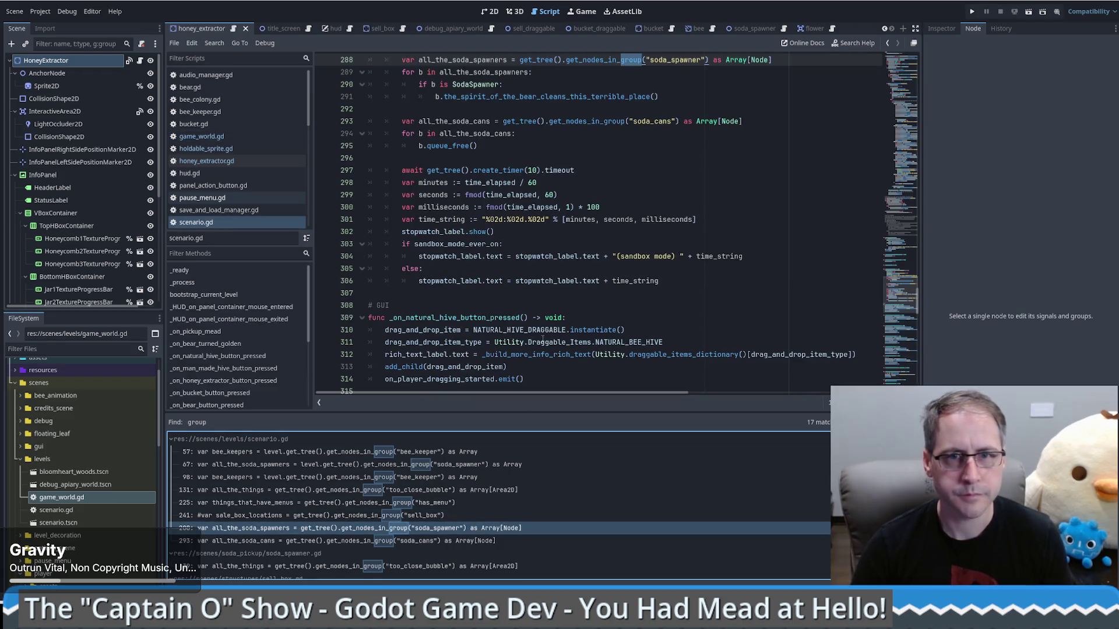
scroll(724, 194, up, 1)
drag(789, 99, 520, 97)
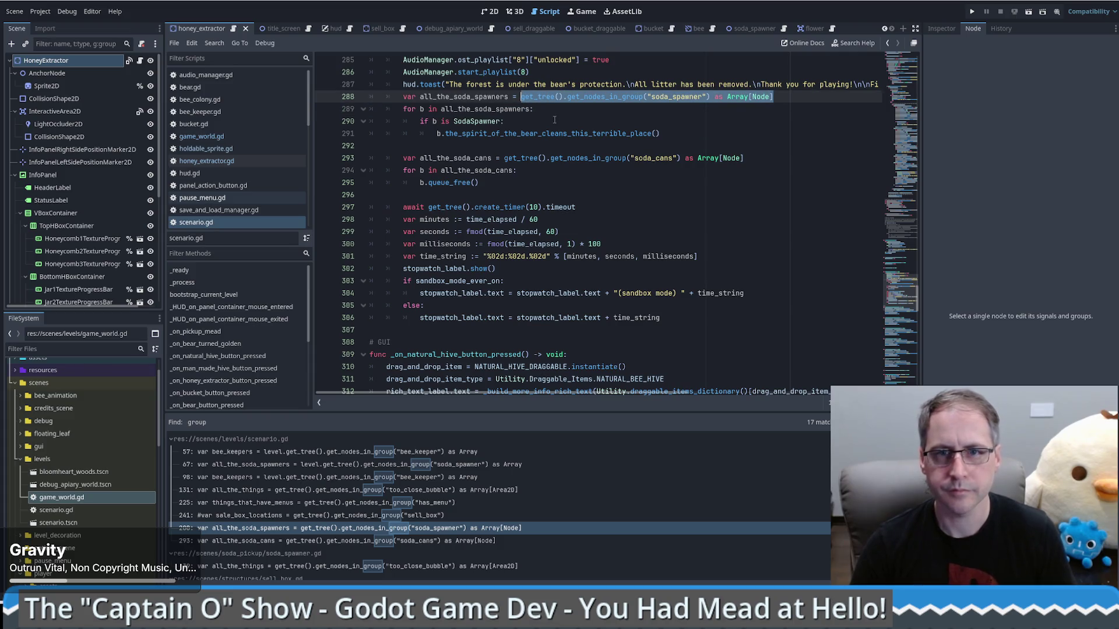
click(554, 120)
drag(373, 97, 674, 129)
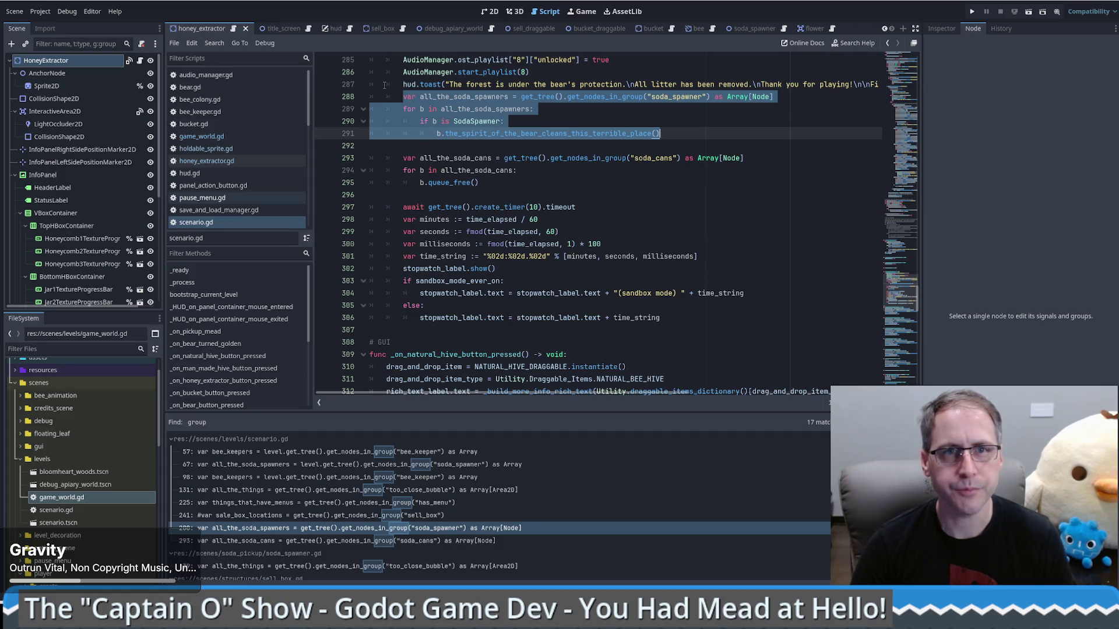
key(ctrl+Home)
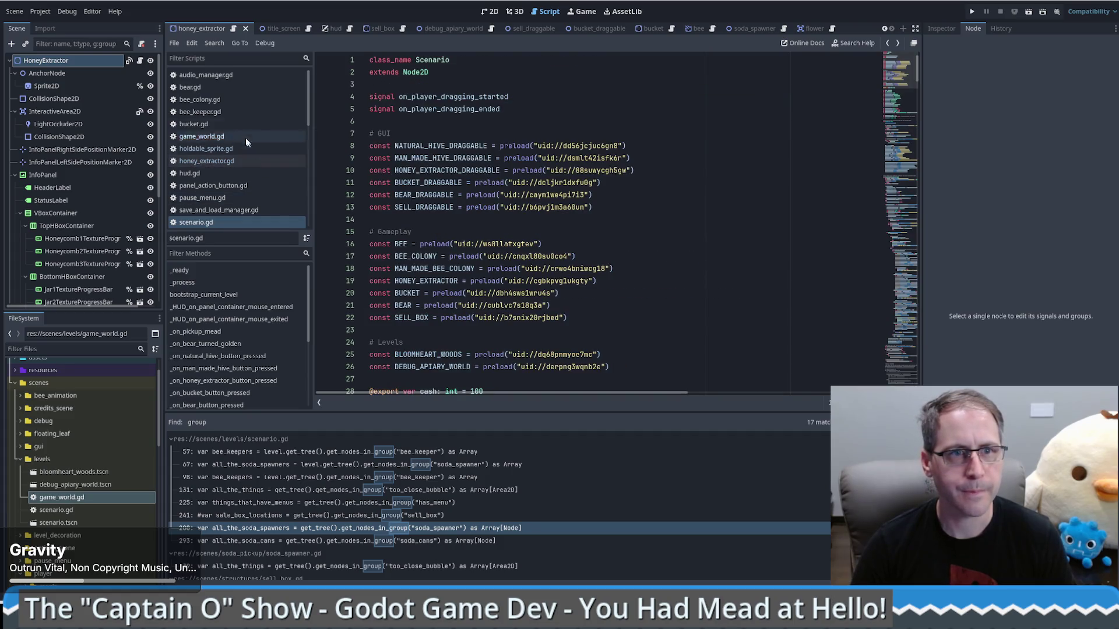
- Return to game_world.gd with the caret after the Serializing print line in serialize()
click(202, 136)
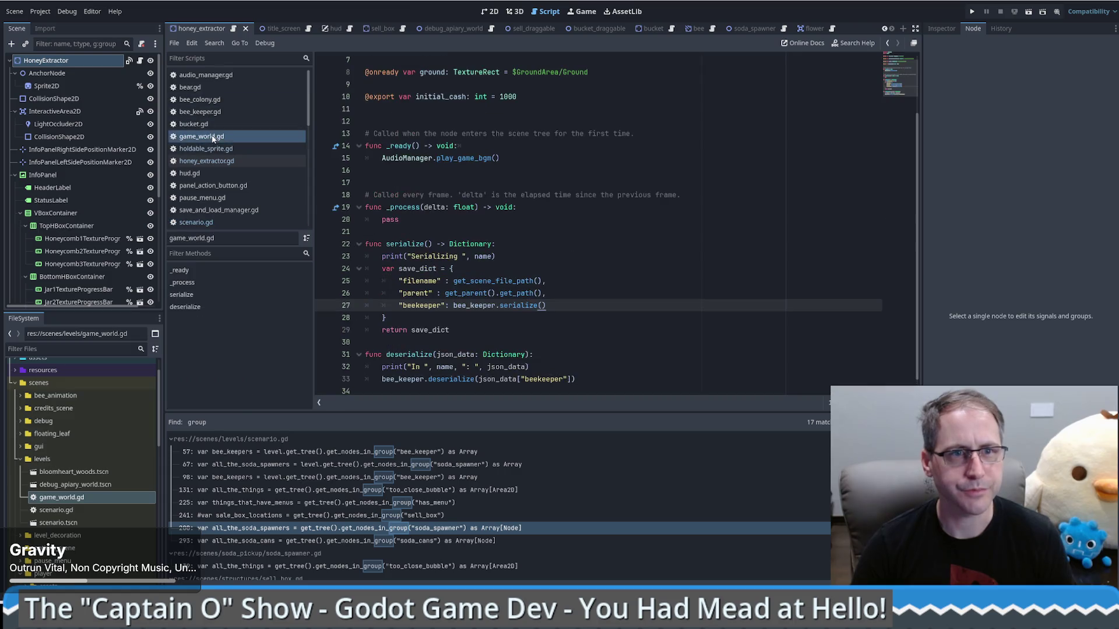
scroll(545, 277, down, 1)
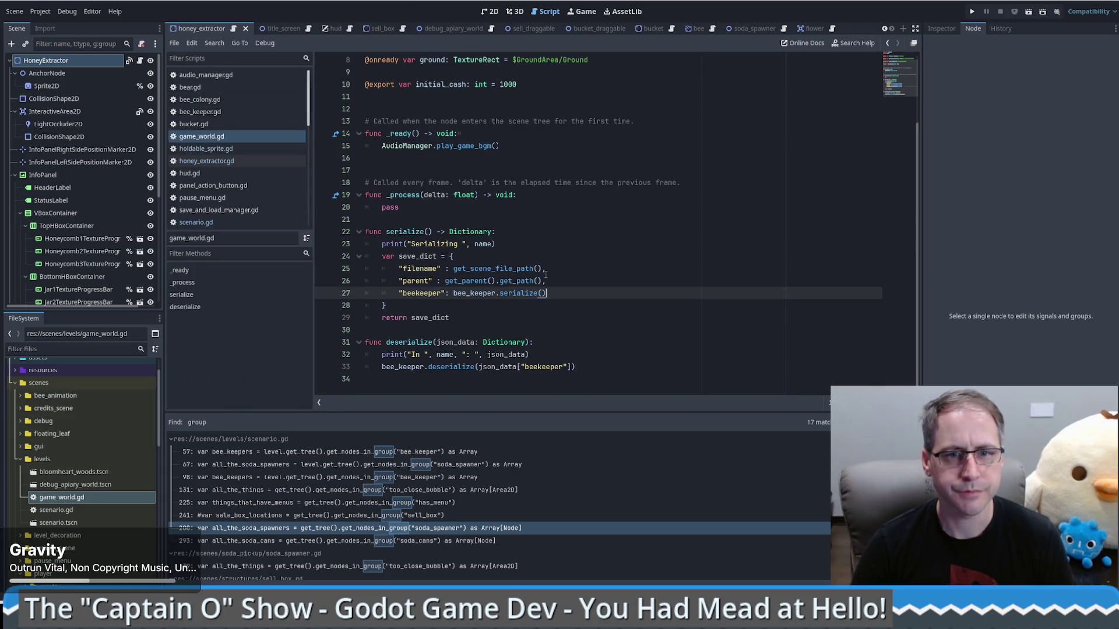
click(595, 365)
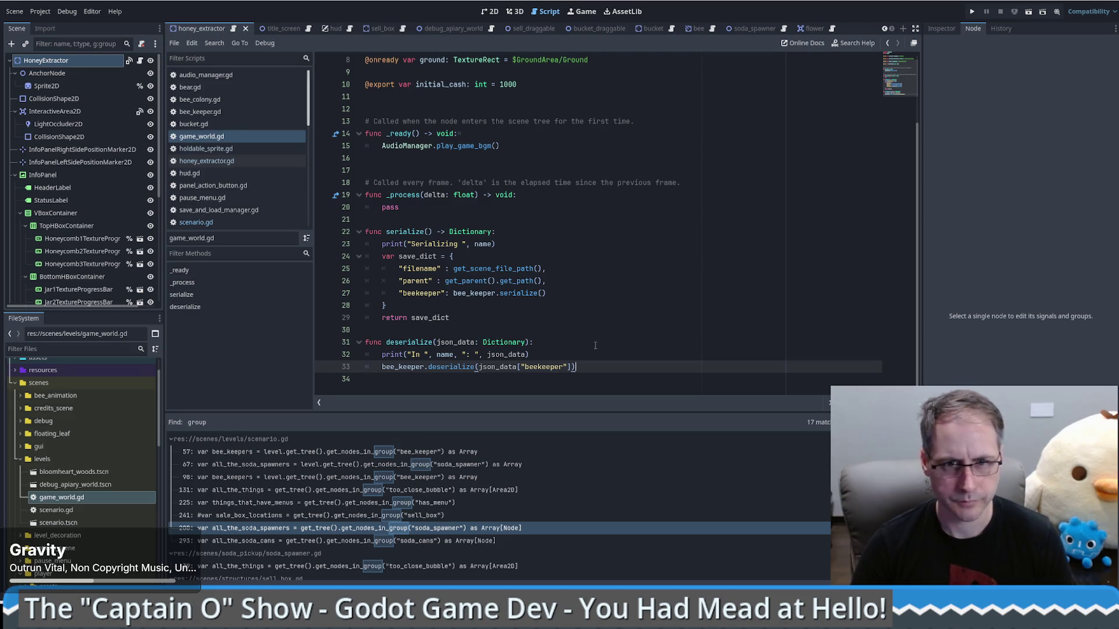
click(595, 353)
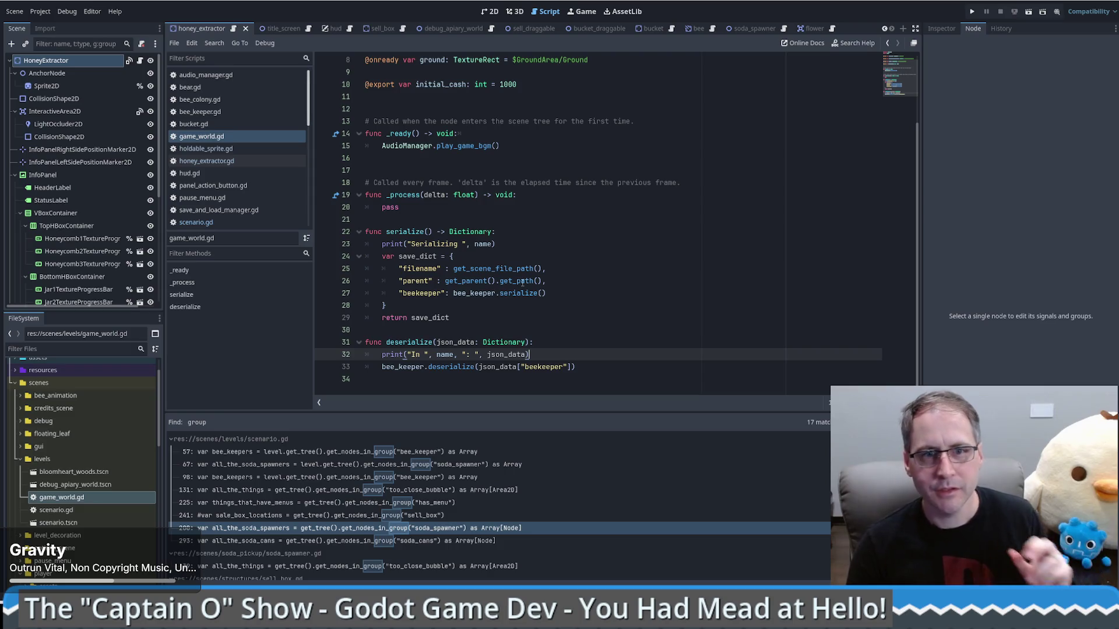
click(512, 246)
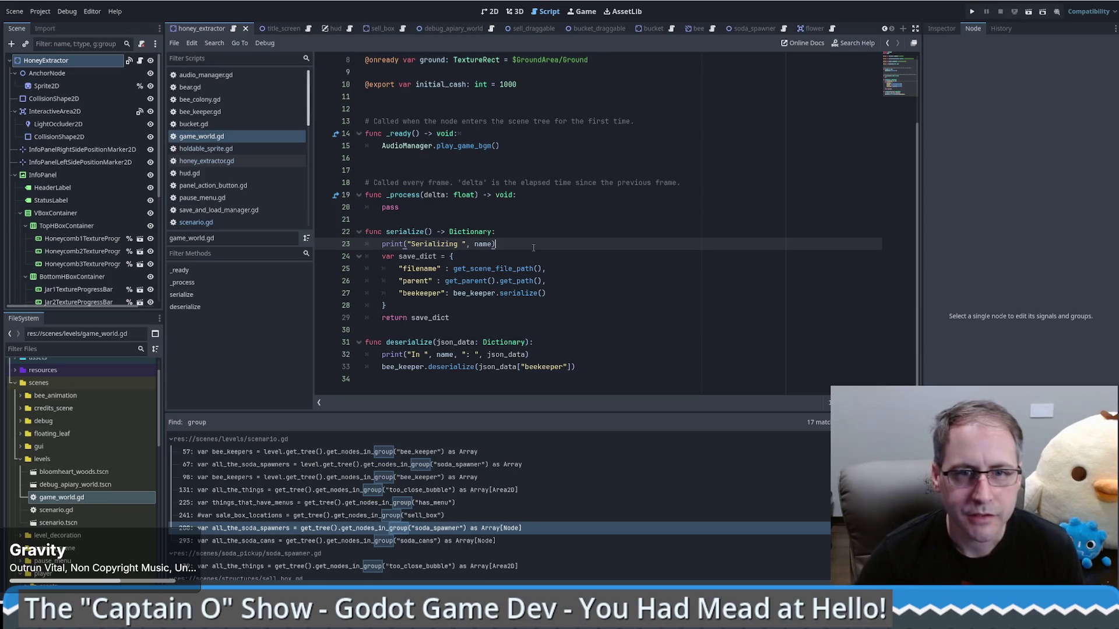
- Paste the soda-spawner loop into serialize() and begin replacing its group name with 'Ser'
key(Return)
key(ctrl+v)
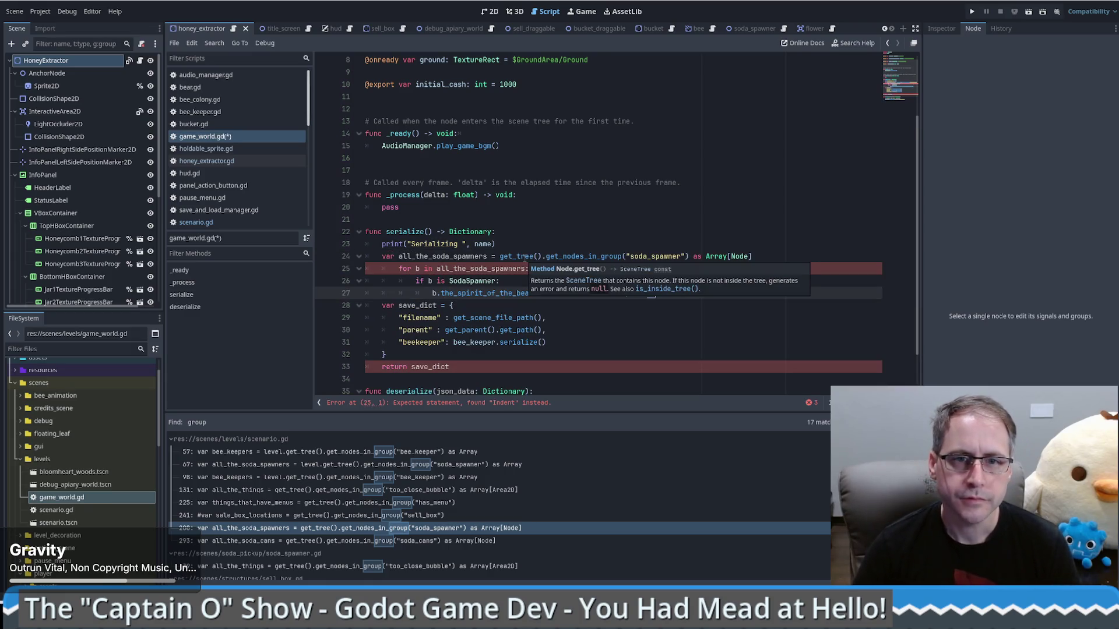
double_click(447, 257)
double_click(646, 259)
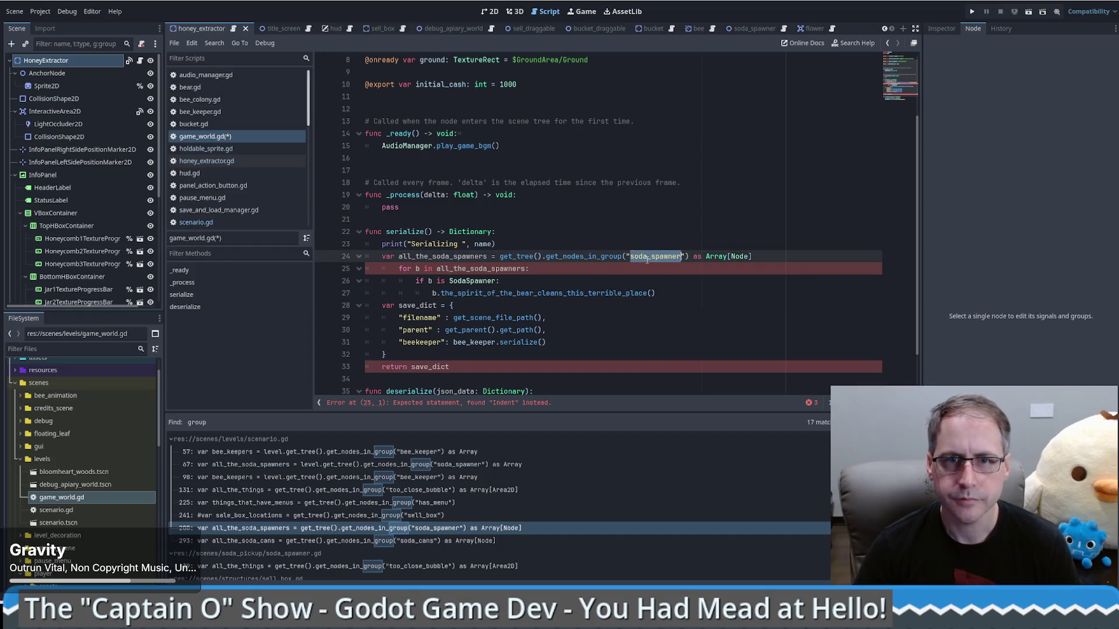
text(S)
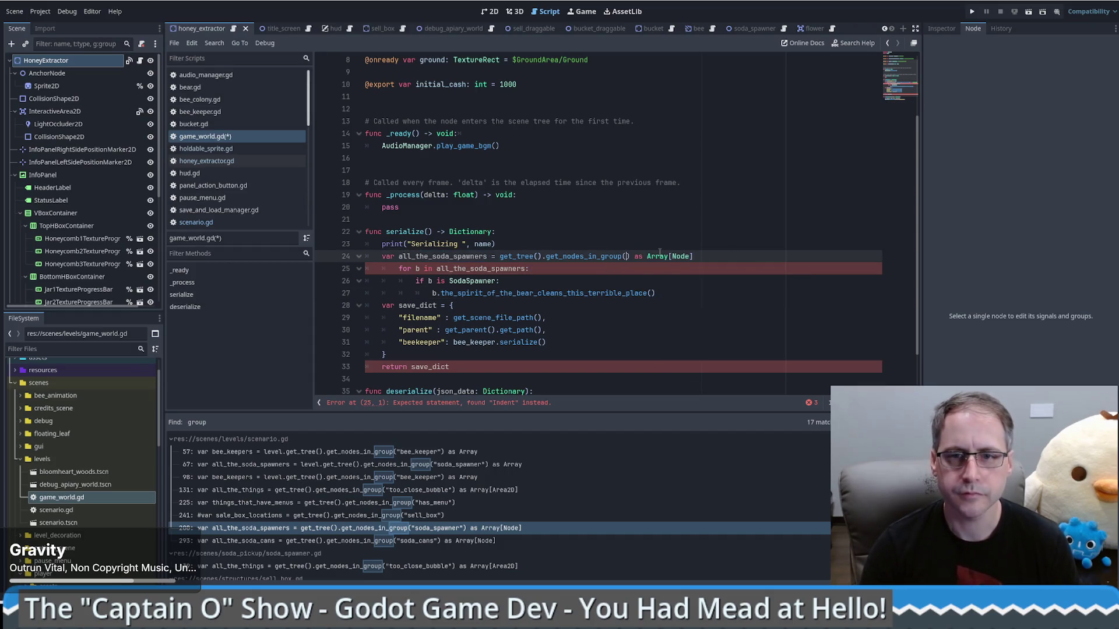
text(er)
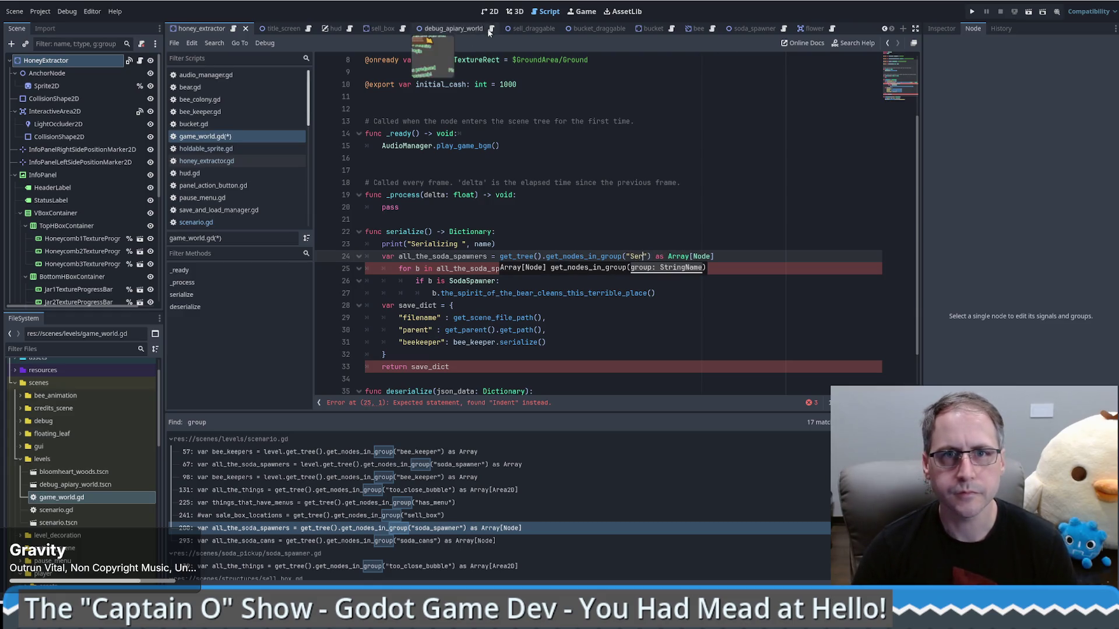
- Check which groups HoneyExtractor belongs to in the Node dock, then return to game_world.gd
click(489, 13)
click(941, 29)
click(973, 29)
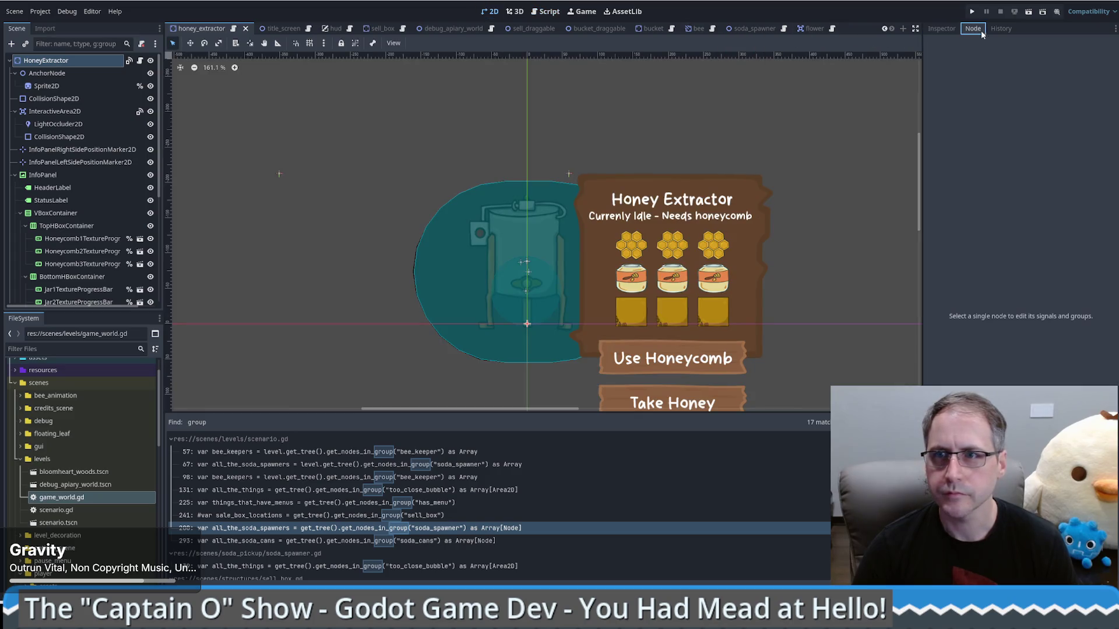
click(52, 61)
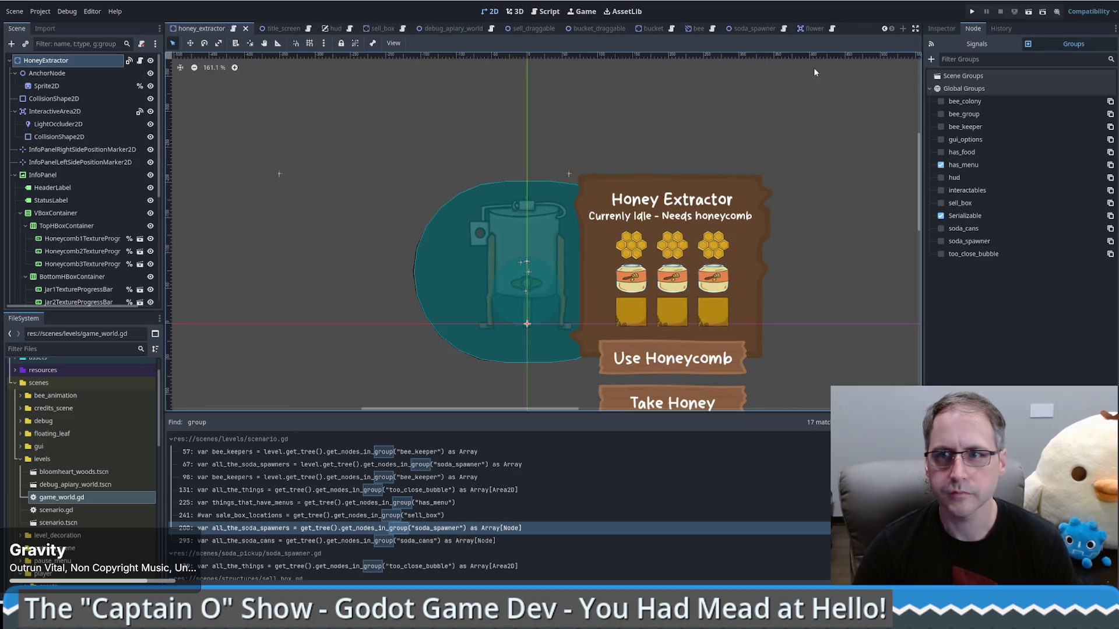
click(547, 11)
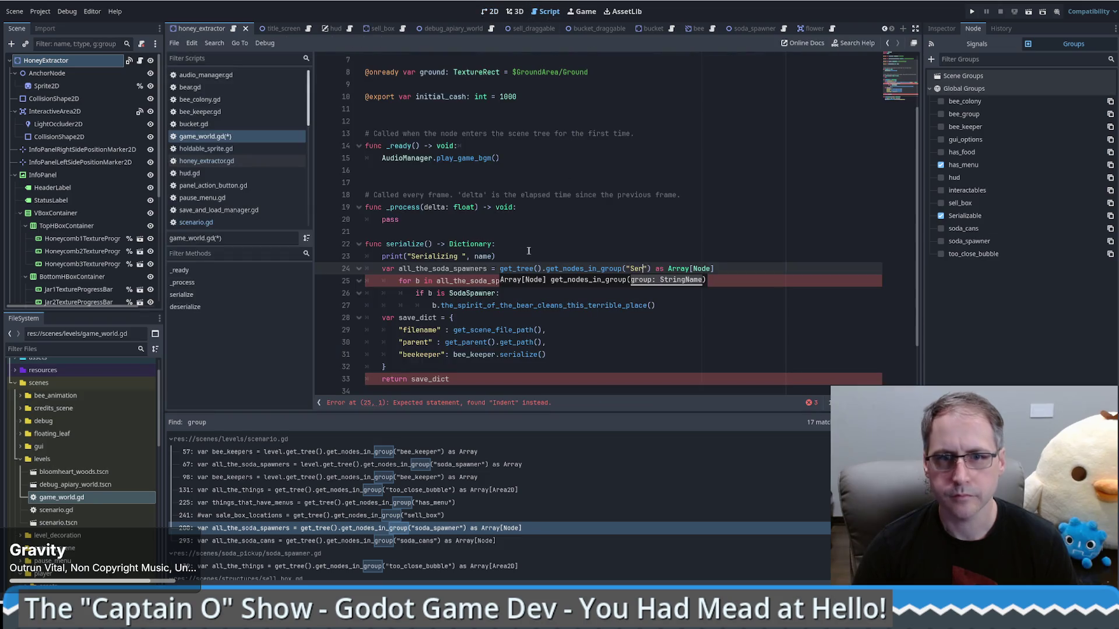
- Set the group string to "Serializable" and rename the variable to all_serializable
double_click(638, 268)
text(Seria)
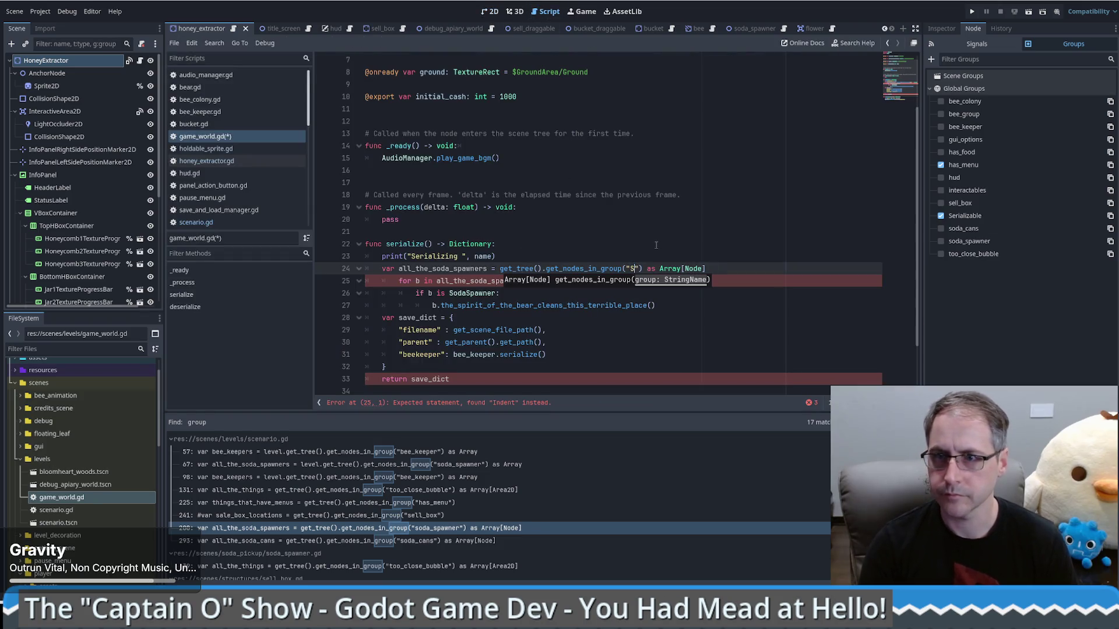
text(lizable)
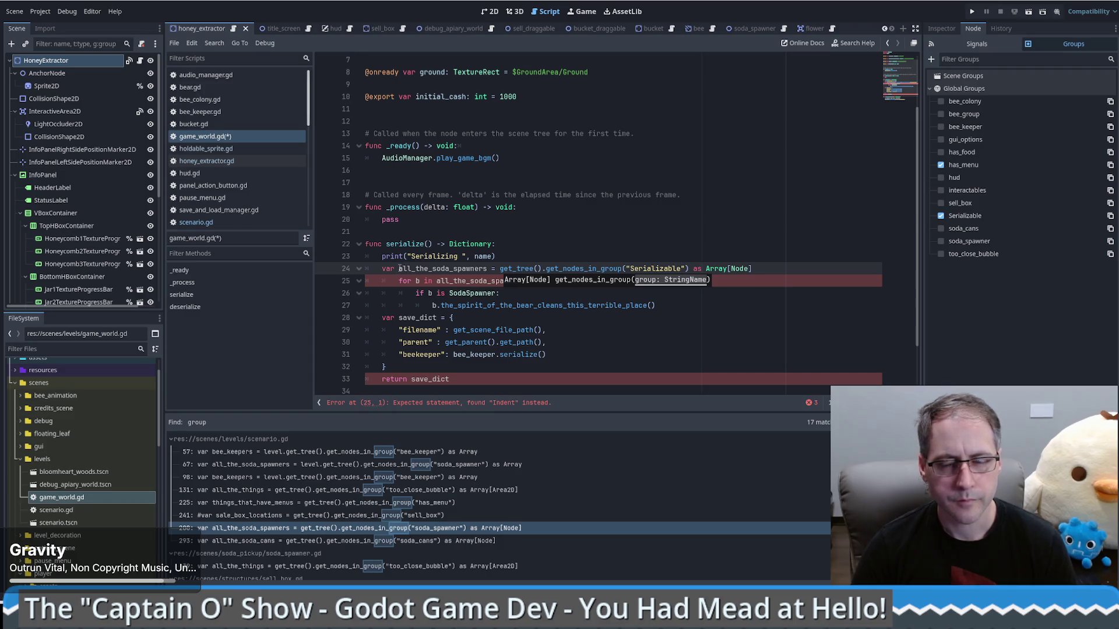
double_click(656, 269)
key(ctrl+c)
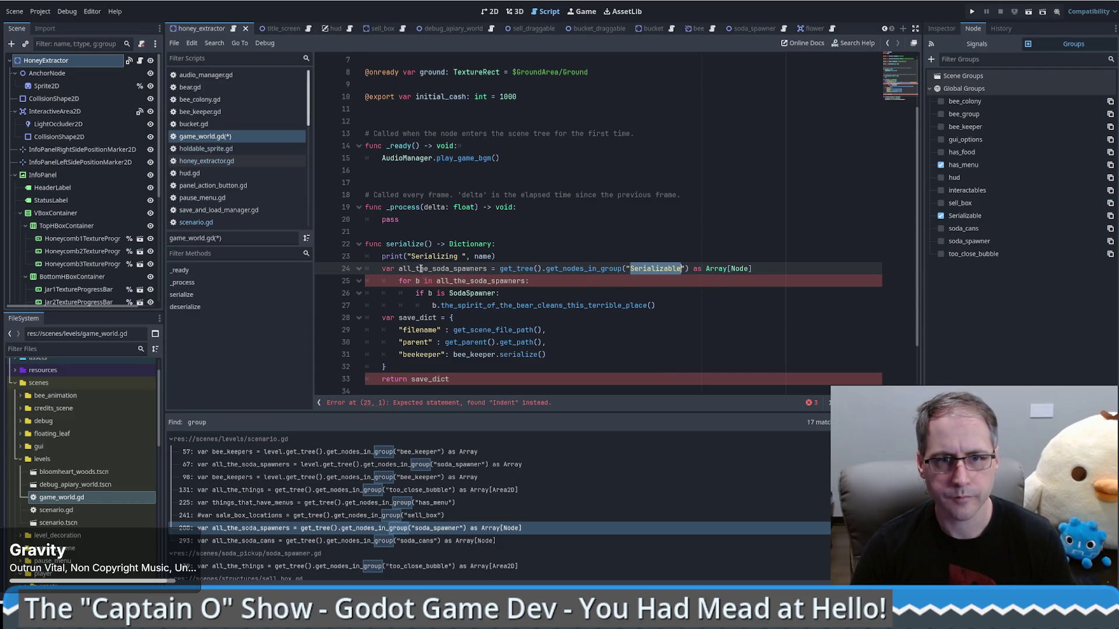
double_click(422, 269)
drag(432, 268, 485, 269)
key(ctrl+v)
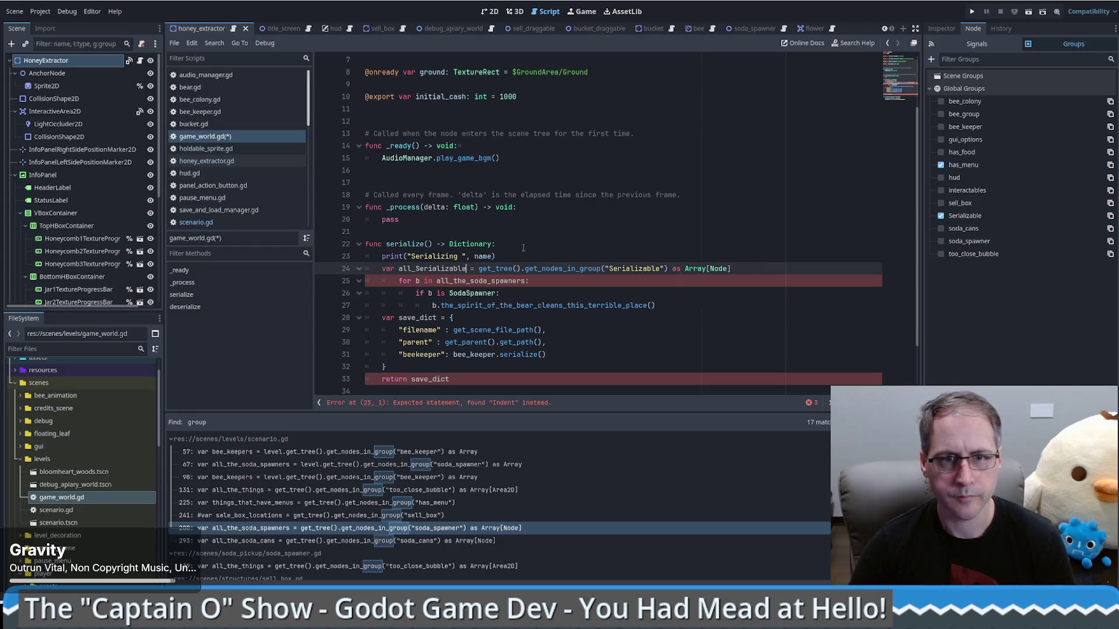
key(ctrl+Right)
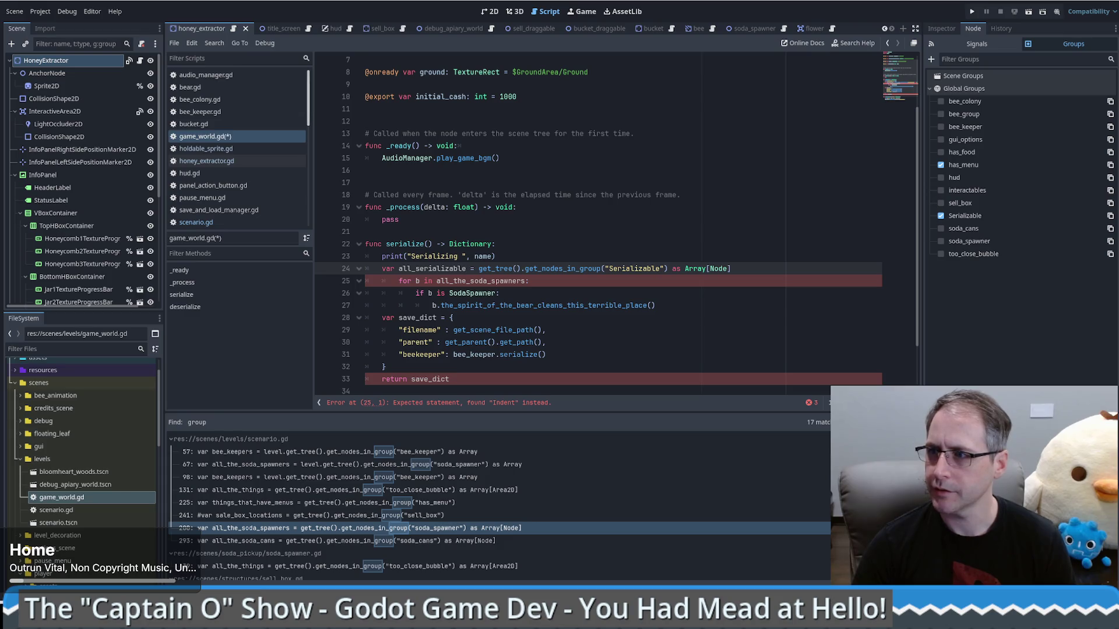
- Rename the variable all_serializable_nodes and make the for loop iterate over it
text(_)
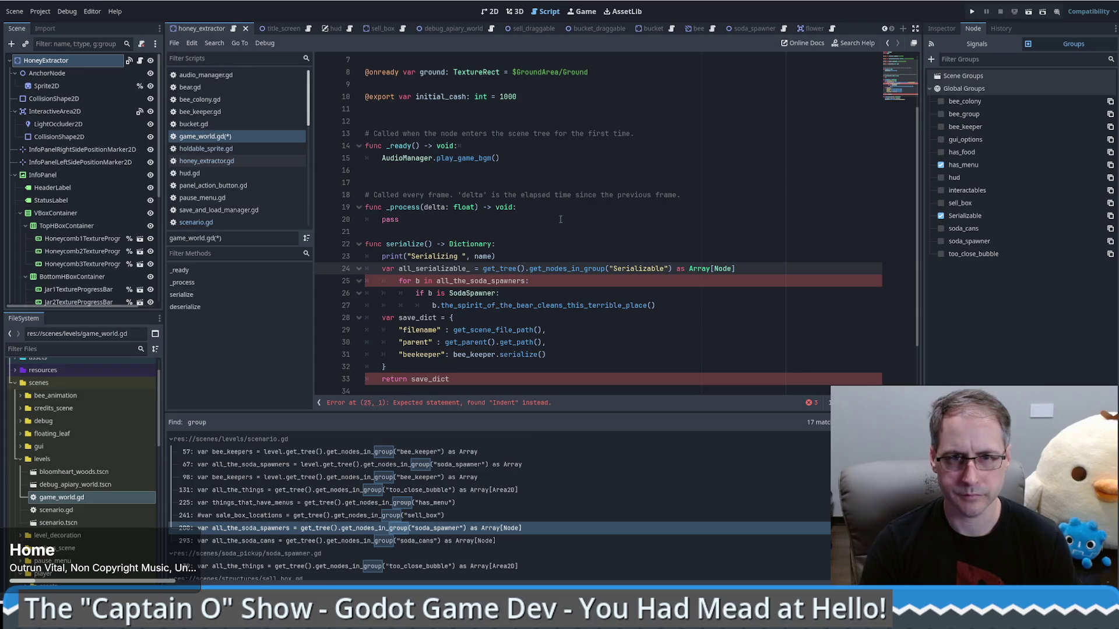
text(nodes)
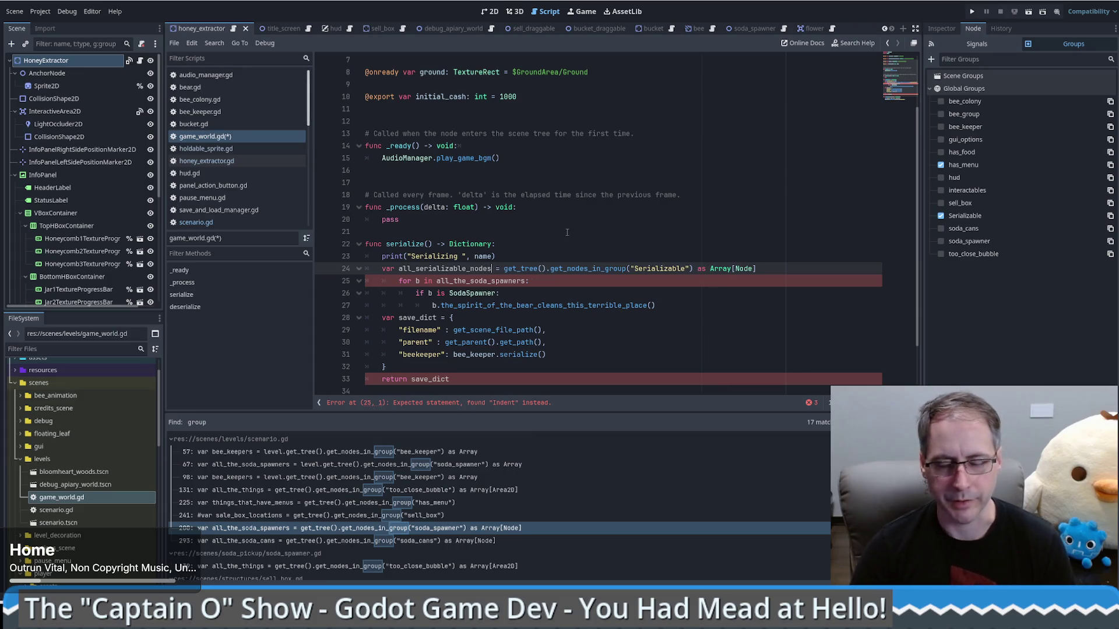
double_click(454, 268)
key(ctrl+c)
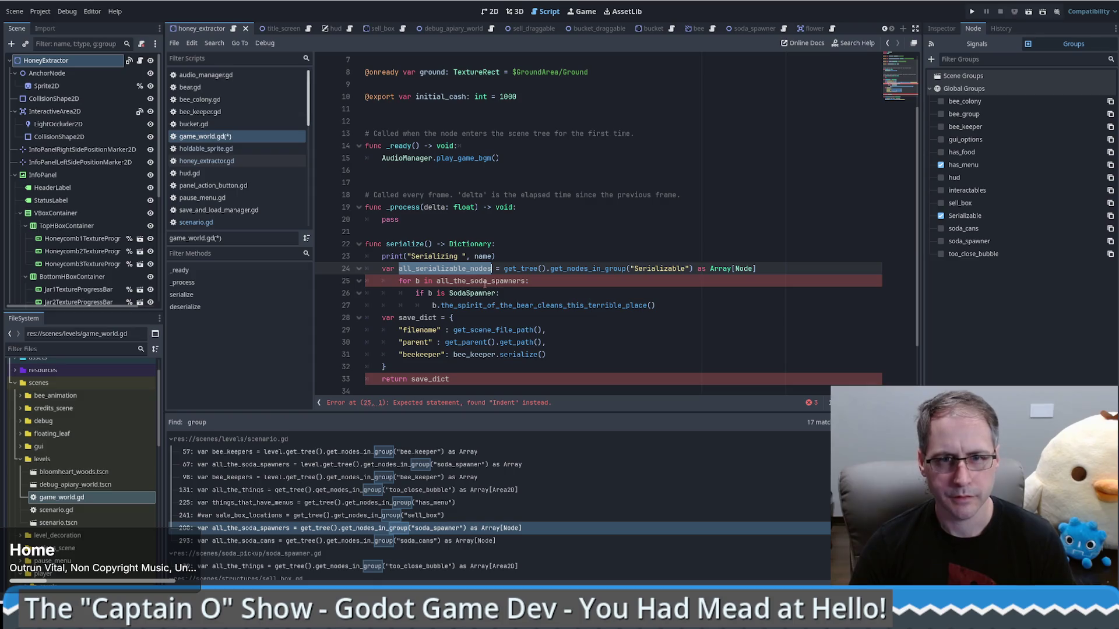
double_click(485, 282)
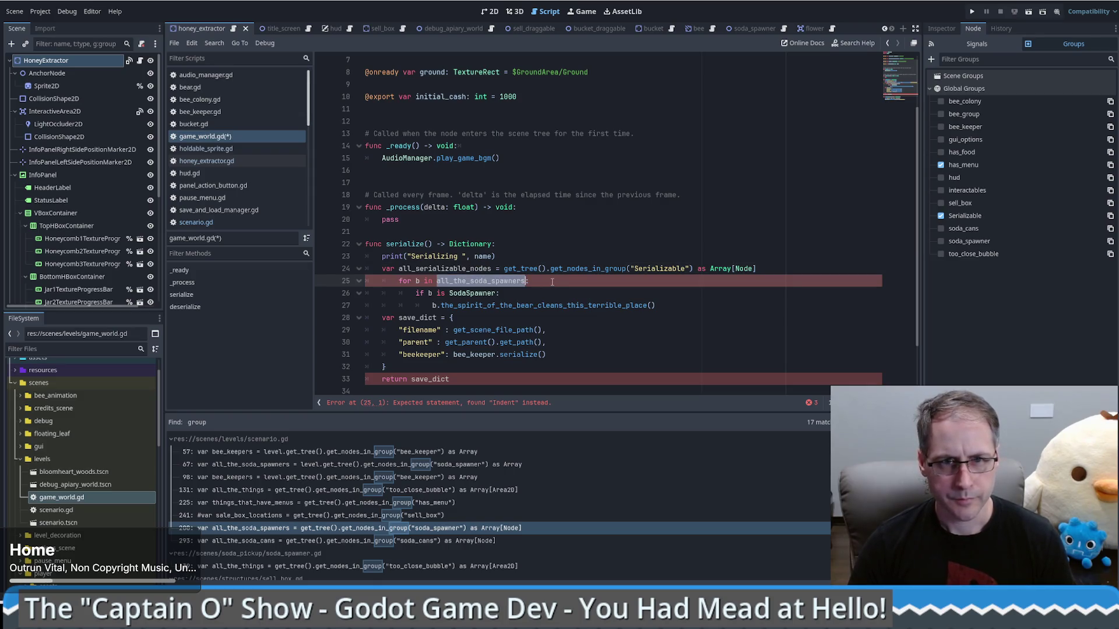
key(ctrl+v)
key(Down)
key(Left)
key(ctrl+shift+Left)
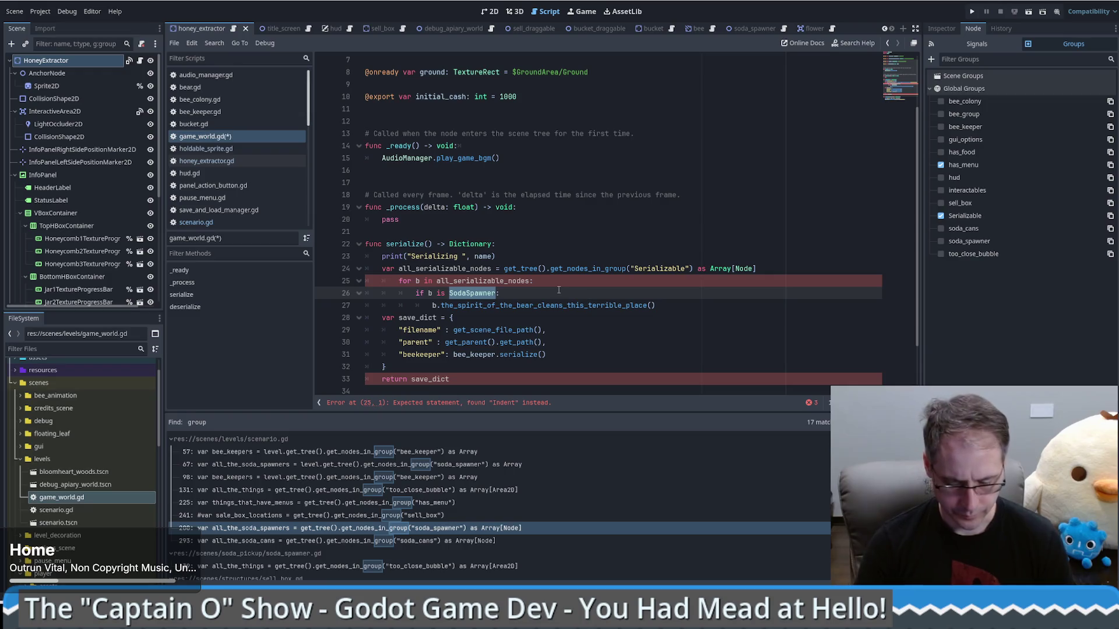
- Add a bare match line inside the for loop above the SodaSpawner check
click(568, 283)
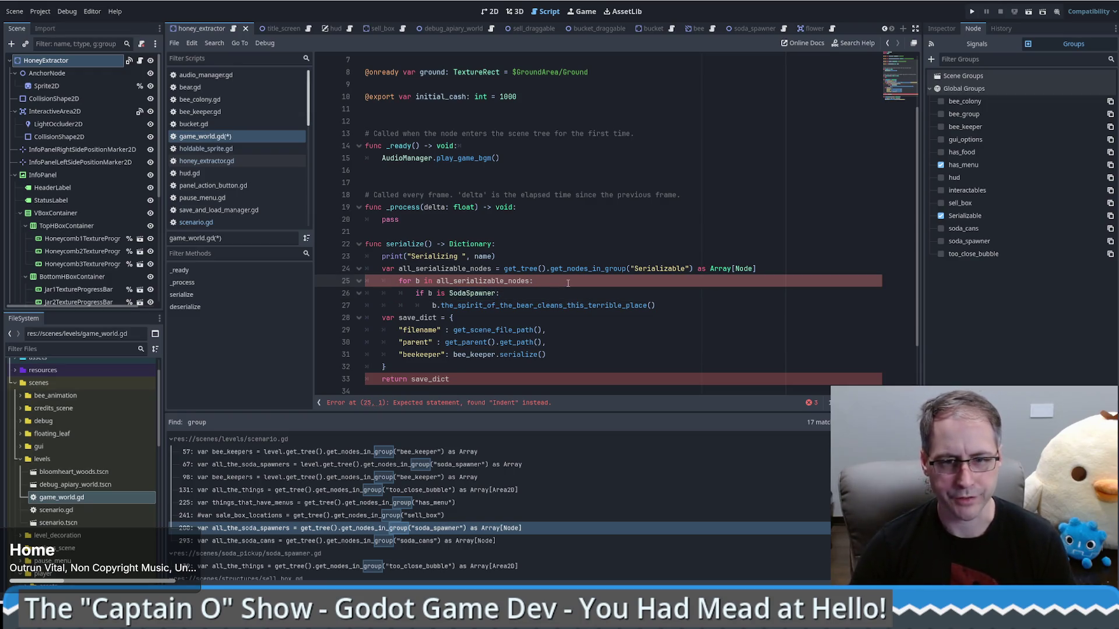
key(Return)
text(match)
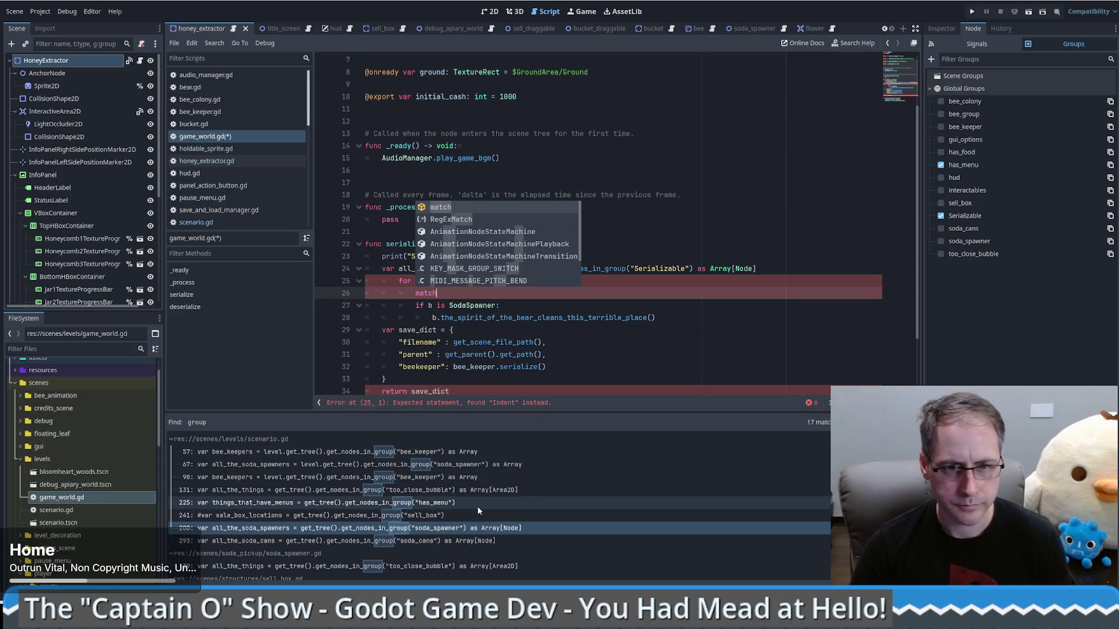
scroll(522, 510, down, 2)
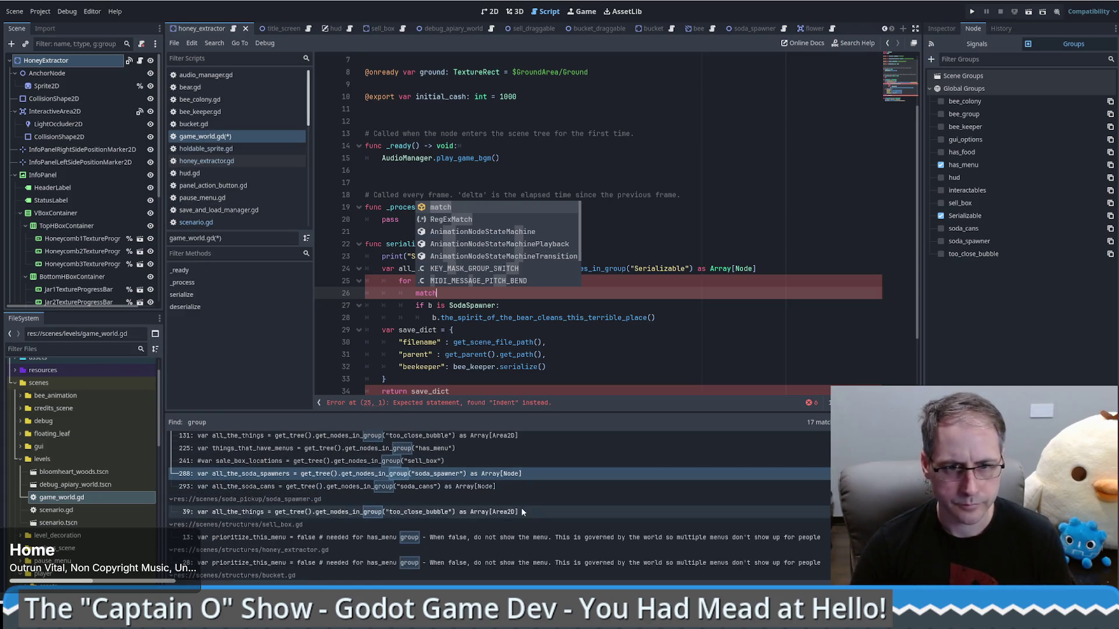
scroll(521, 508, up, 3)
click(629, 335)
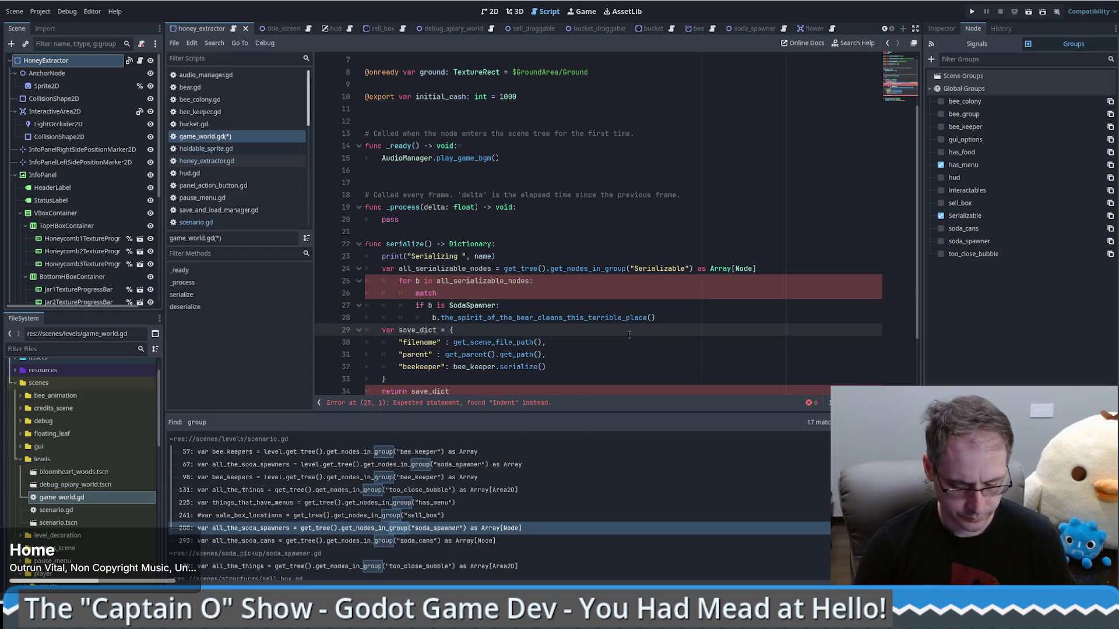
- Search the project for 'match' and view the scenario.gd line 152 and sell_box.gd examples
key(ctrl+shift+f)
text(match)
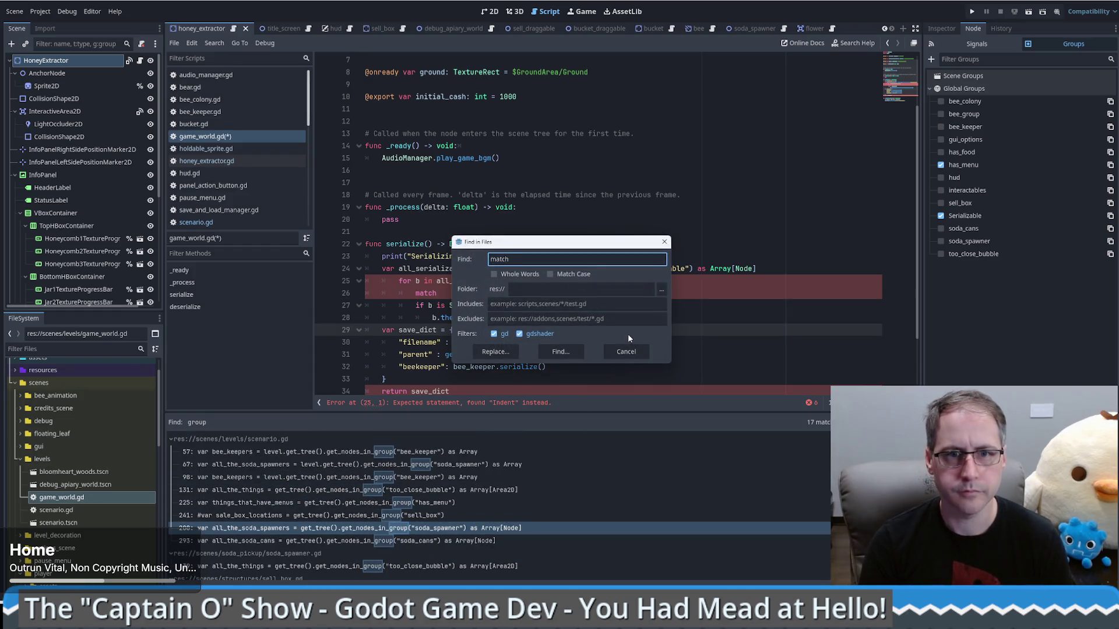
key(Return)
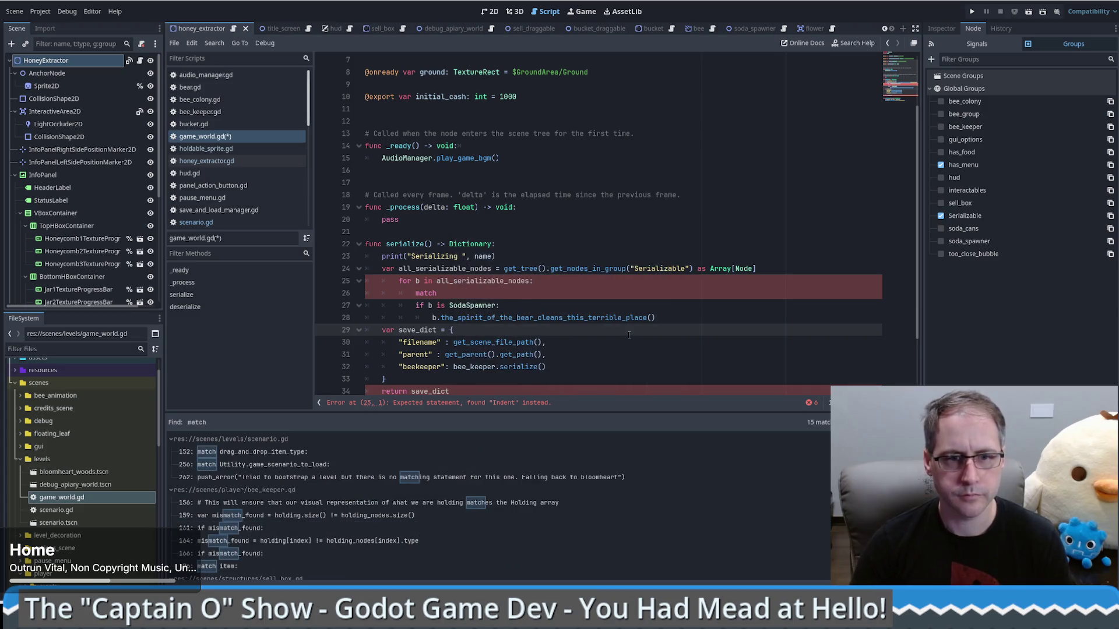
click(310, 452)
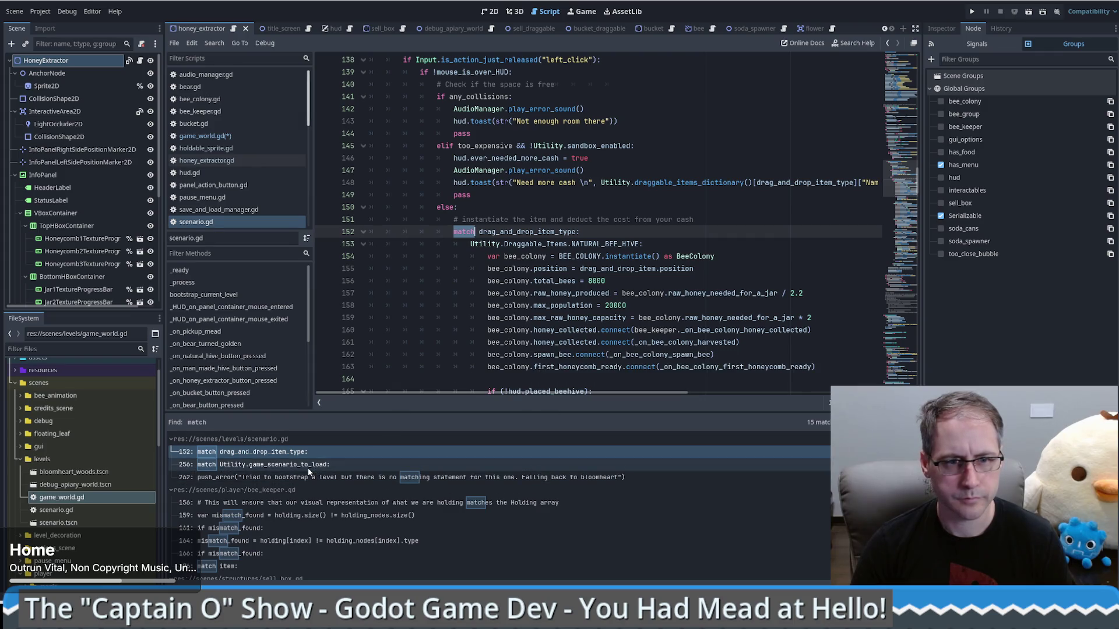
scroll(295, 519, down, 3)
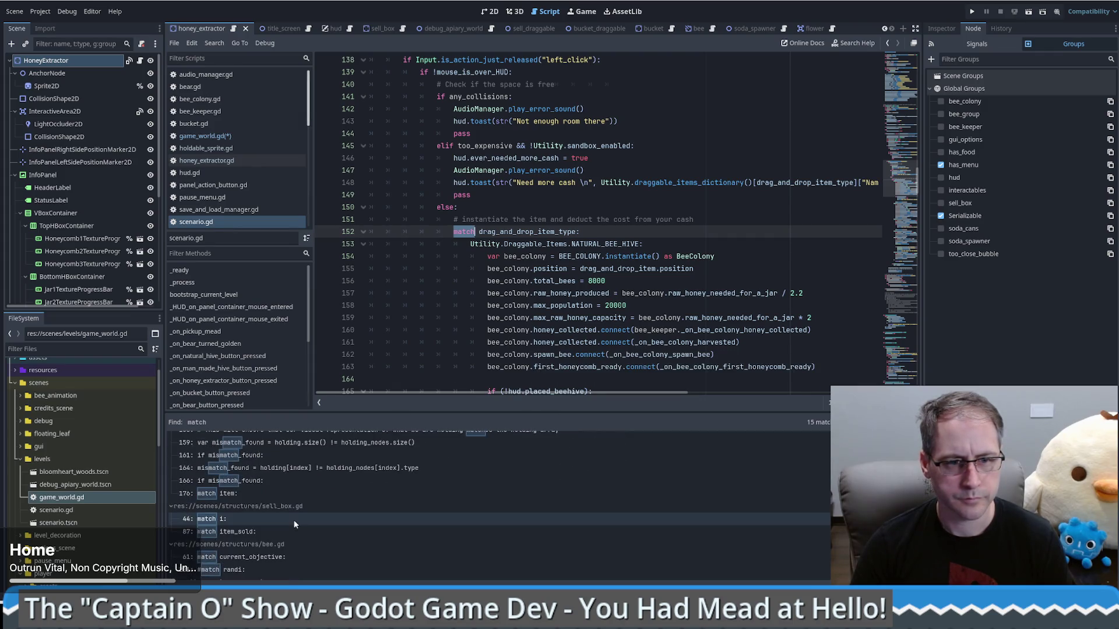
click(291, 518)
scroll(428, 350, up, 3)
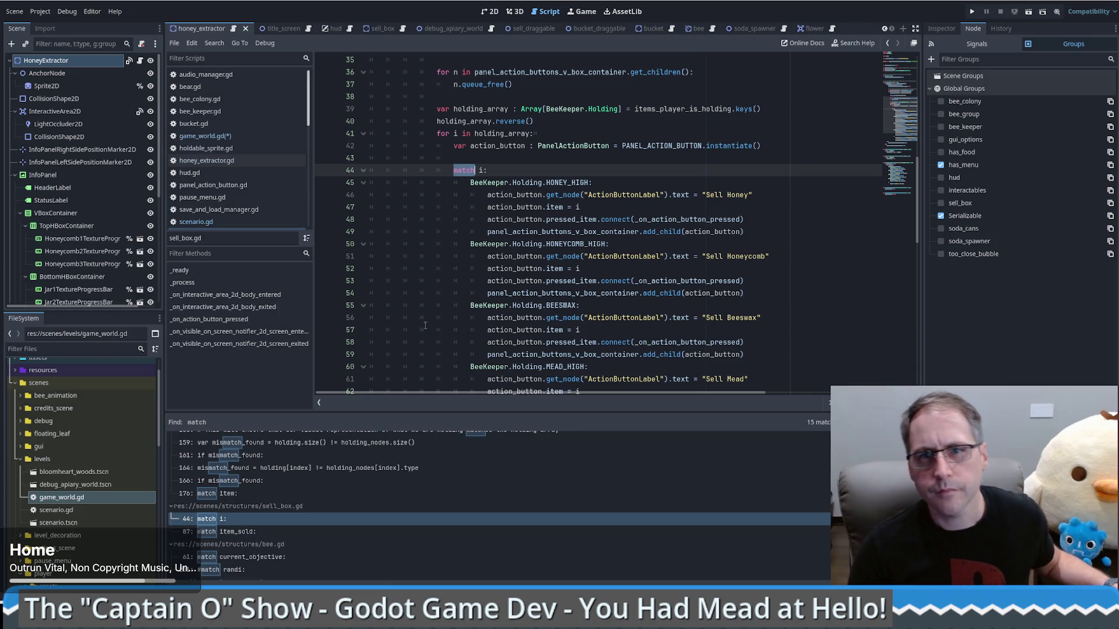
- Review the match usages in sell_box.gd (item_sold), bee.gd (current_objective) and world.gd (drag_and_drop_item_type)
mouse_move(574, 190)
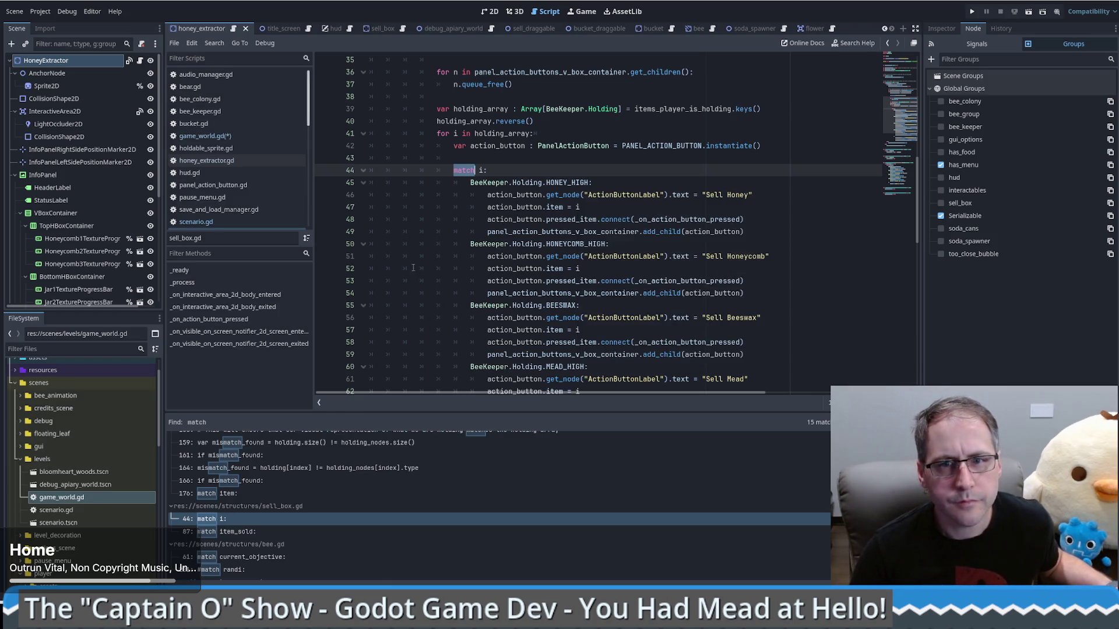
click(260, 532)
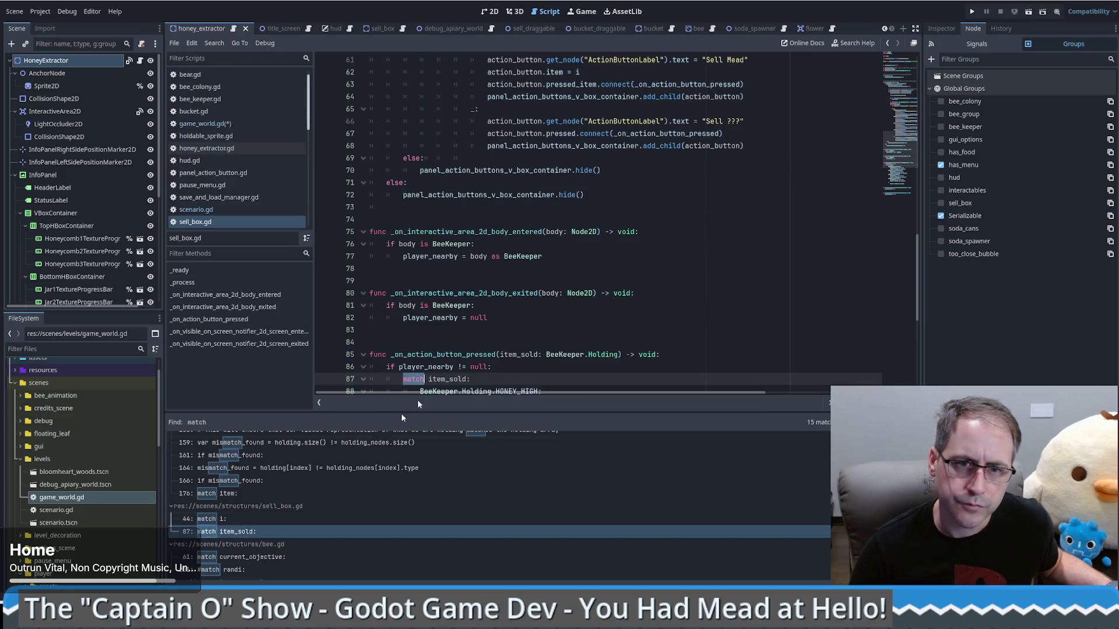
scroll(519, 324, down, 2)
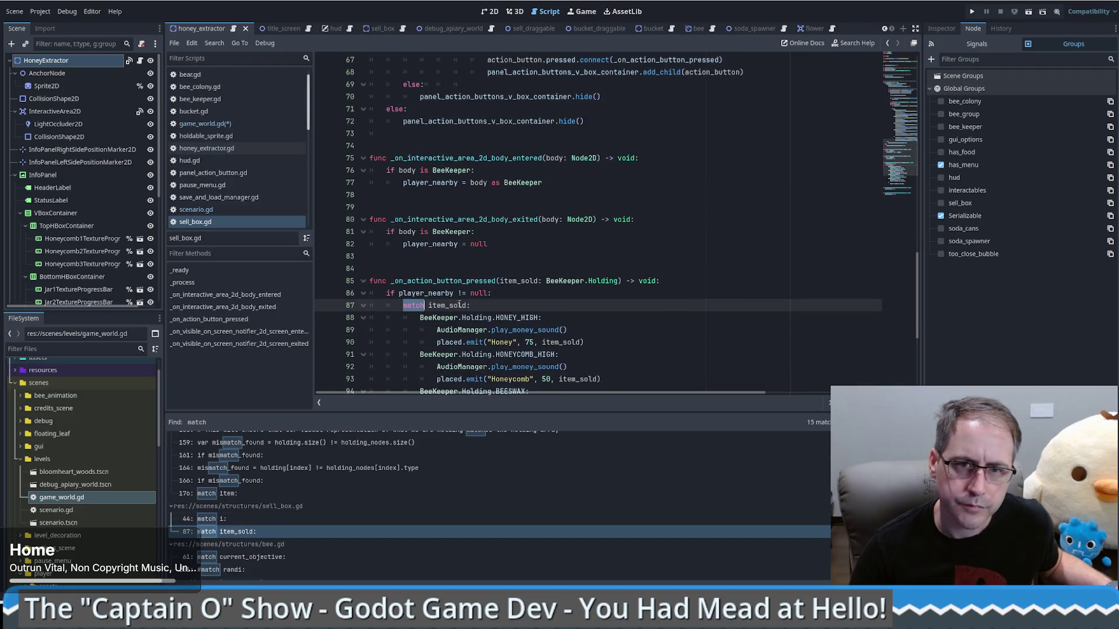
mouse_move(455, 303)
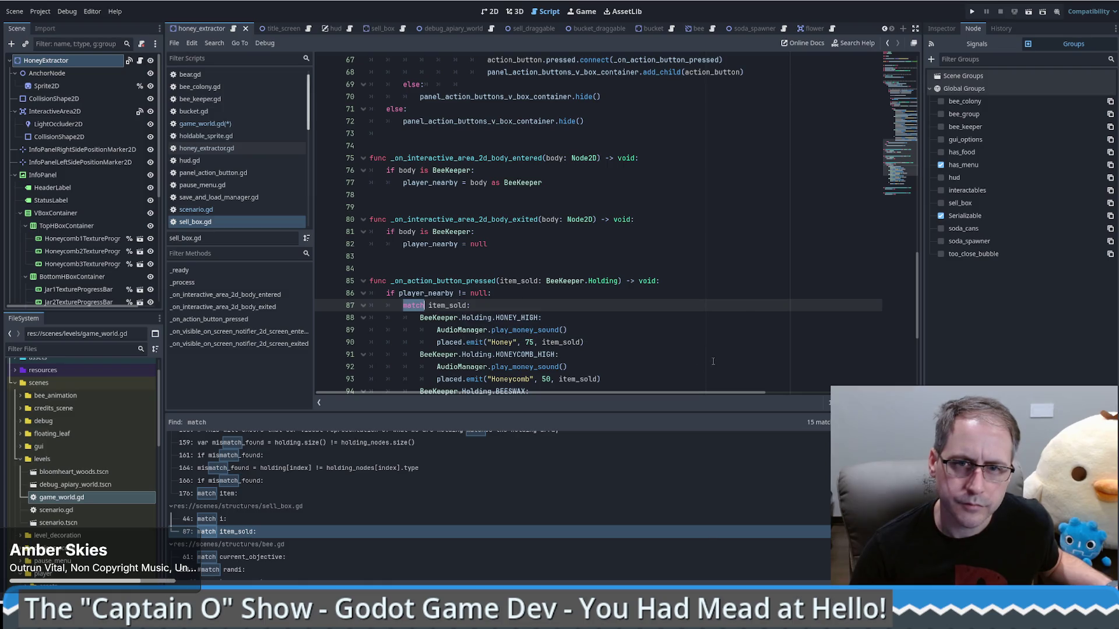
scroll(702, 353, down, 4)
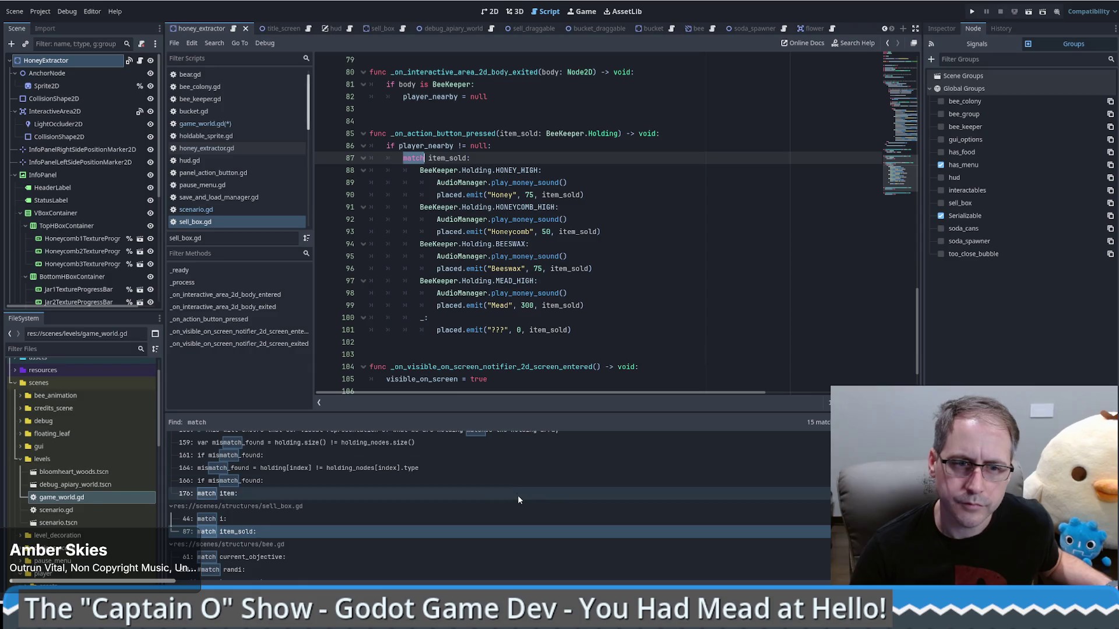
scroll(497, 499, down, 2)
click(337, 523)
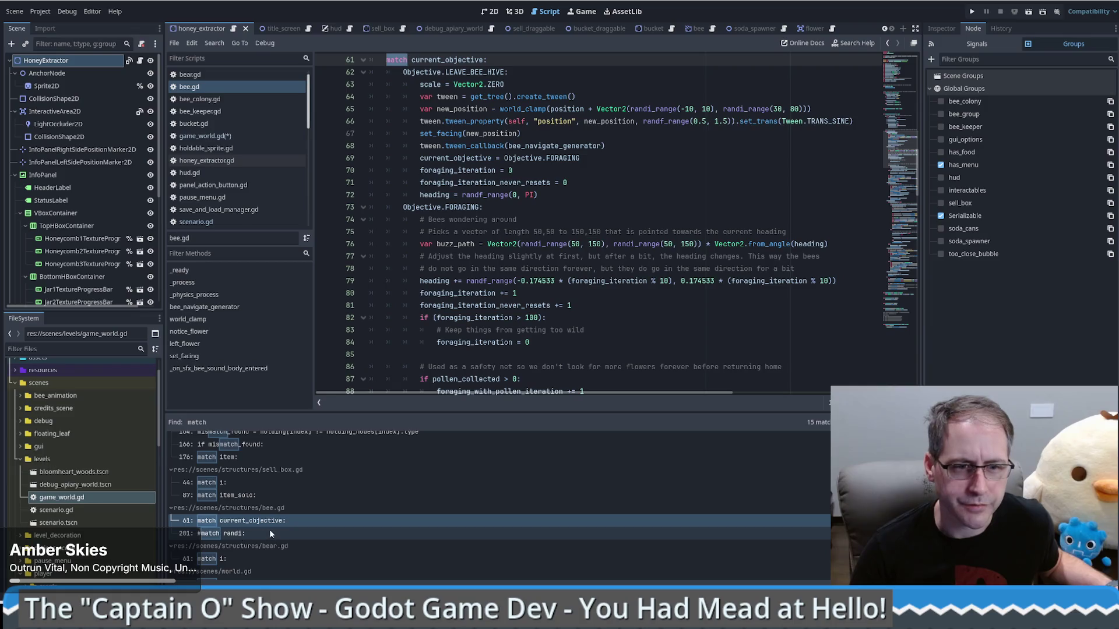
scroll(270, 530, down, 1)
click(268, 570)
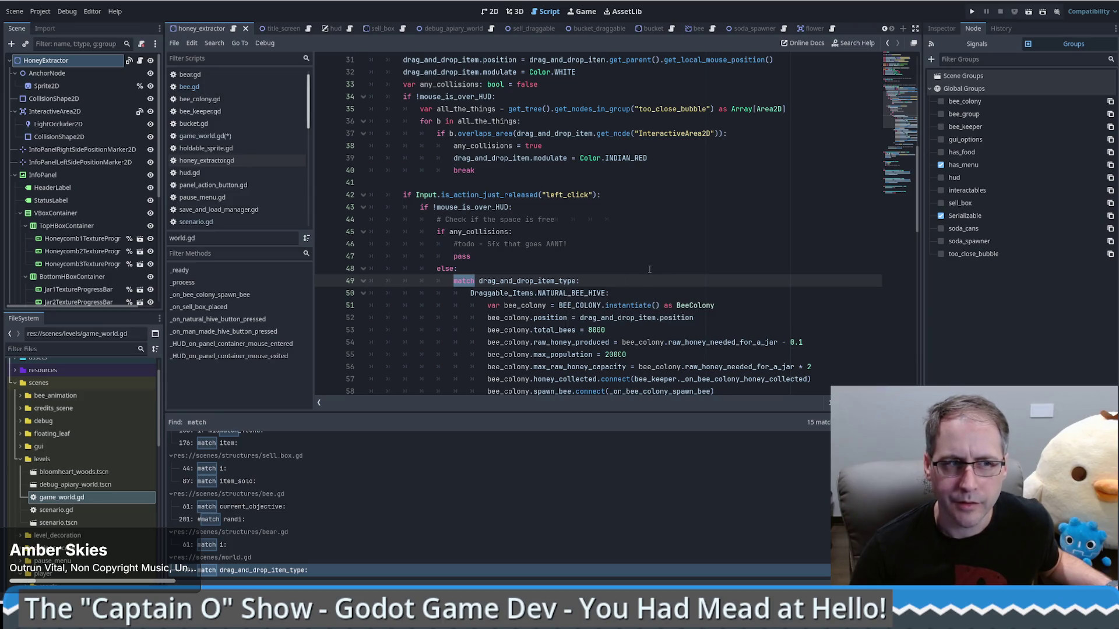
- Step back through viewed locations and return to game_world.gd's serialize function
key(alt+Left)
key(alt+Left)
key(alt+Left)
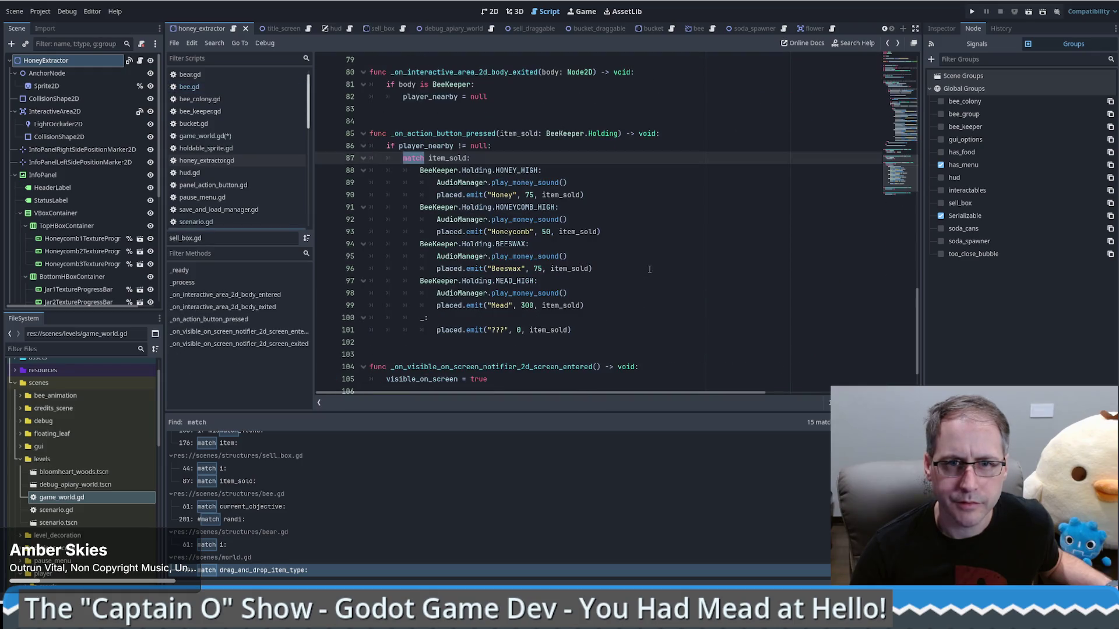
key(alt+Left)
key(alt+Left)
key(alt+Left)
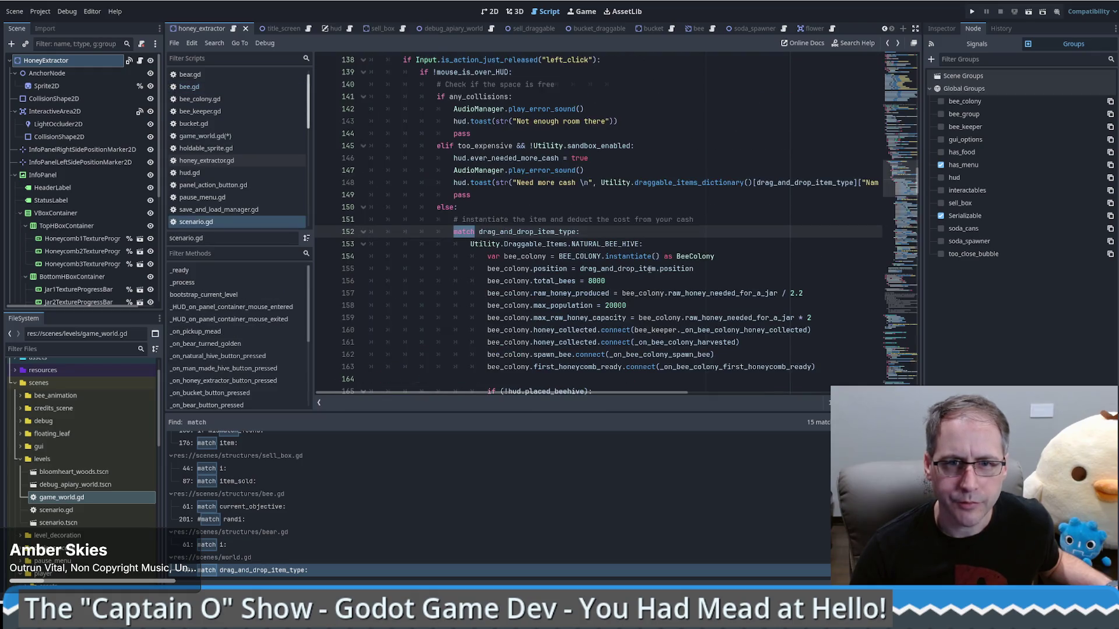
scroll(278, 190, up, 1)
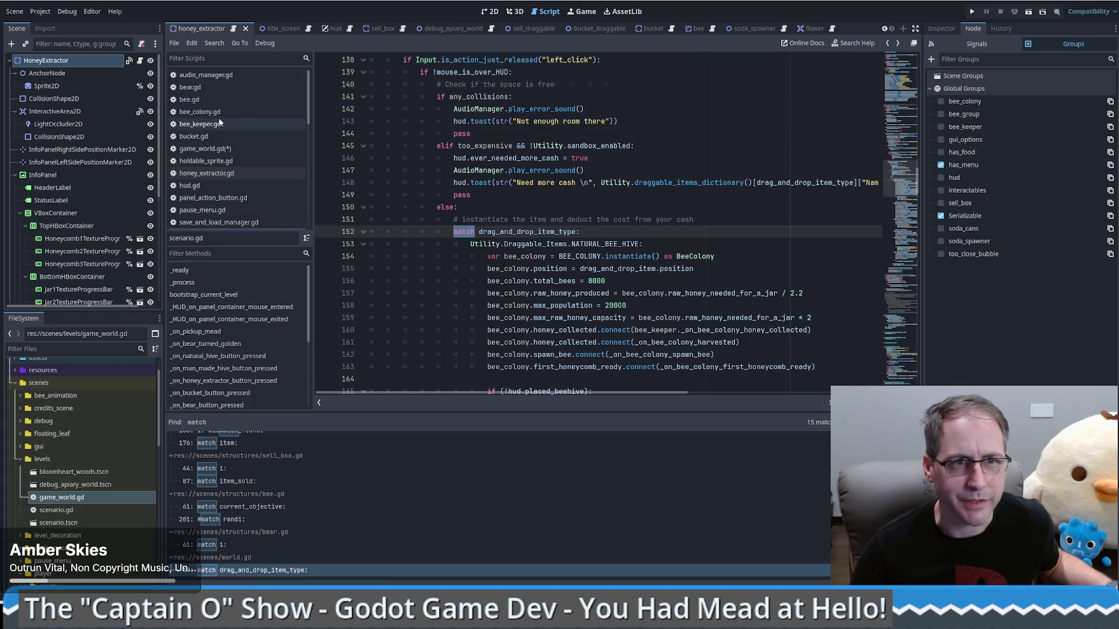
click(222, 148)
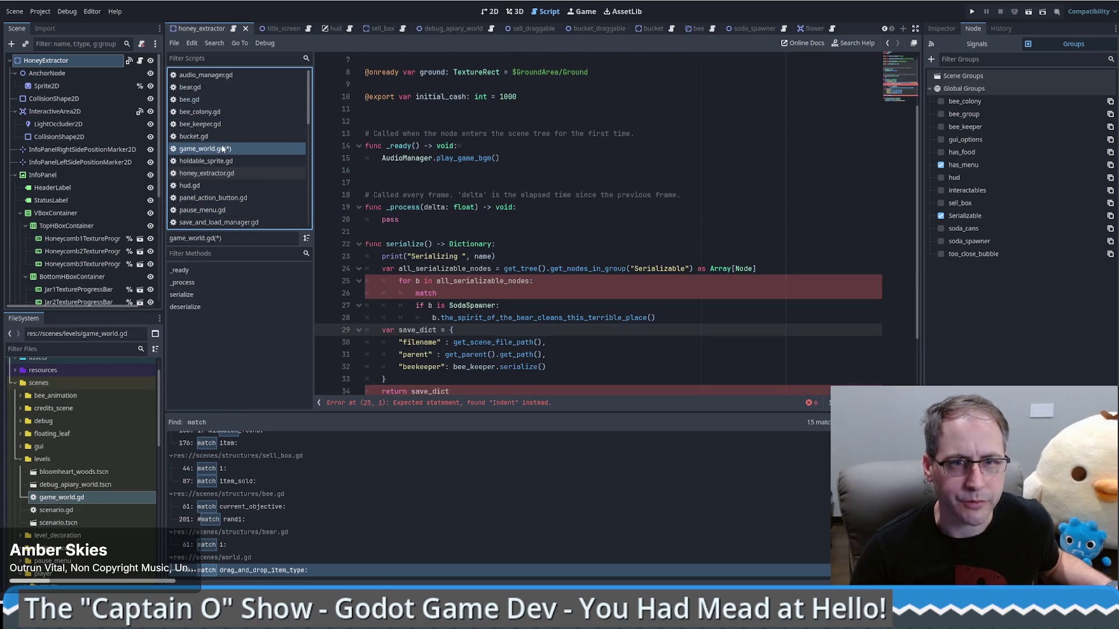
- Change the loop header to 'for serializable in all_serializable_nodes'
click(540, 298)
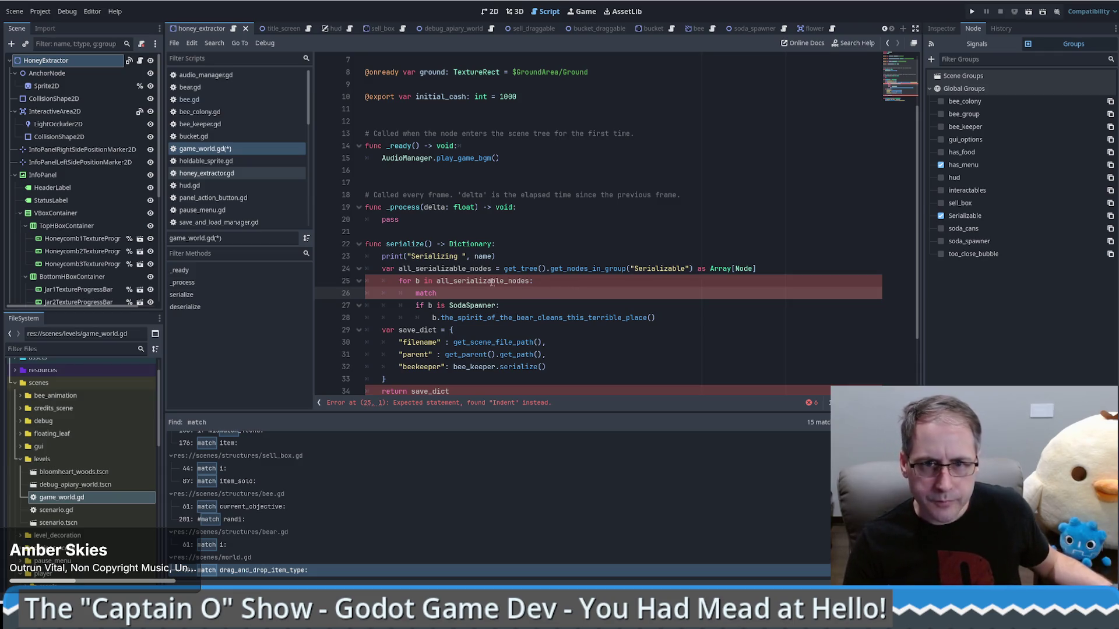
click(402, 281)
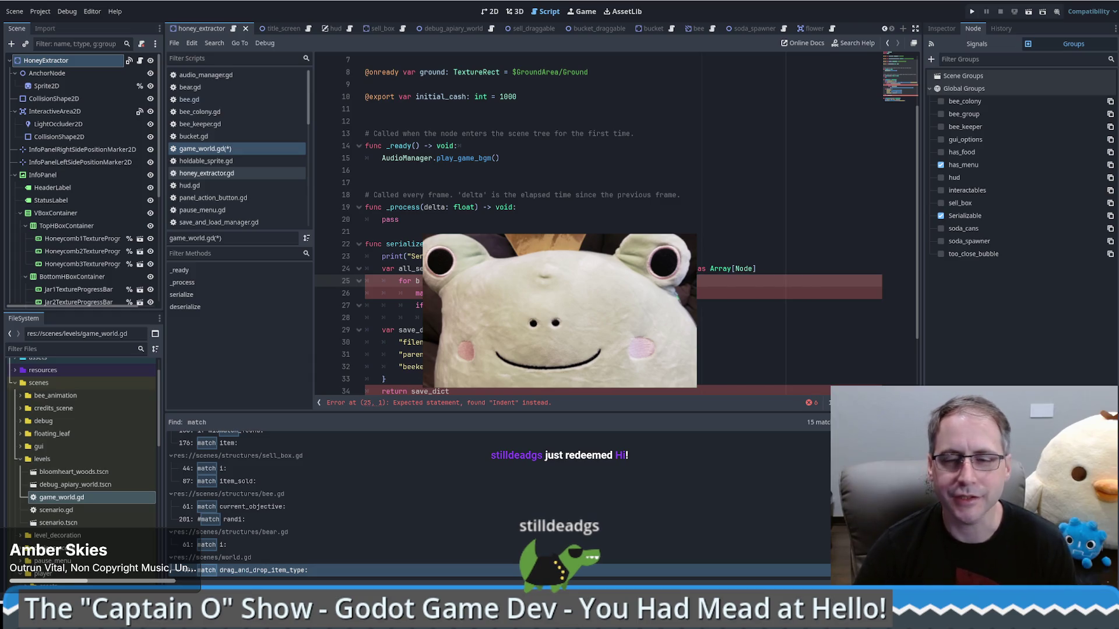
text(se)
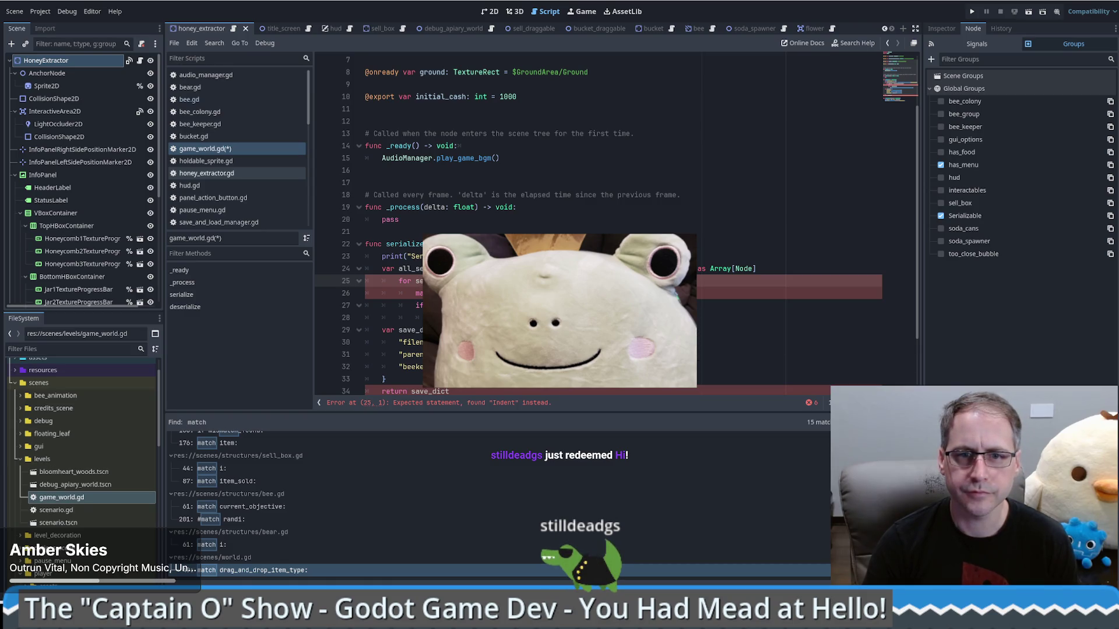
- Remove the match and SodaSpawner lines 26–28 and add a new line after the print statement
click(442, 305)
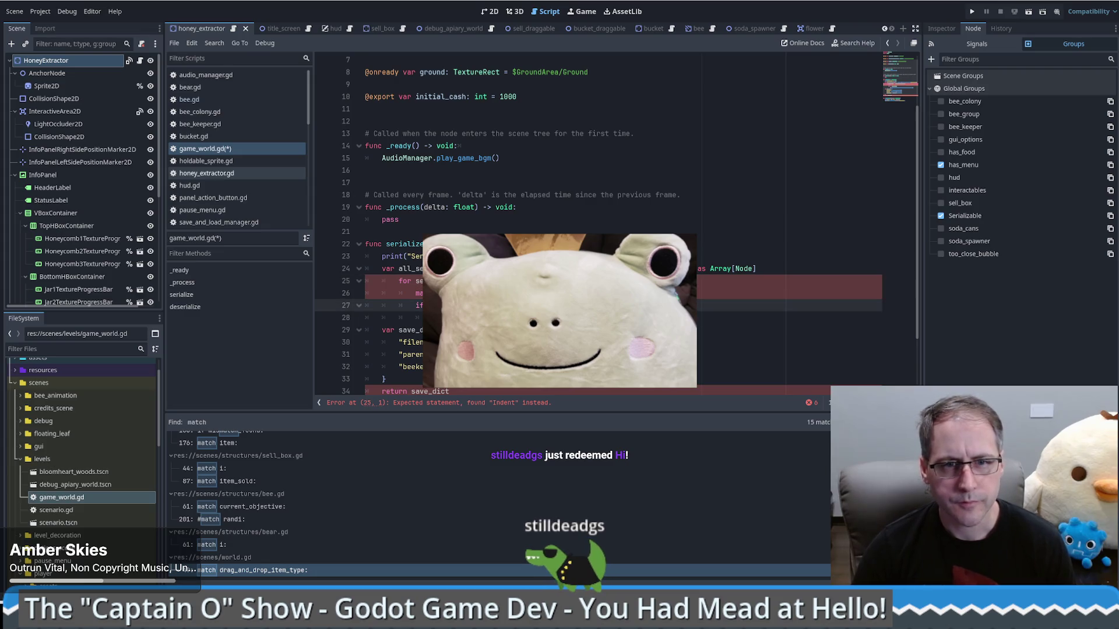
drag(416, 293, 655, 318)
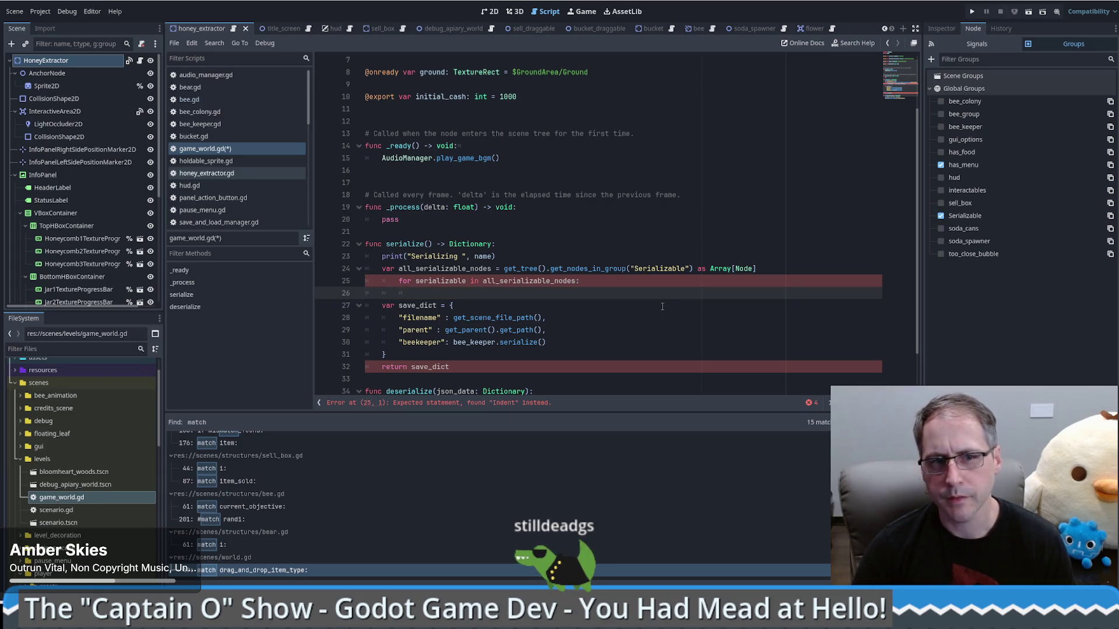
click(540, 257)
key(Return)
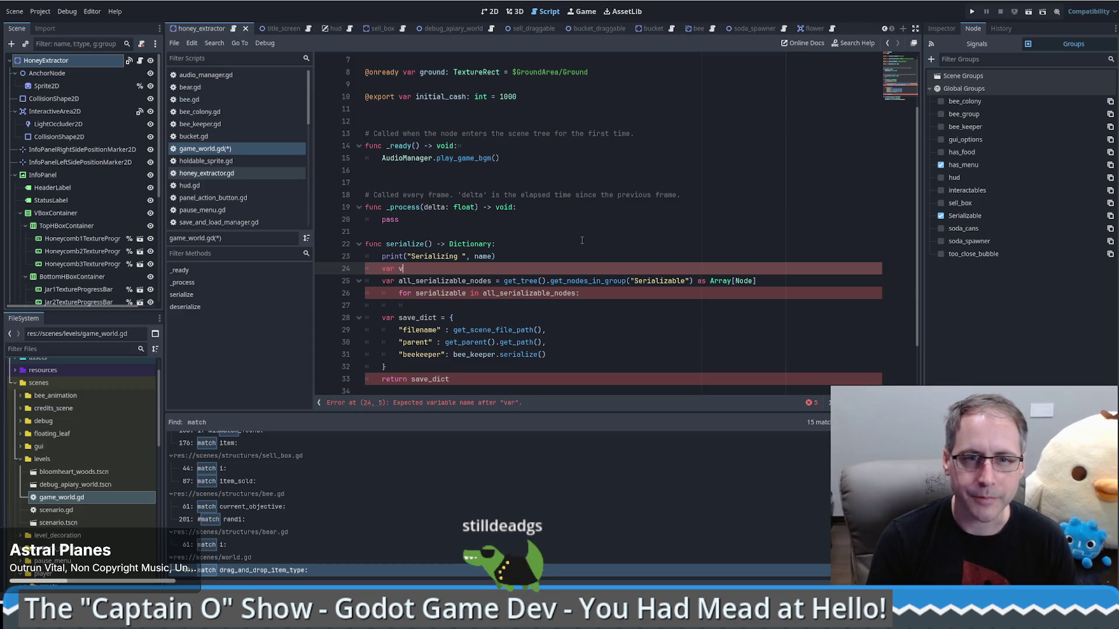
- Try and erase names for the new var, then view honey_extractor.gd's serialize and deserialize functions
text(ar)
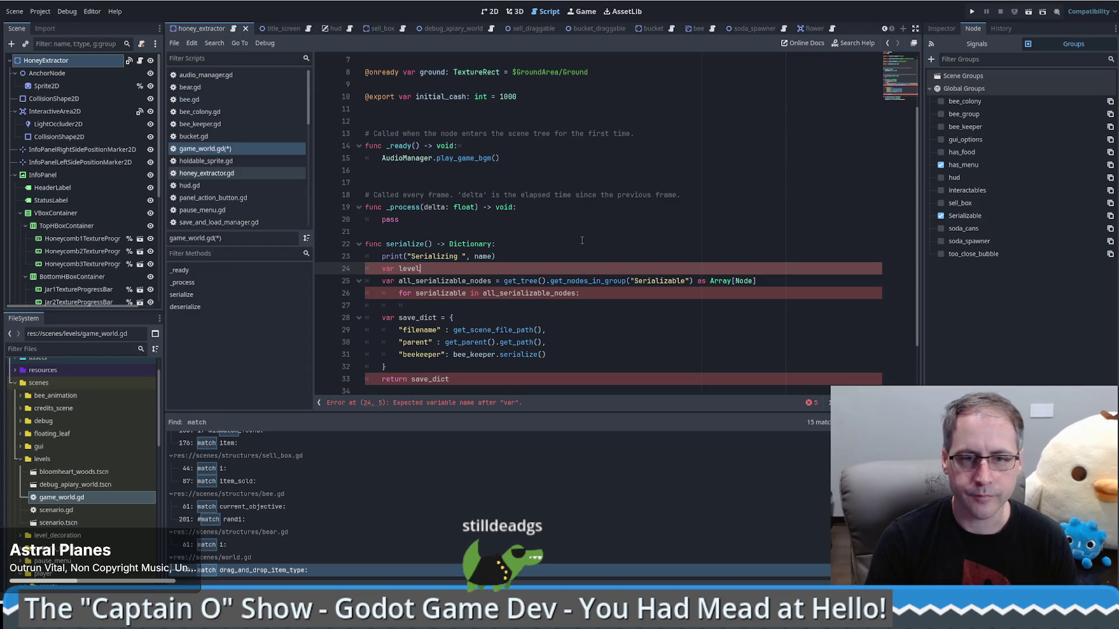
key(BackSpace)
key(BackSpace)
key(BackSpace)
text(stuff)
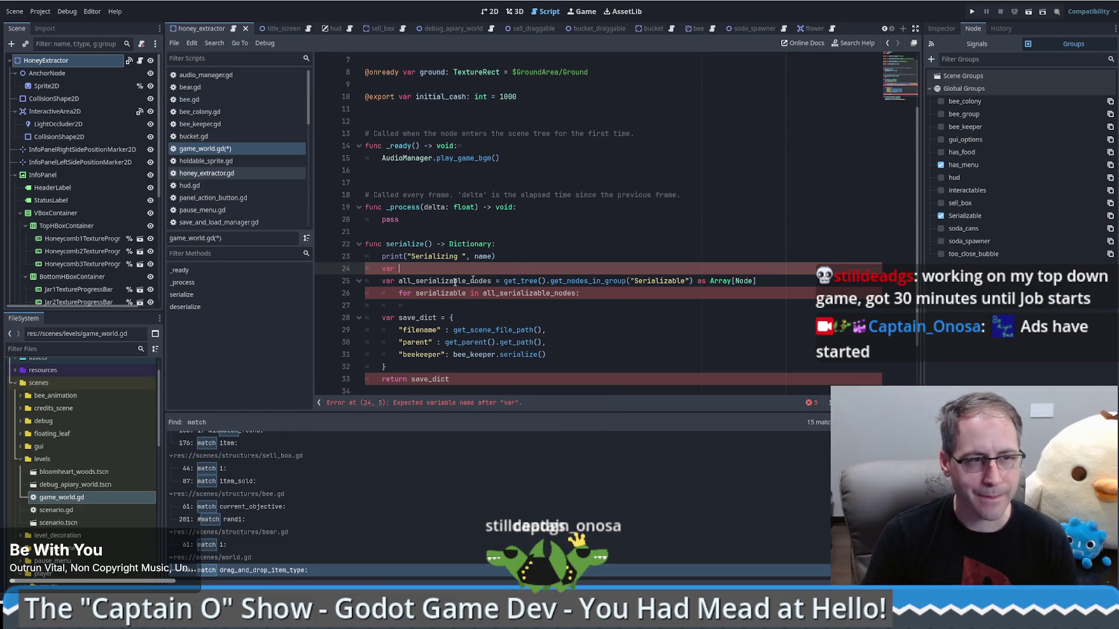
click(207, 173)
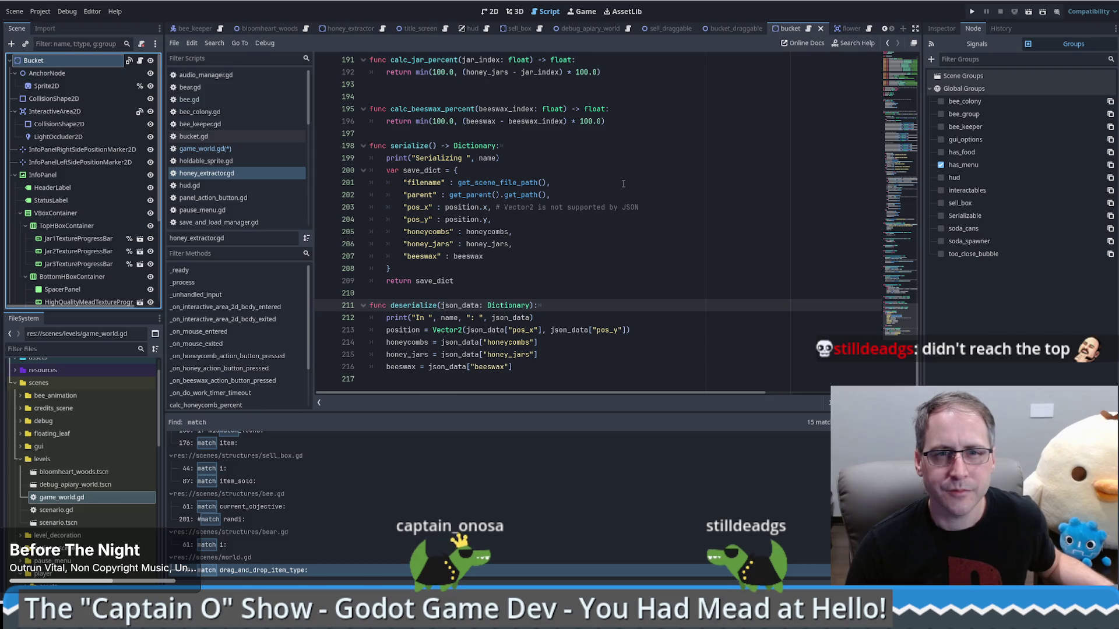
- Back in game_world.gd, rename structures_json on line 24 to children_json
key(alt+Left)
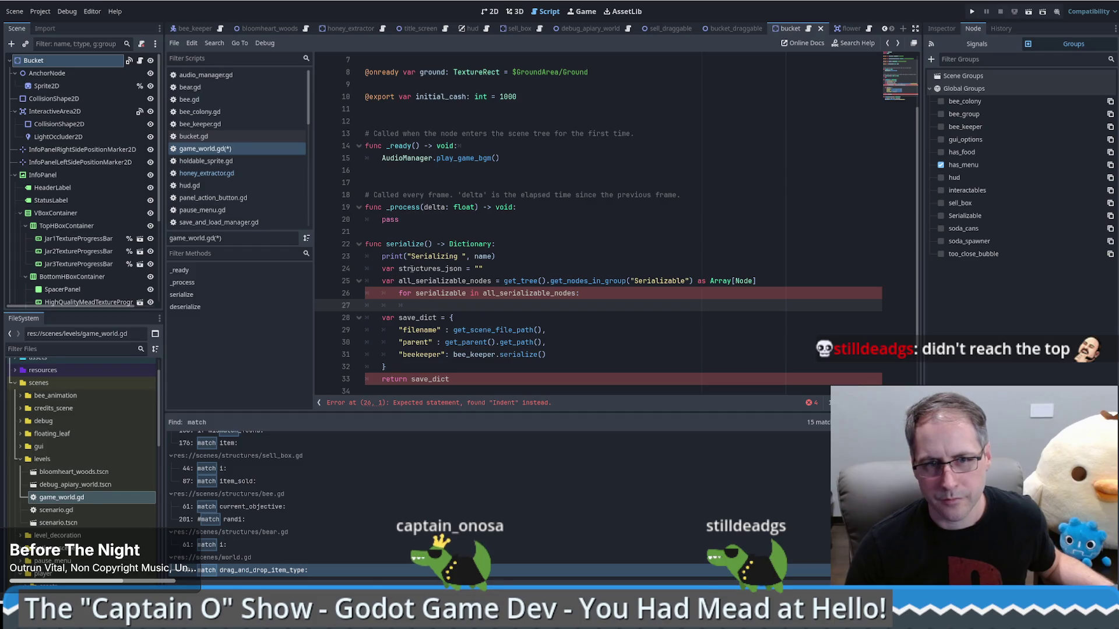
drag(398, 269, 441, 269)
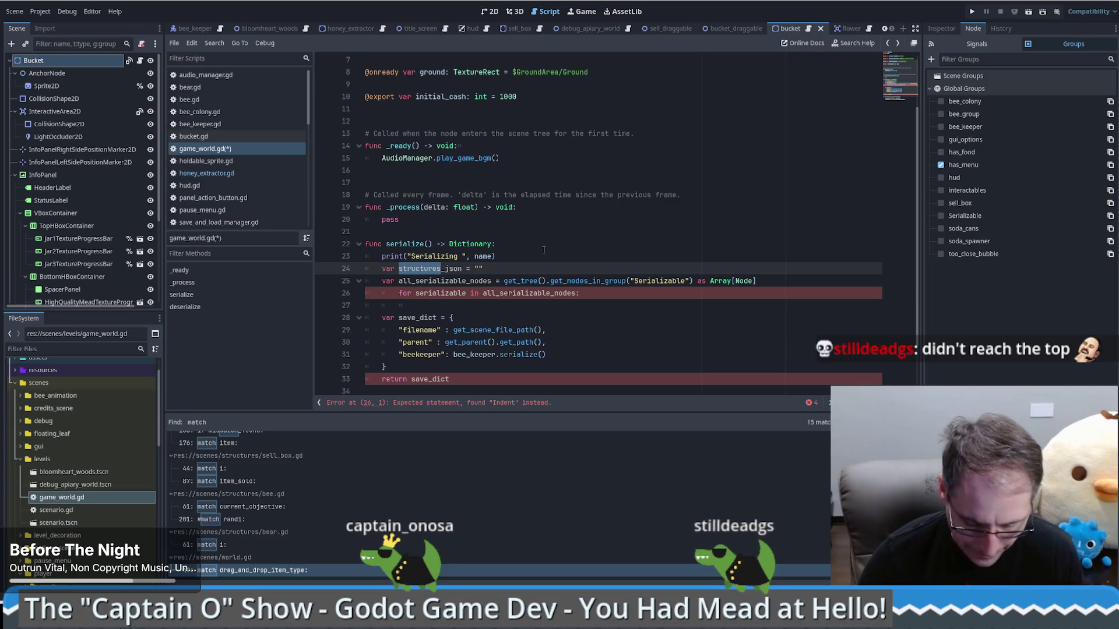
text(children)
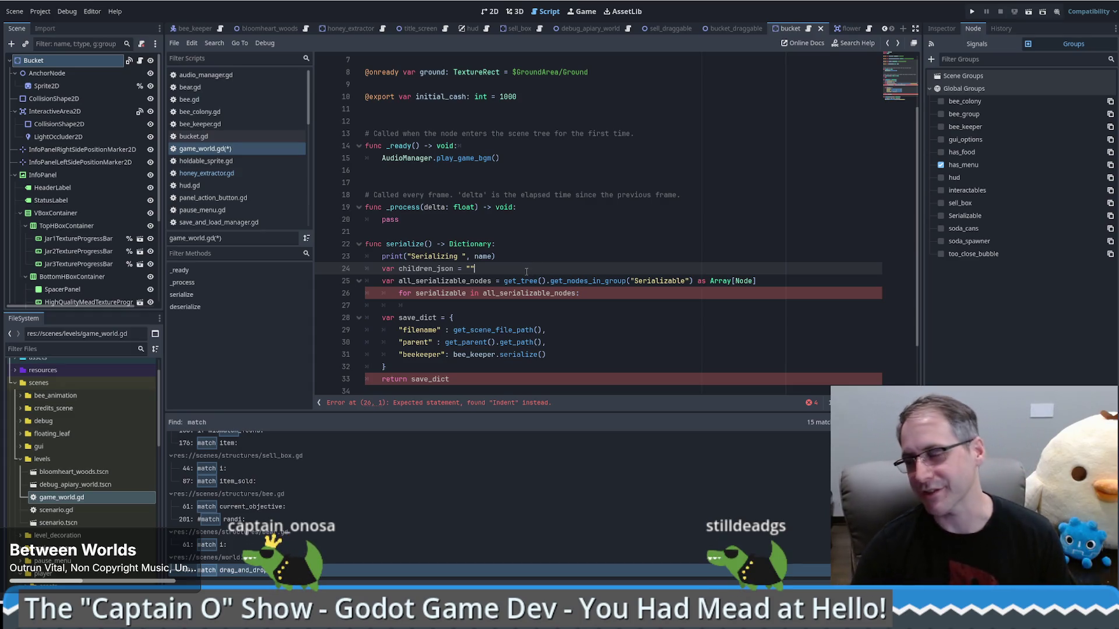
key(Down)
key(Down)
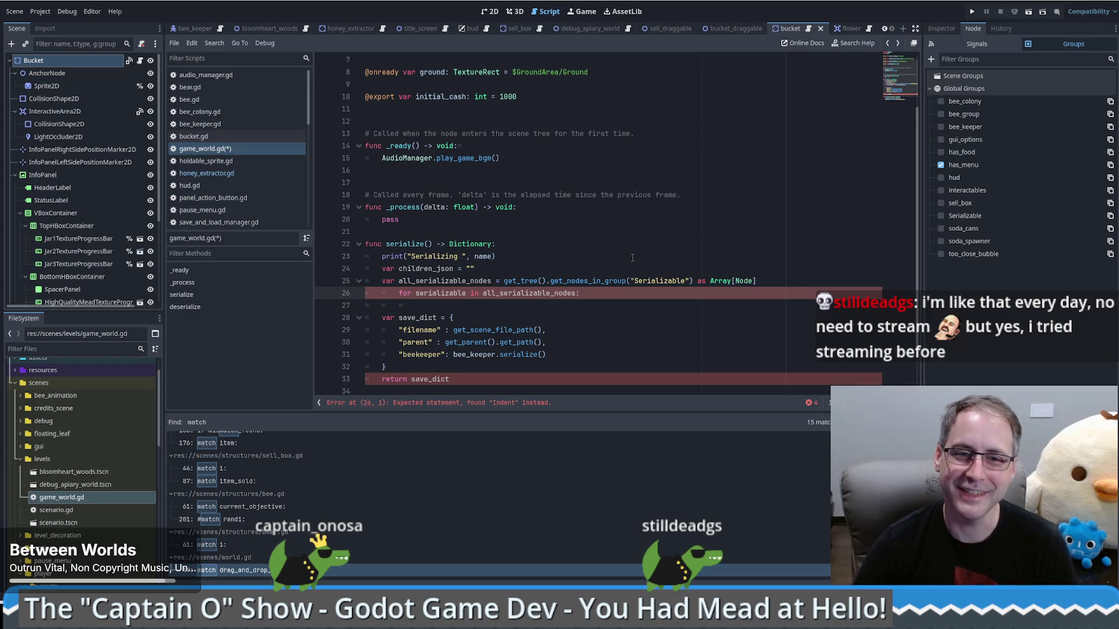
click(487, 270)
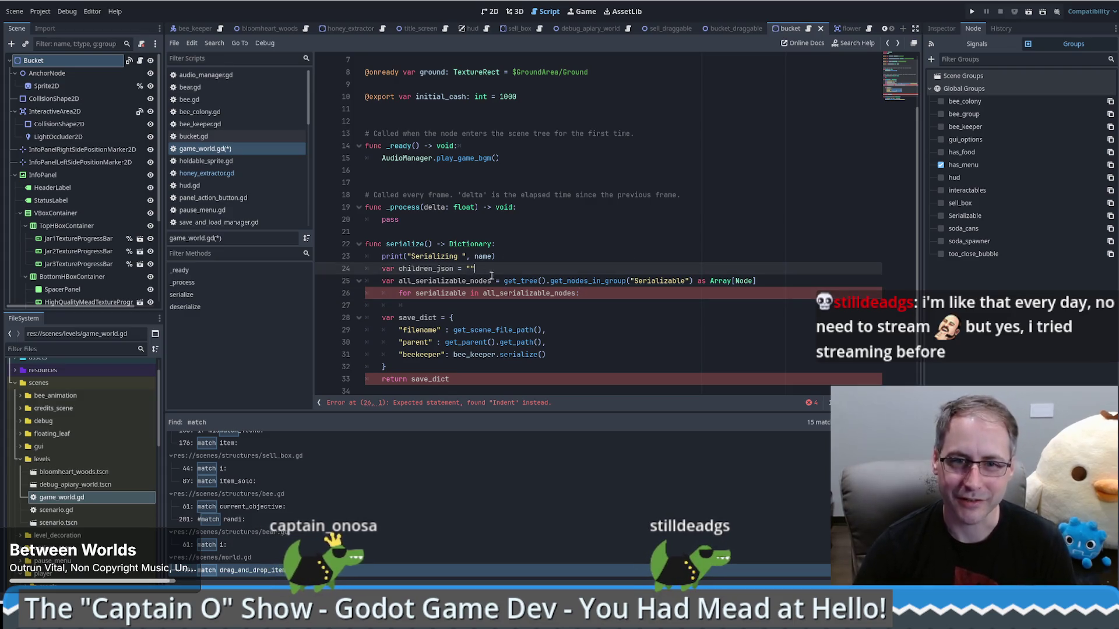
text([])
- Trim children_json's initial value to "[" and start a new line inside the for loop
key(BackSpace)
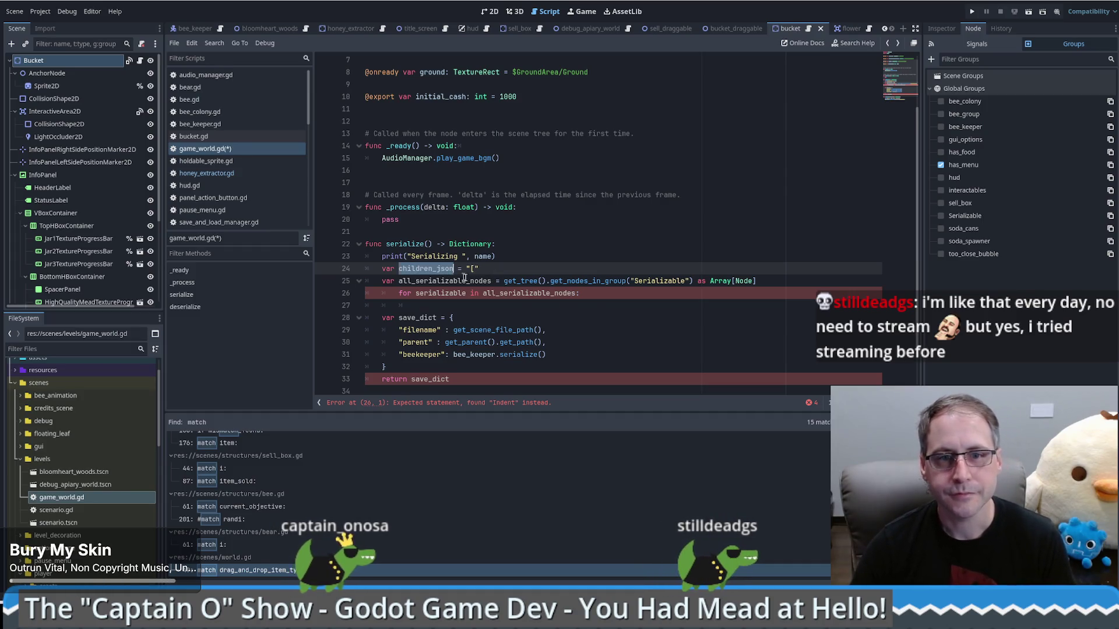
click(595, 296)
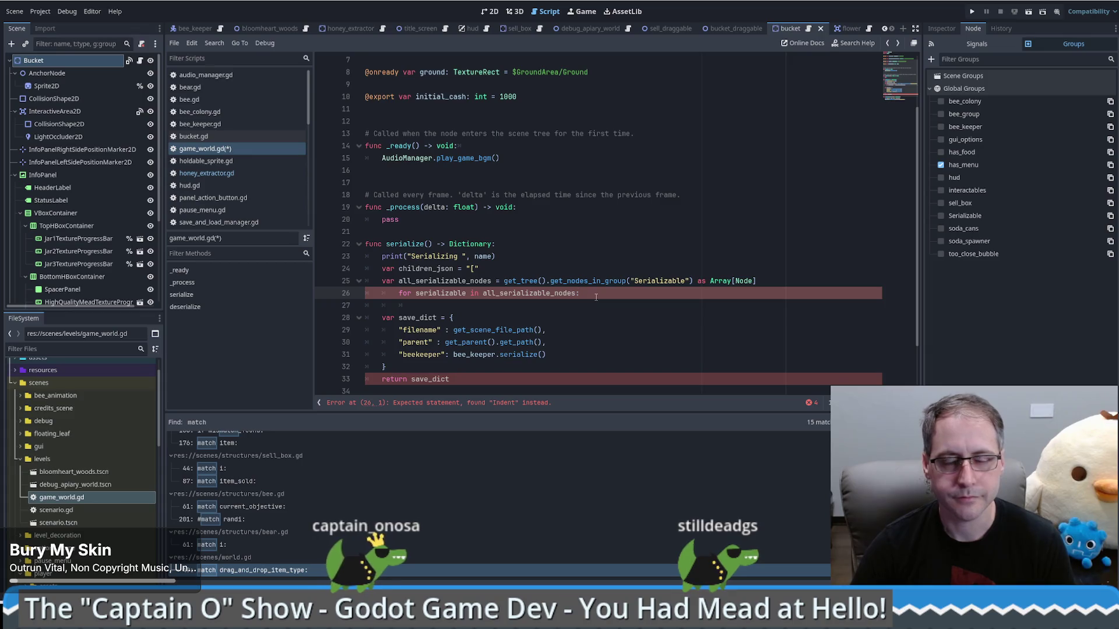
key(Return)
- Add 'children_json += serializable.serialize()' in the loop, then view save_and_load_manager.gd
text(children_json)
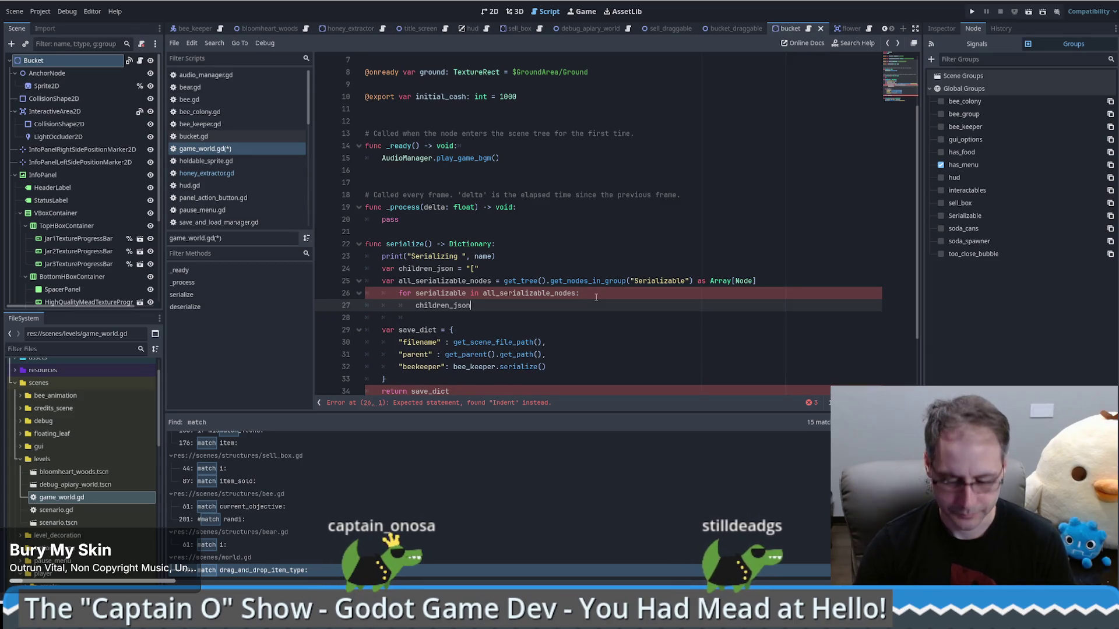
text( +=)
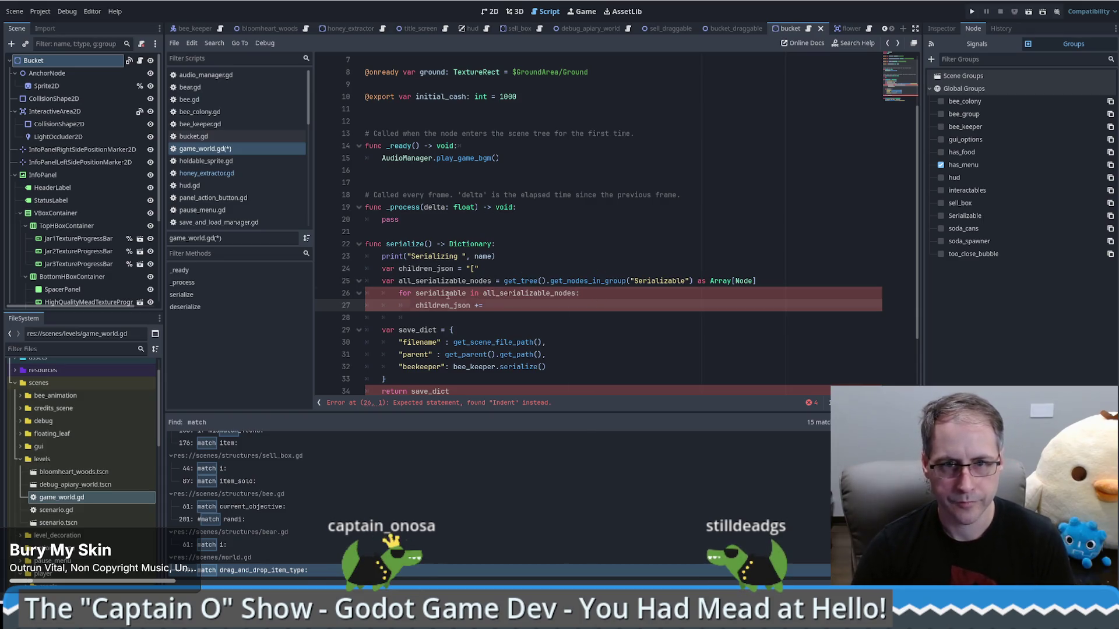
text( serializable)
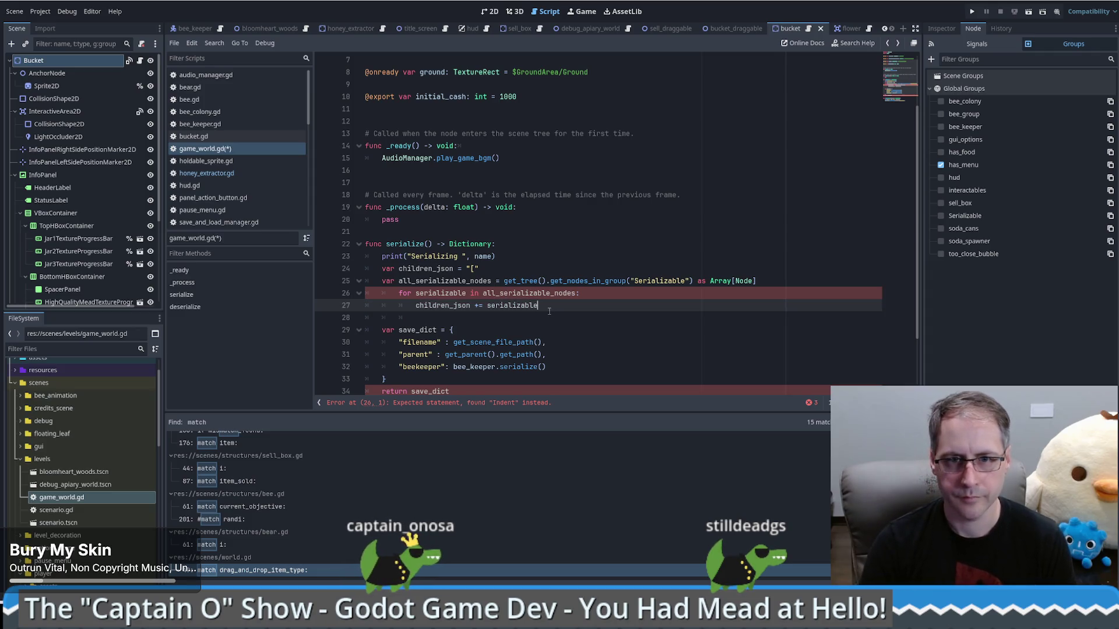
text(.)
double_click(519, 366)
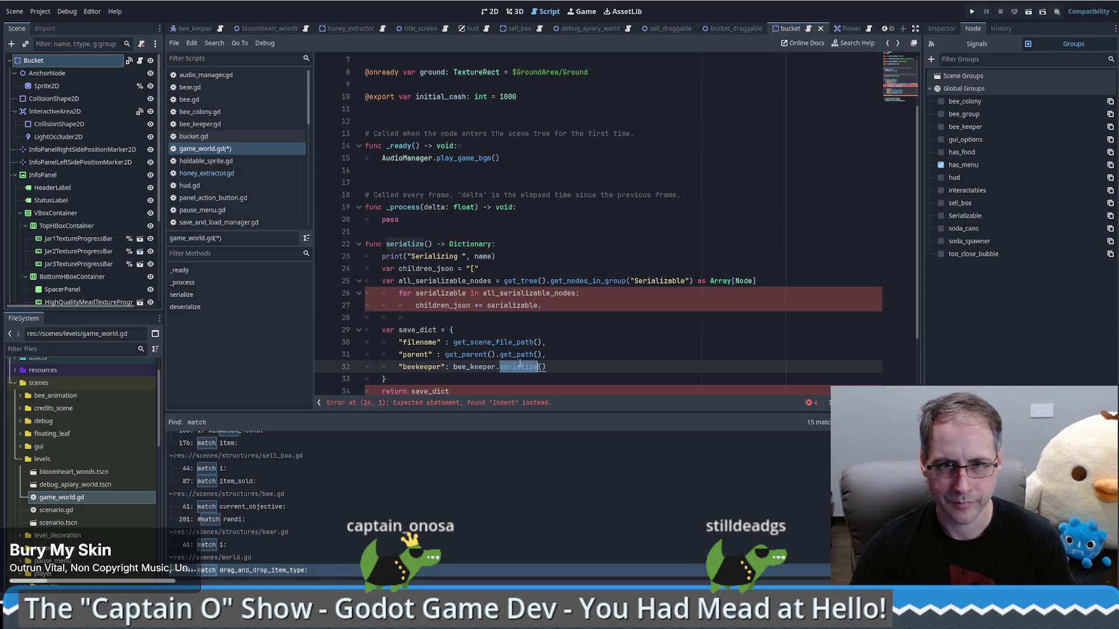
key(ctrl+c)
click(548, 307)
key(ctrl+v)
text(())
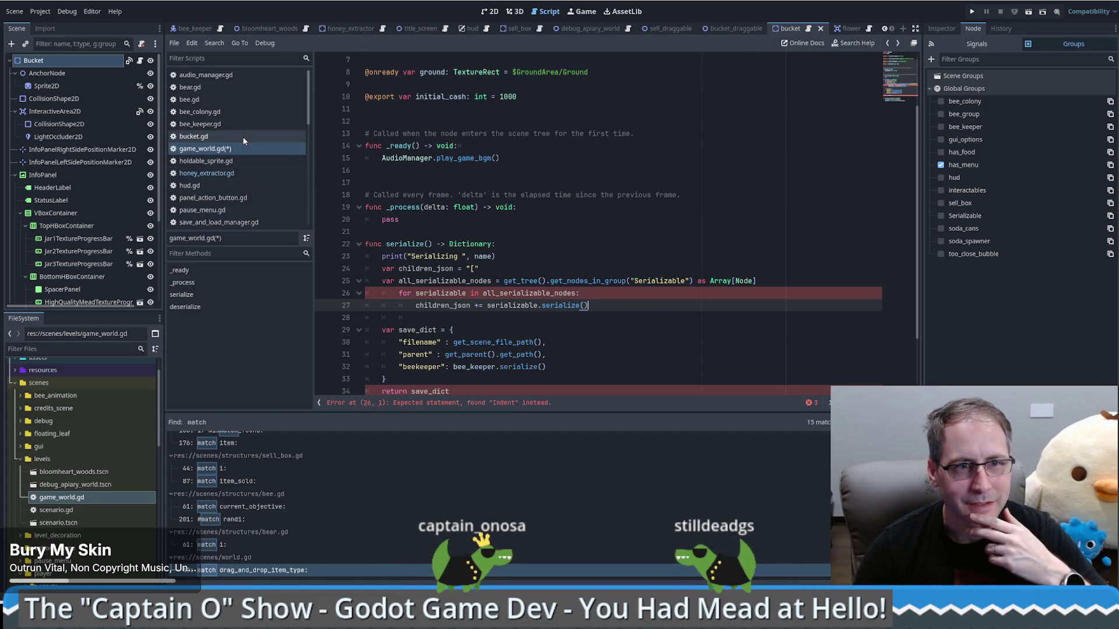
scroll(236, 204, down, 2)
click(237, 204)
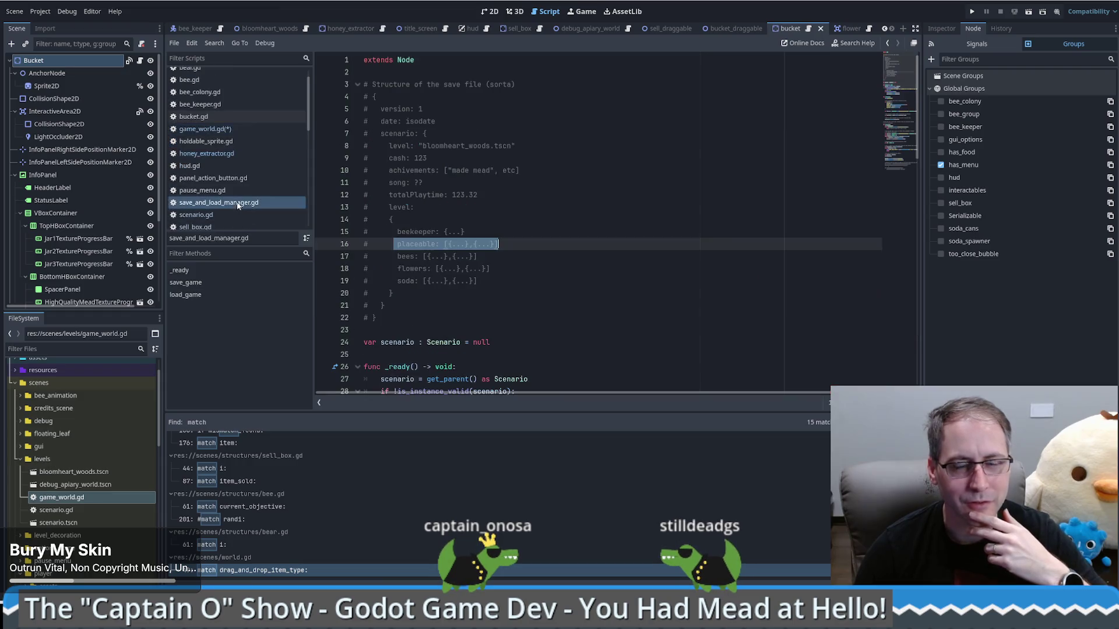
- Read save_game and load_game, select the commented has_method check on line 89, then return to game_world.gd
scroll(646, 264, down, 6)
scroll(645, 264, up, 6)
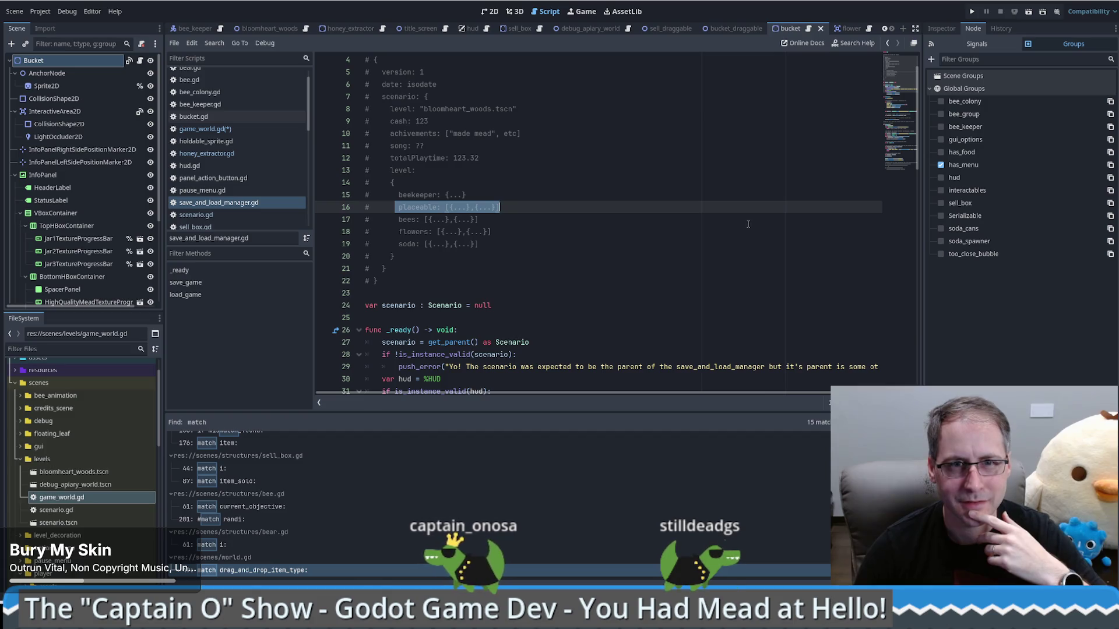
scroll(745, 222, down, 8)
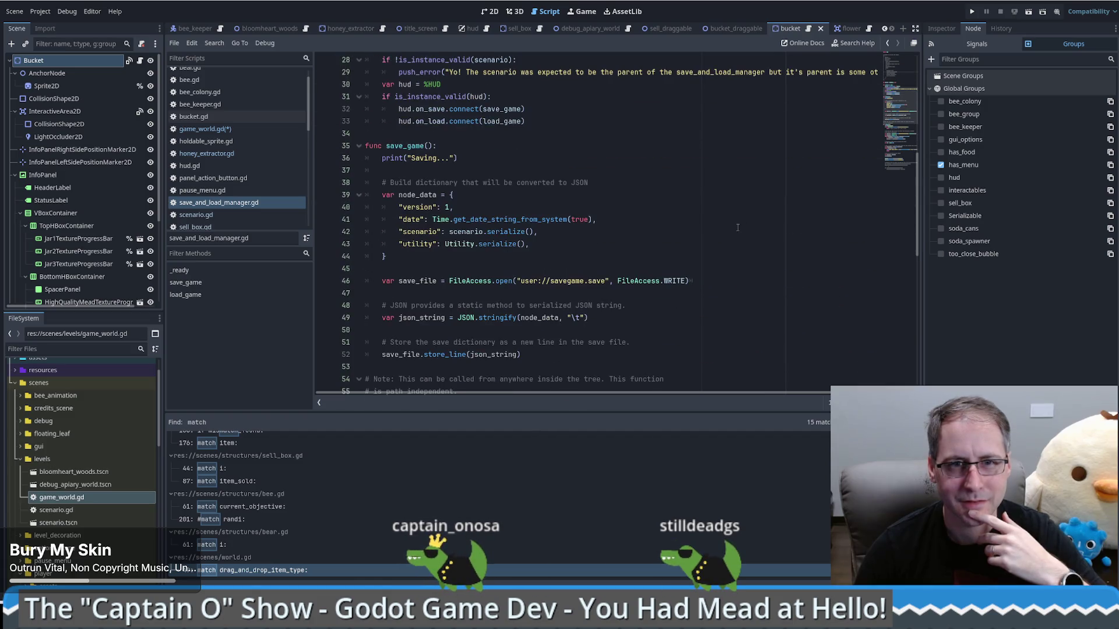
scroll(751, 243, down, 3)
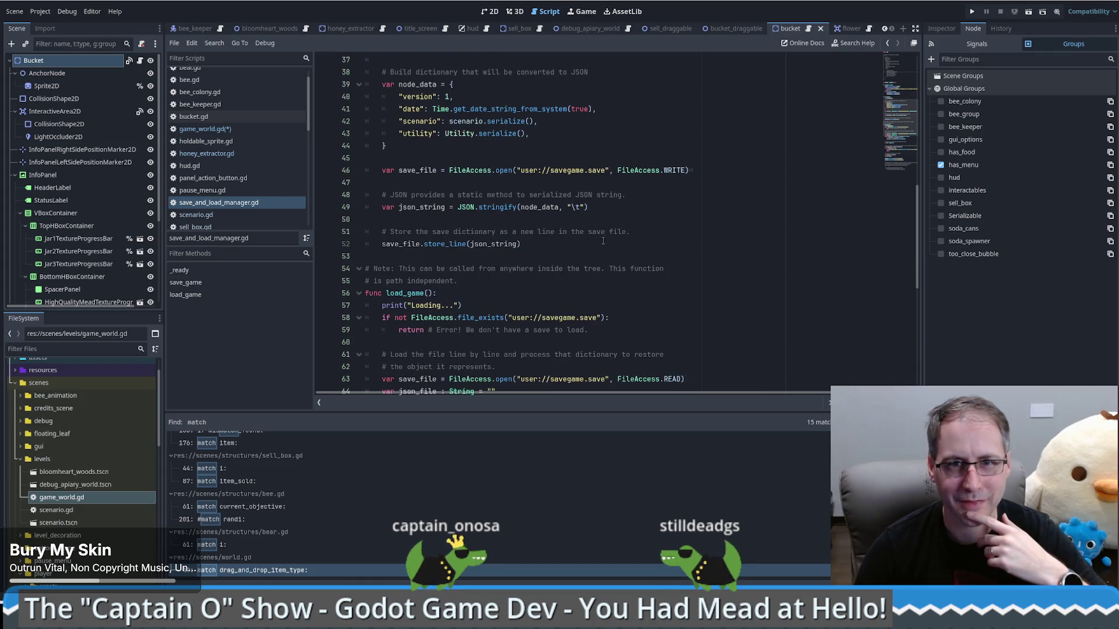
scroll(607, 250, down, 5)
scroll(645, 254, down, 3)
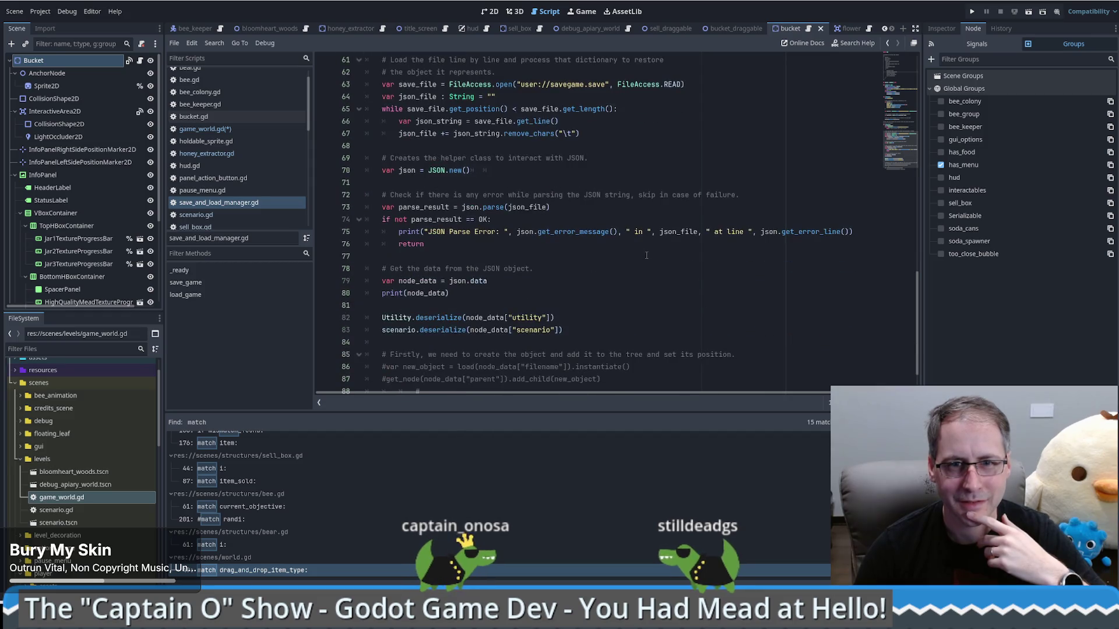
scroll(645, 257, down, 1)
scroll(641, 256, down, 1)
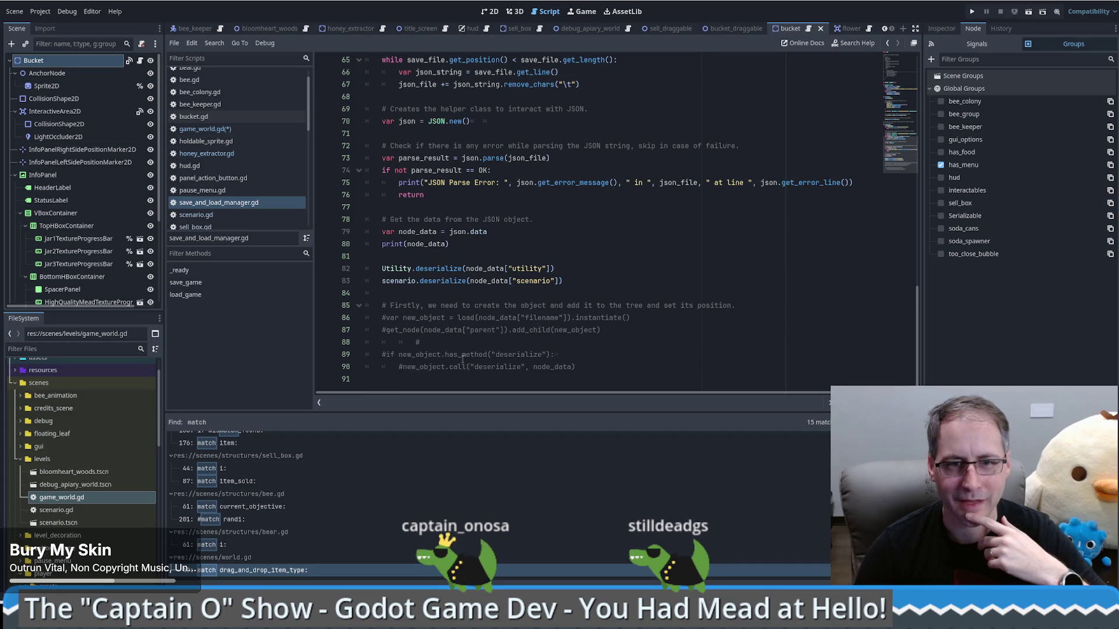
drag(382, 355, 571, 361)
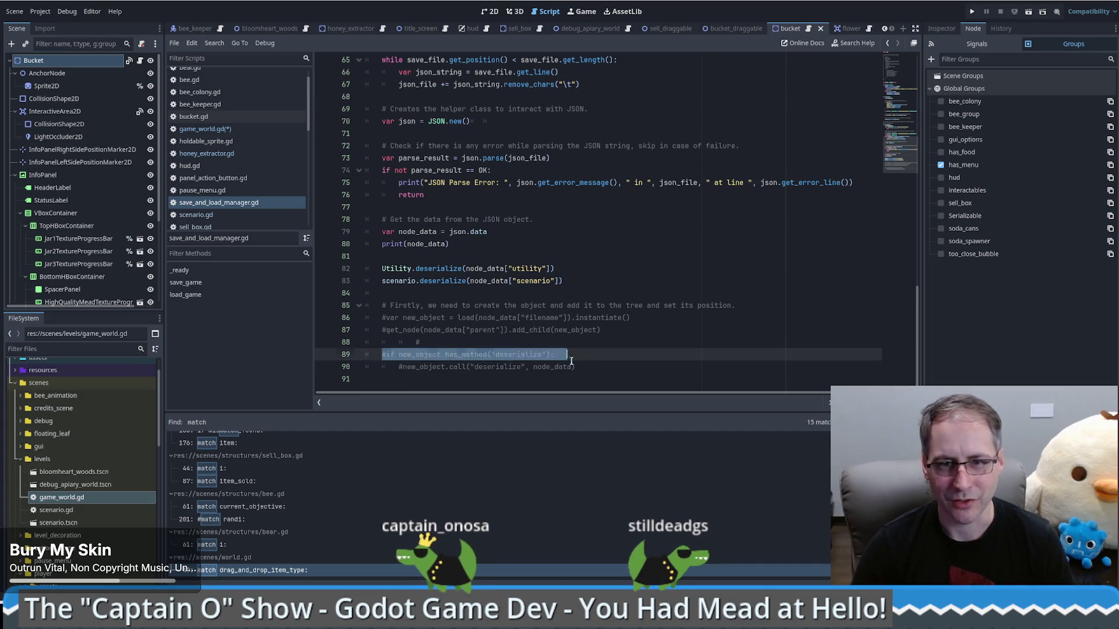
key(alt+Left)
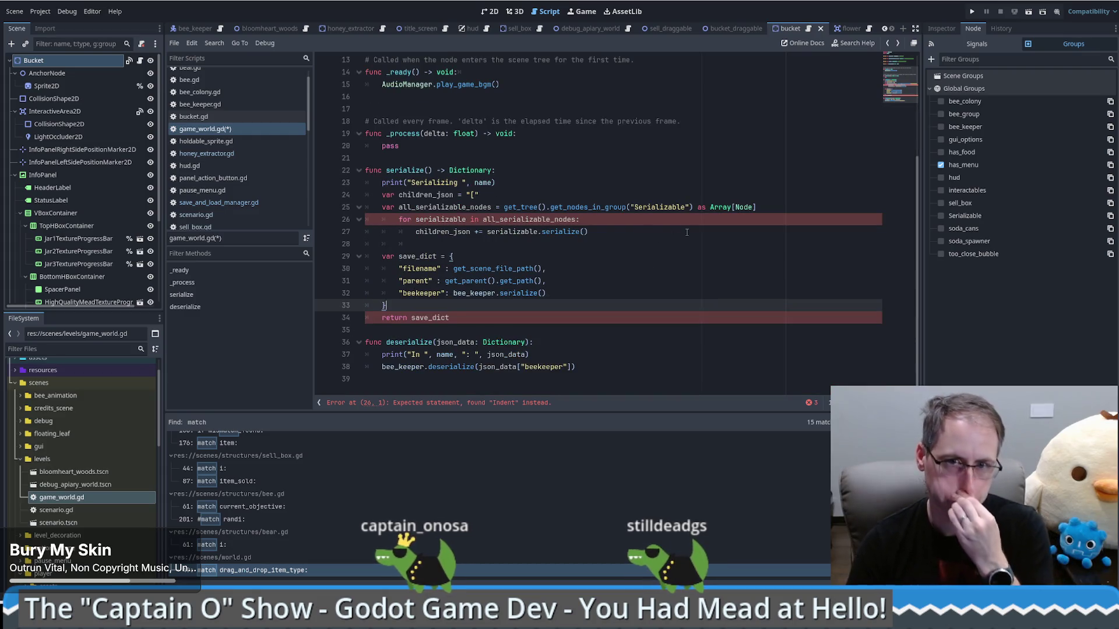
- Unindent the Serializable for loop on lines 26–27 one level to fix the error
click(647, 230)
click(641, 222)
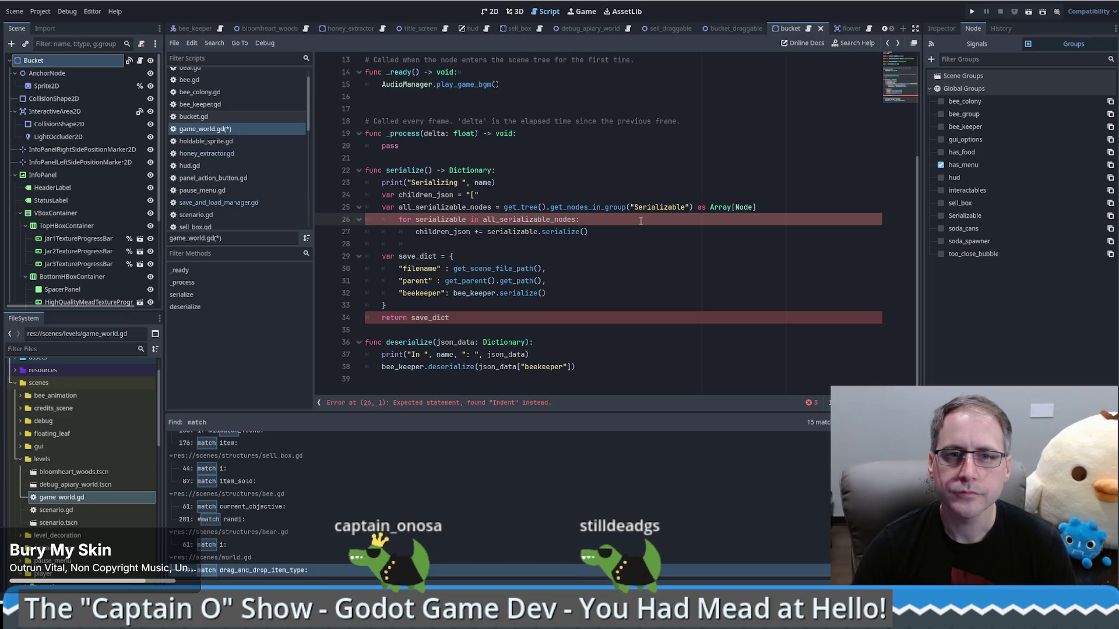
double_click(664, 208)
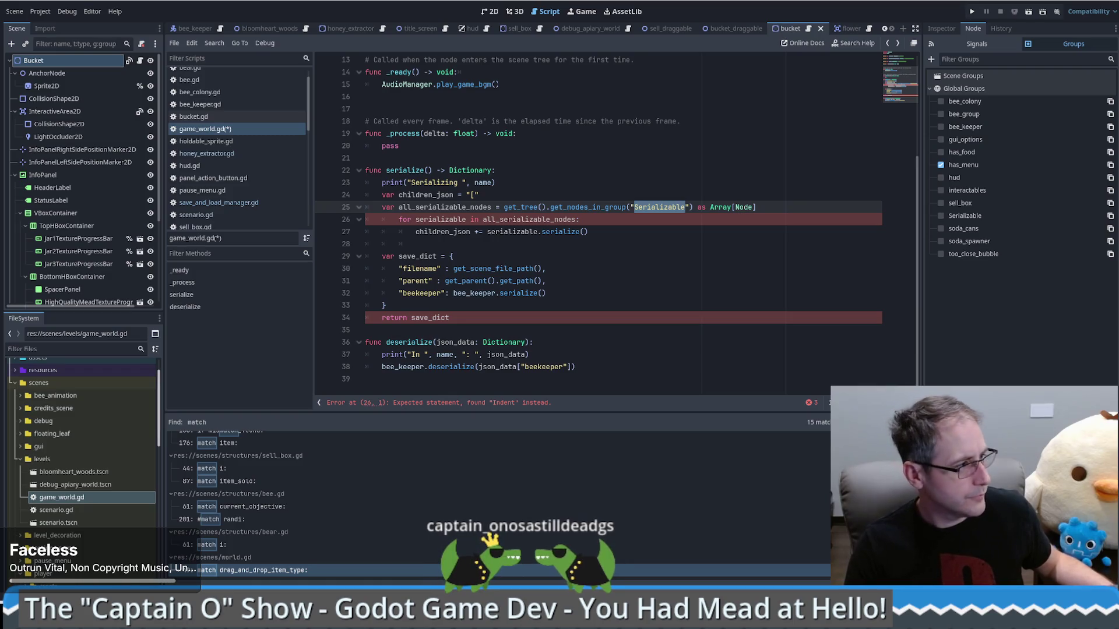
key(Down)
key(Down)
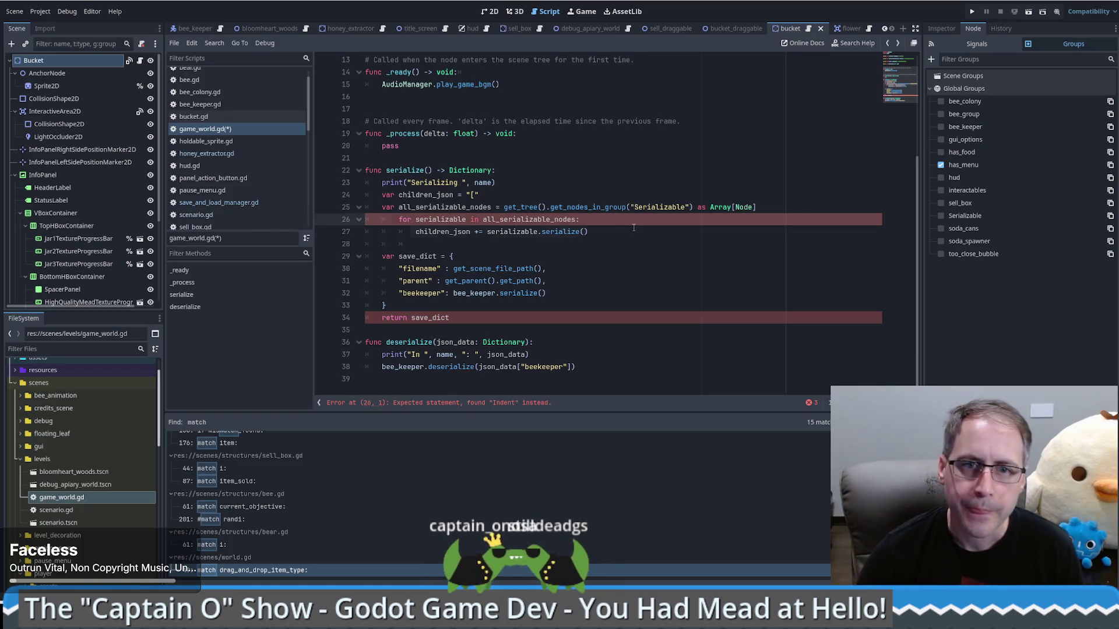
click(543, 219)
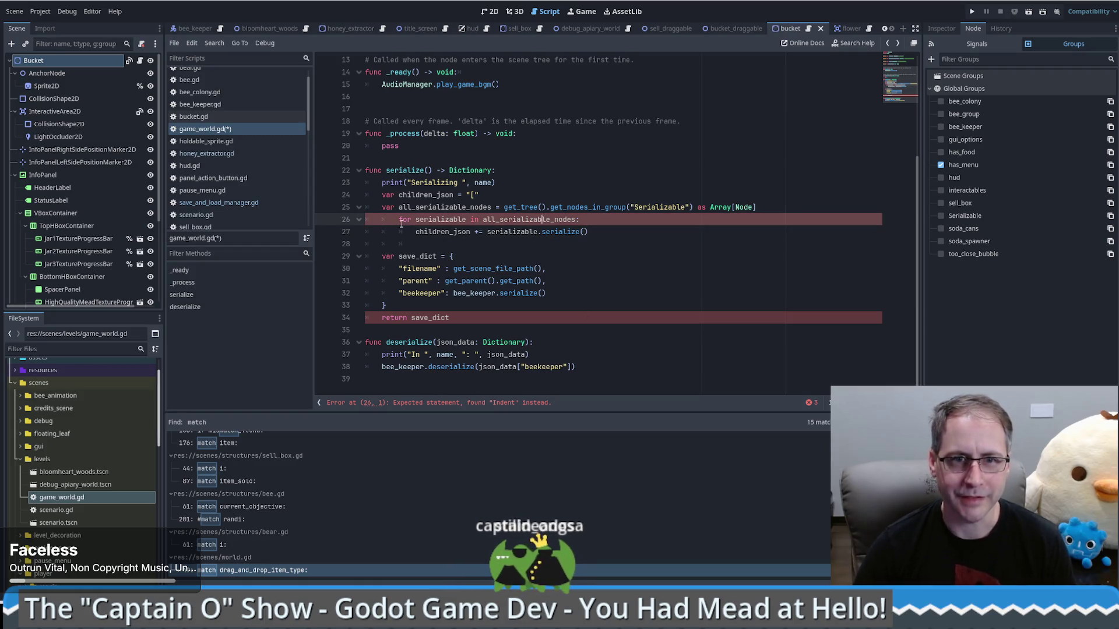
drag(400, 220, 602, 232)
key(shift+Tab)
click(602, 231)
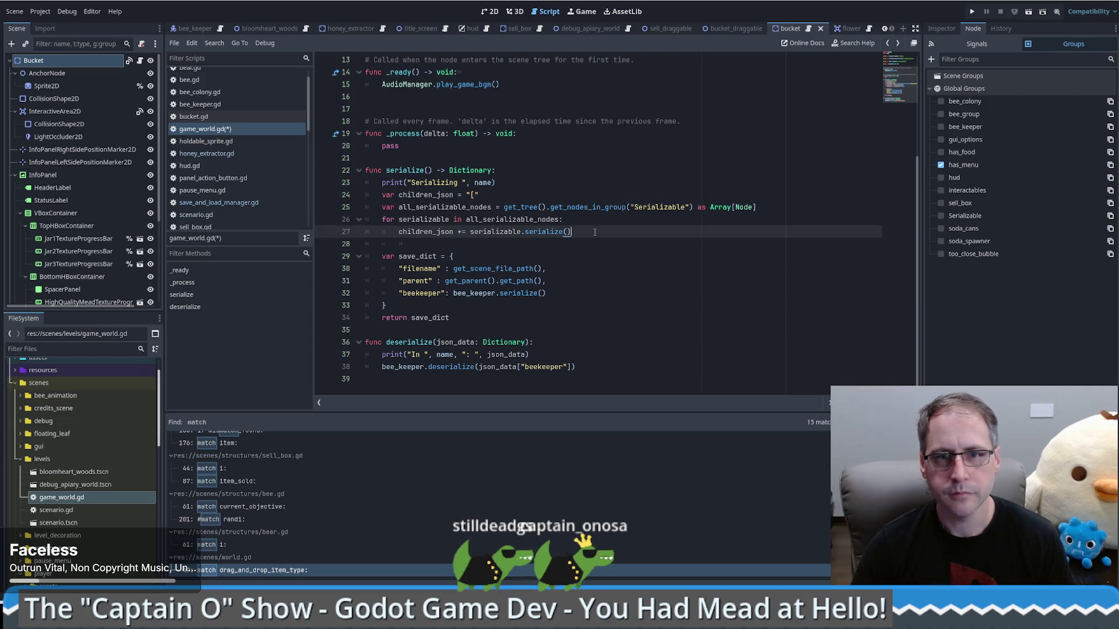
- Add a children_json += "]" line after the loop to close the JSON string
key(Return)
text(children_json )
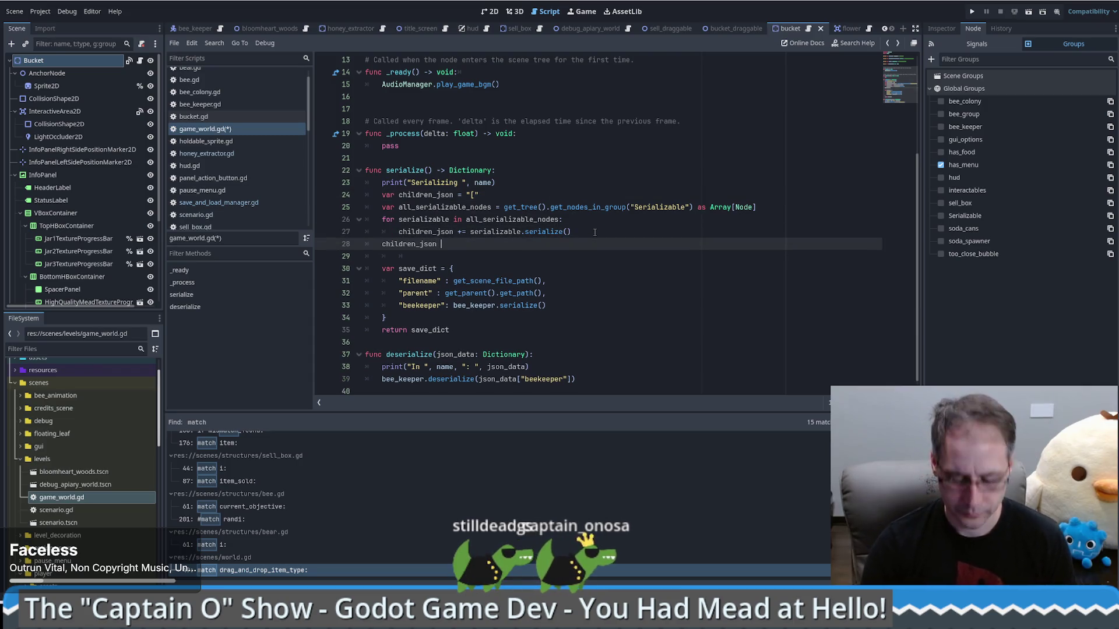
text(+= ")
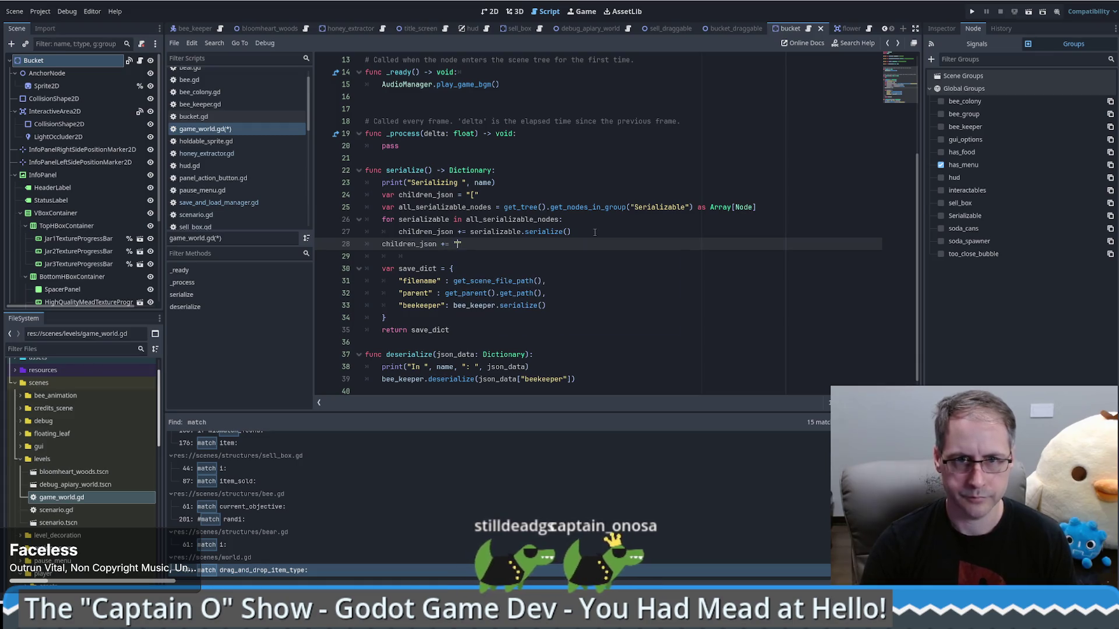
text(])
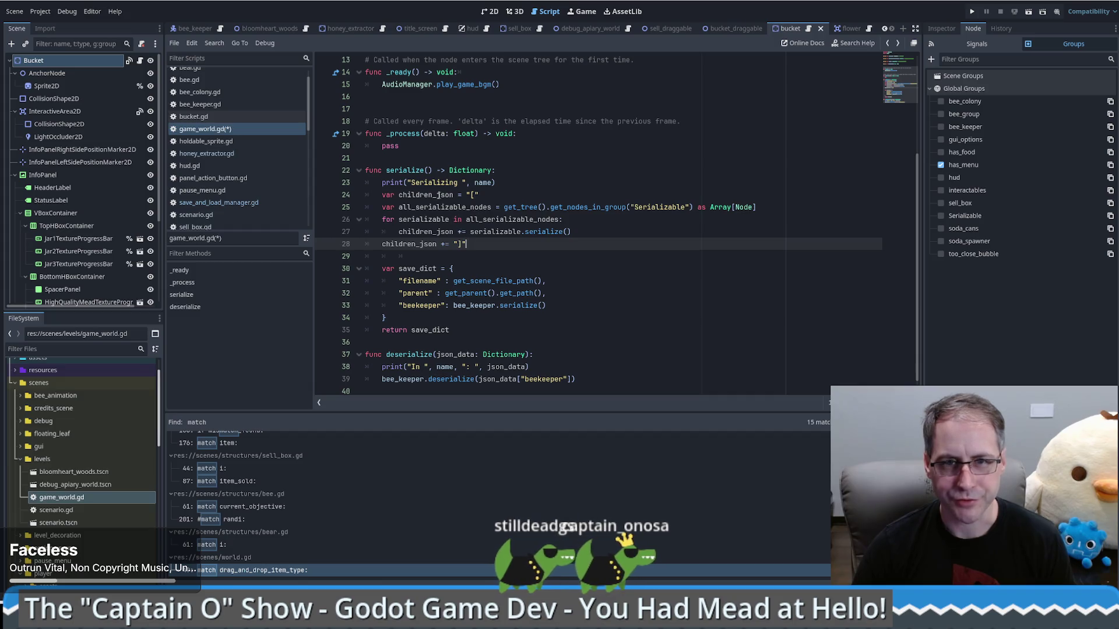
drag(437, 195, 454, 195)
double_click(430, 194)
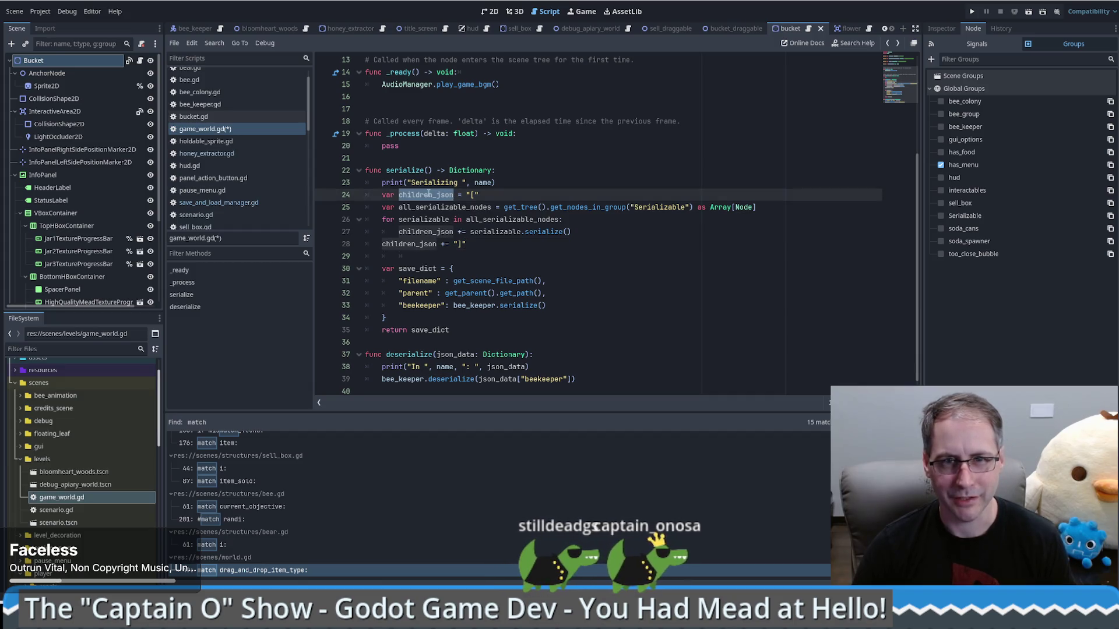
click(473, 241)
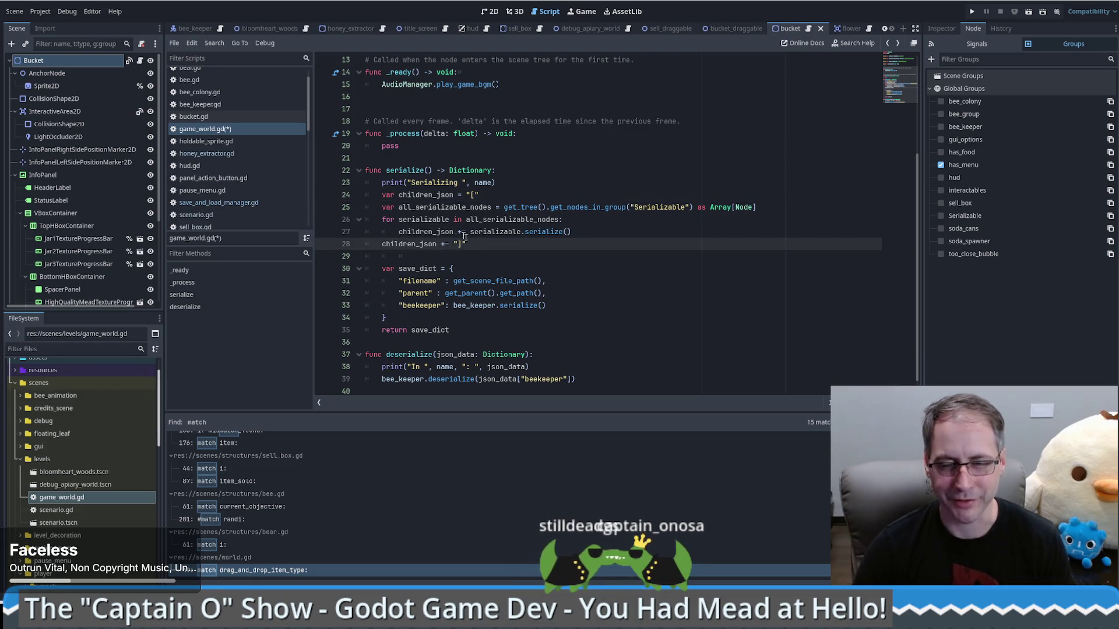
double_click(424, 195)
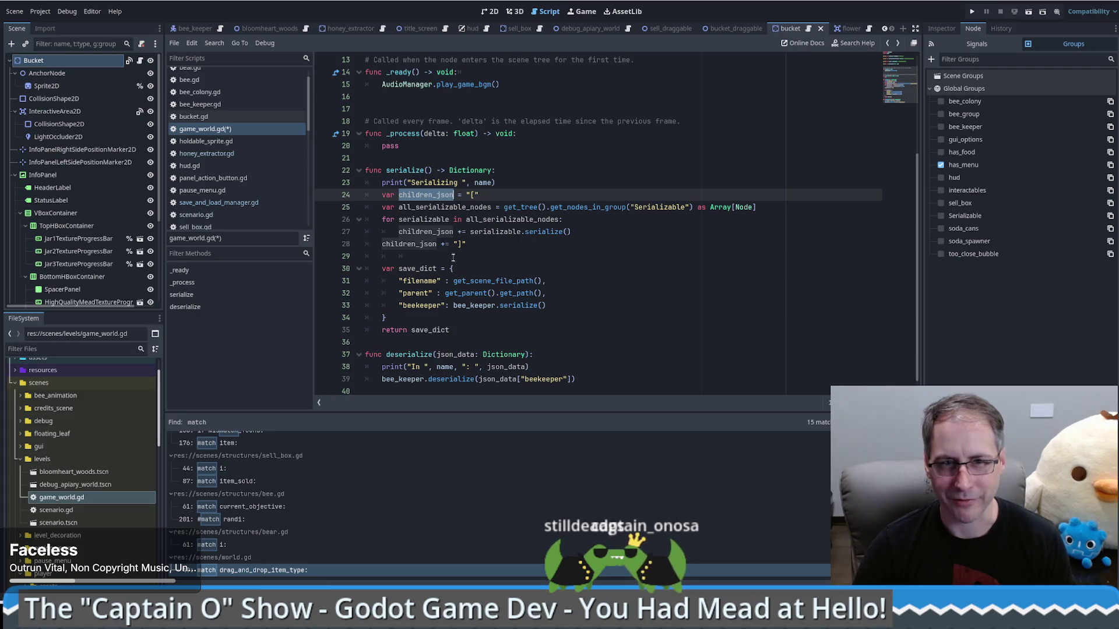
click(565, 304)
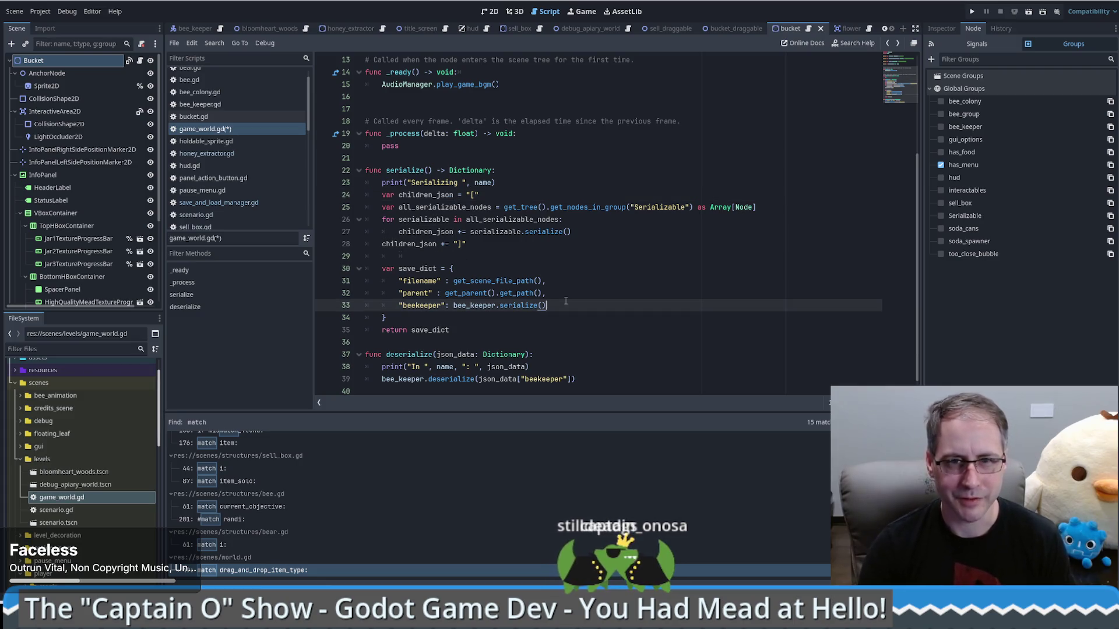
- Put a comma after the beekeeper entry and add "children": children_json to save_dict
text(,)
key(Return)
text(")
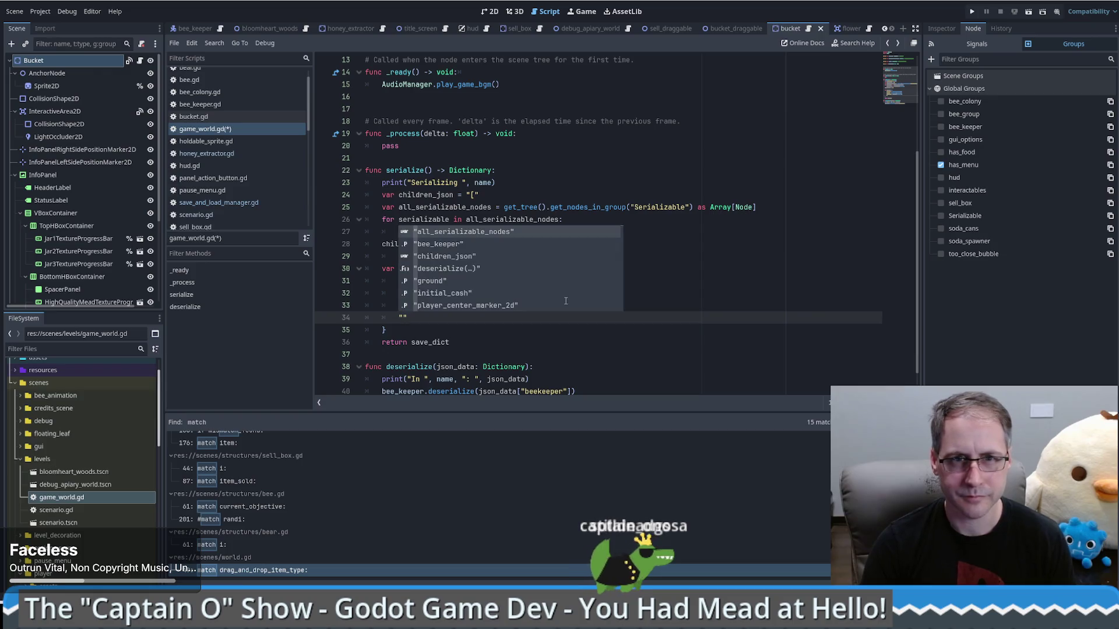
text(children)
key(Escape)
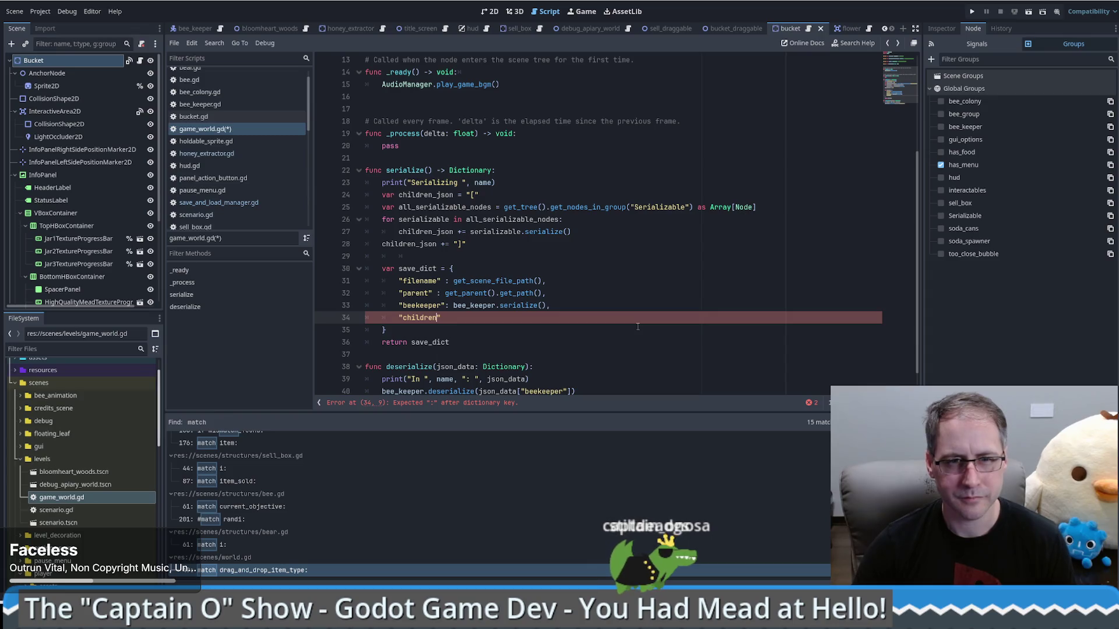
text(": children_json)
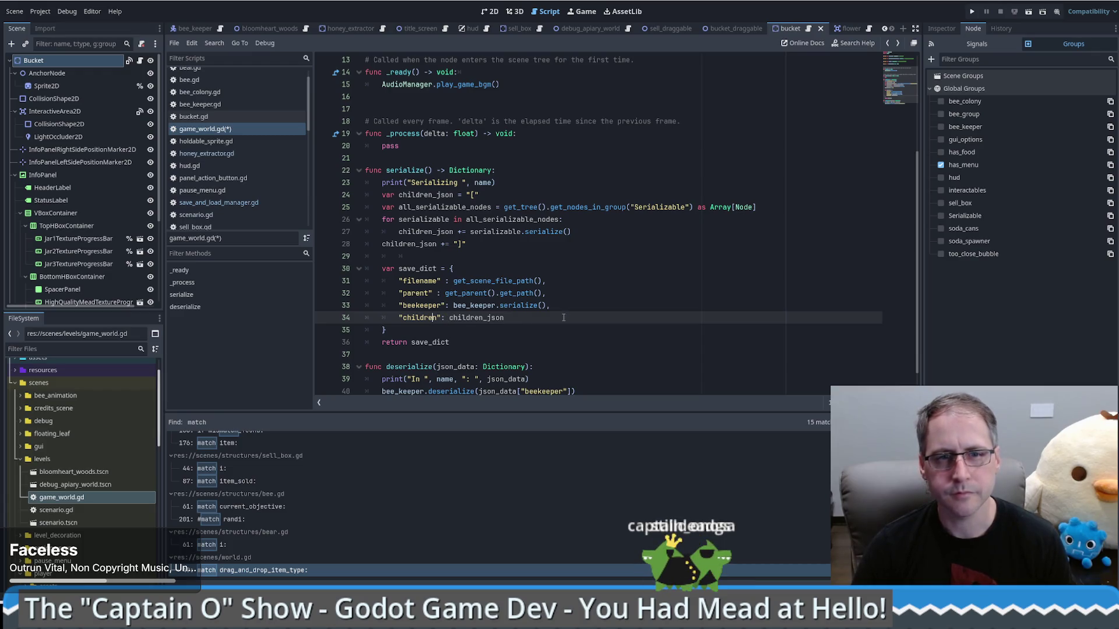
scroll(561, 318, down, 1)
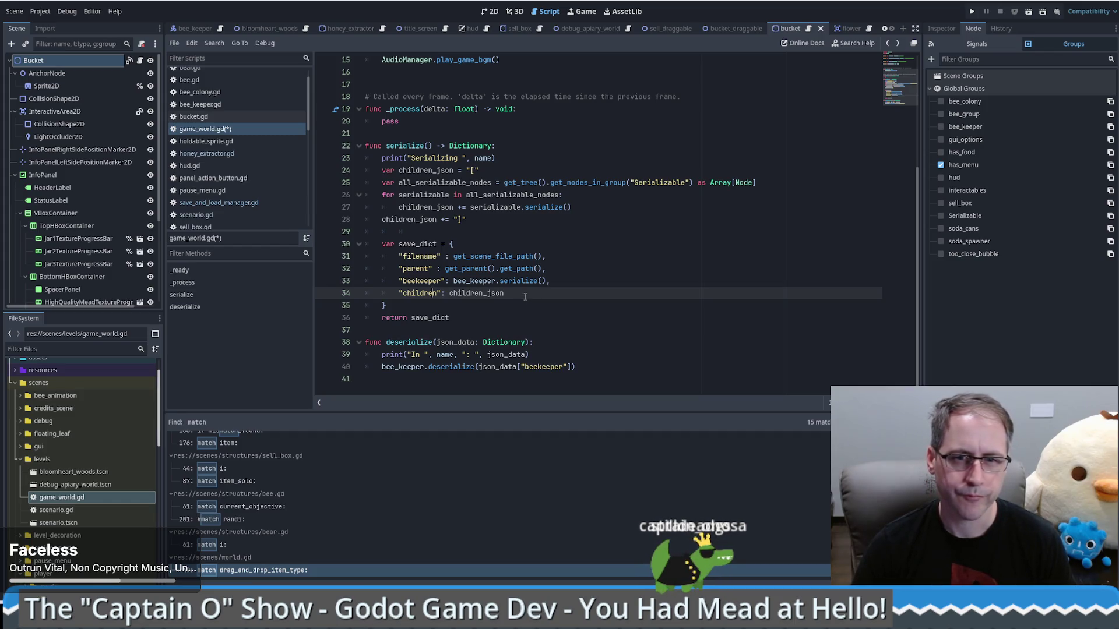
click(579, 356)
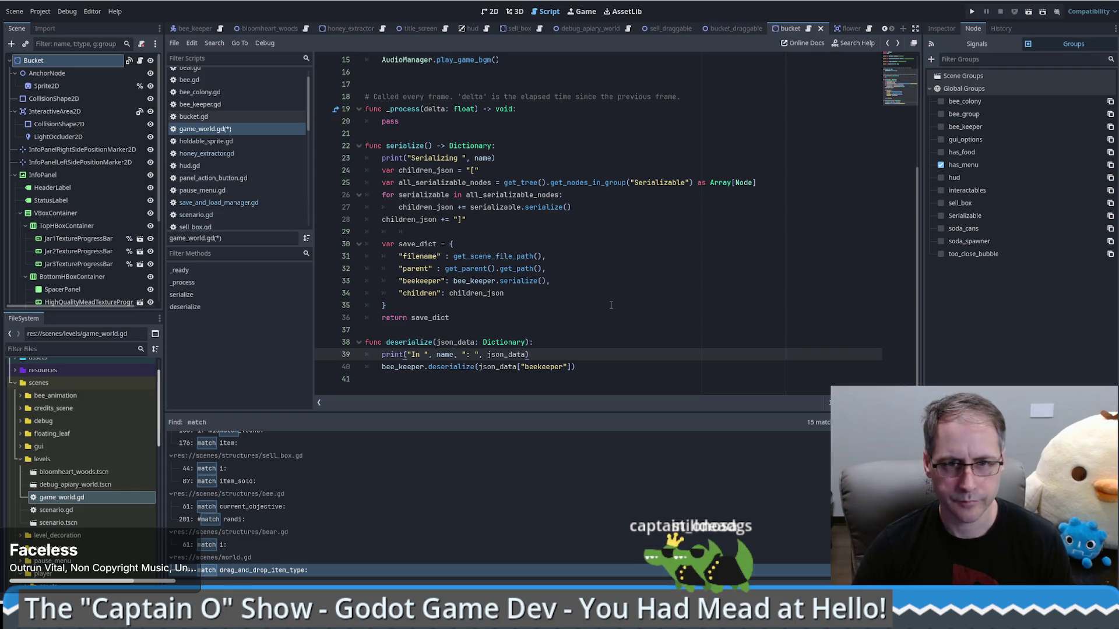
- Below deserialize's print call, add var children = json_data["children"] by adapting the beekeeper lookup
key(Return)
text(var )
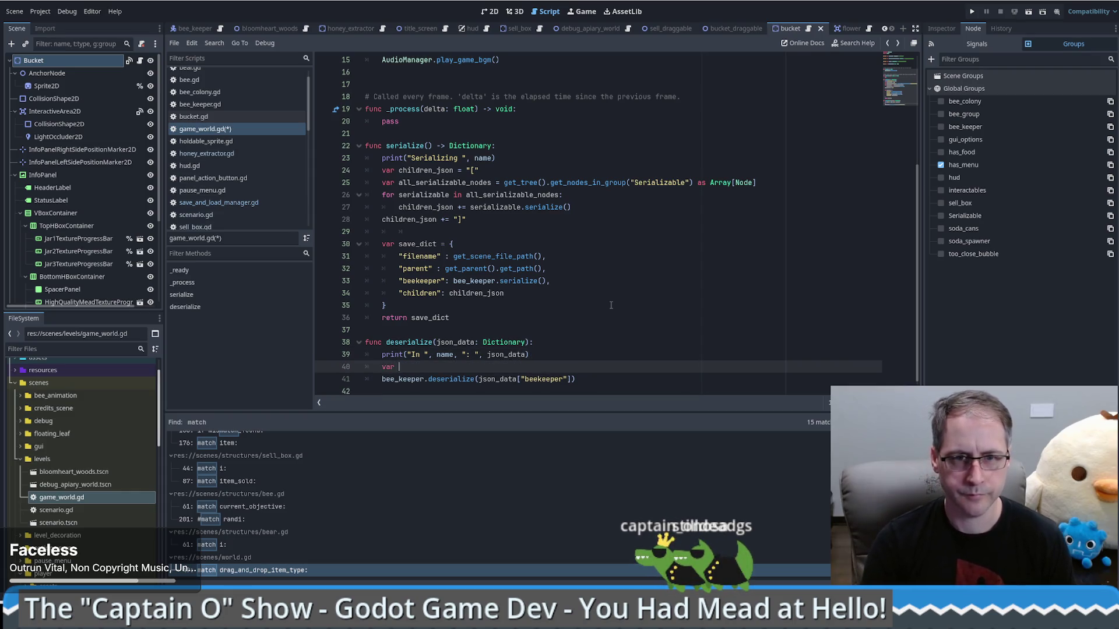
text(children =)
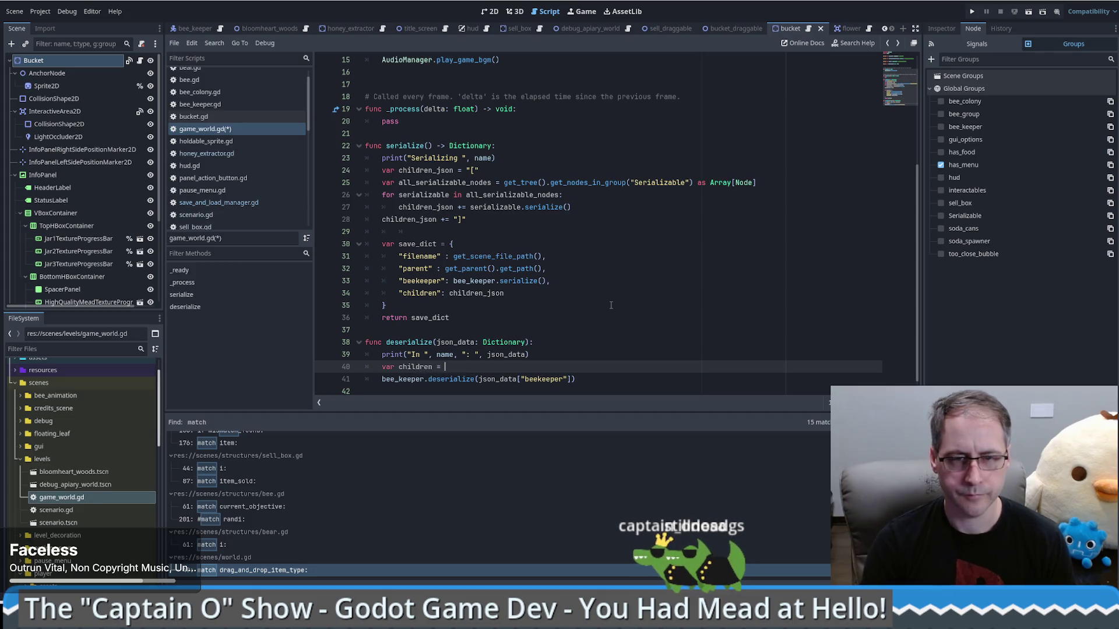
click(487, 367)
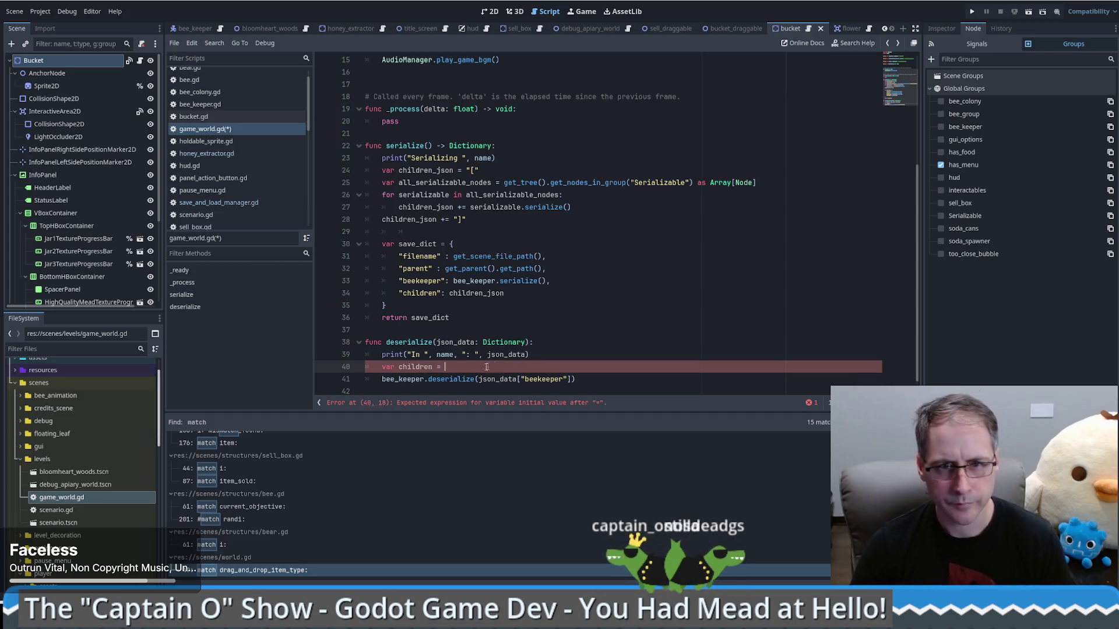
scroll(486, 376, up, 1)
drag(479, 391, 574, 391)
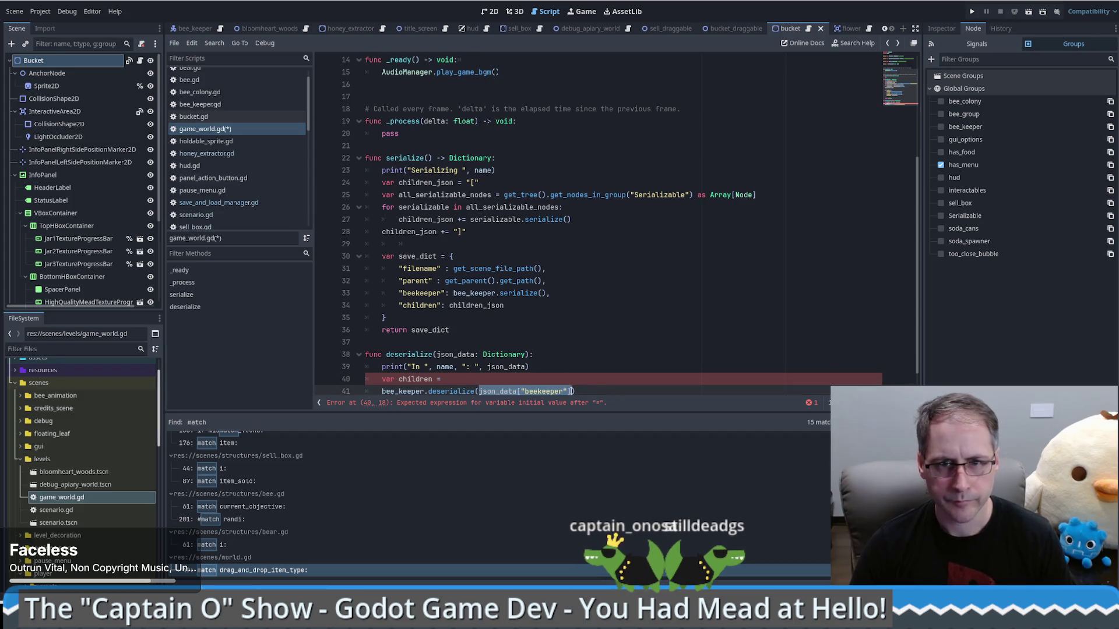
key(ctrl+c)
click(508, 379)
key(ctrl+v)
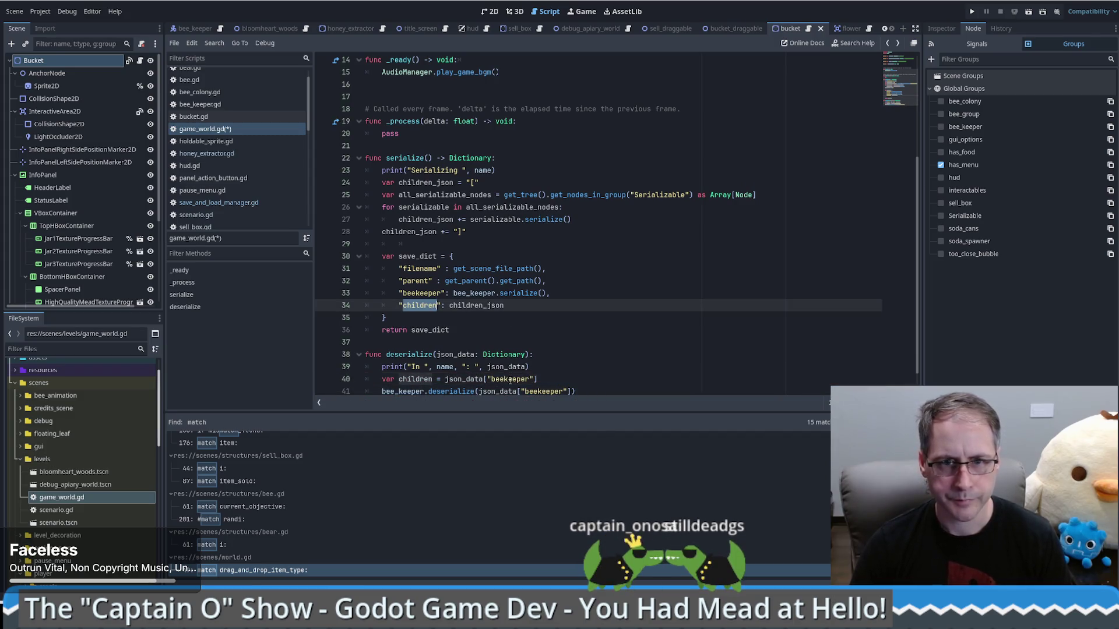
key(ctrl+c)
double_click(510, 380)
key(ctrl+v)
scroll(588, 382, down, 1)
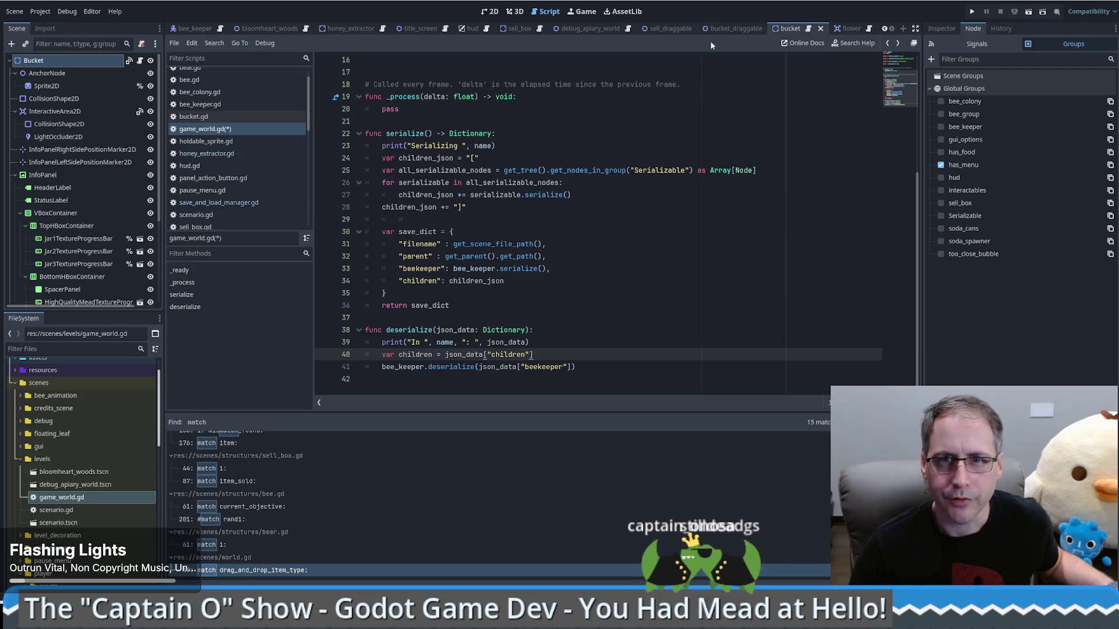
- Study honey_extractor.gd's serialize/deserialize code, then view save_and_load_manager.gd's load code
click(232, 154)
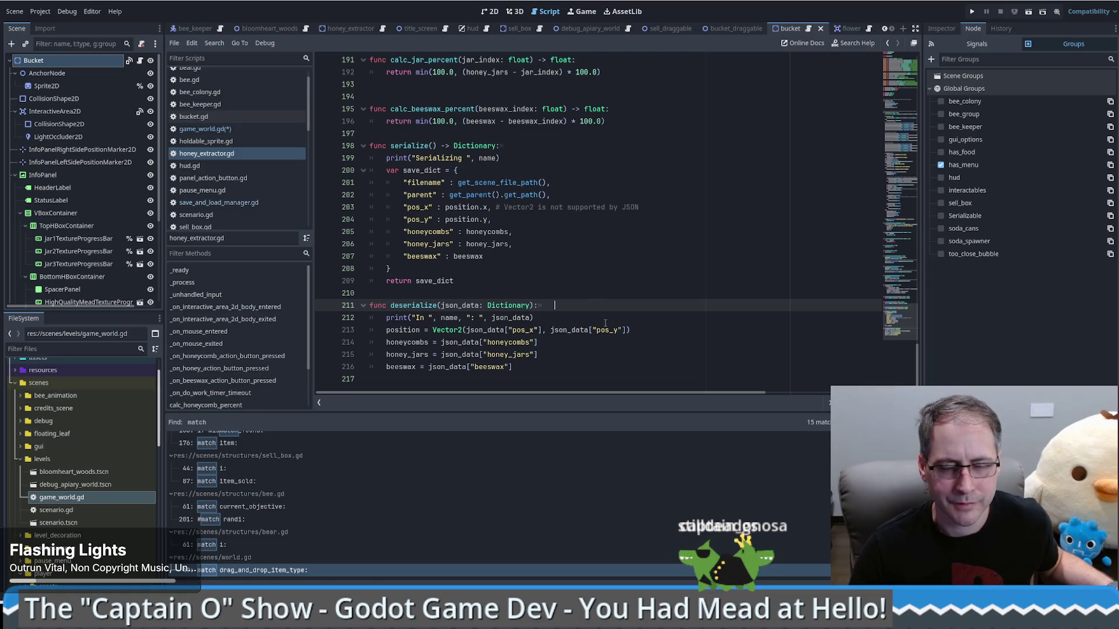
double_click(477, 184)
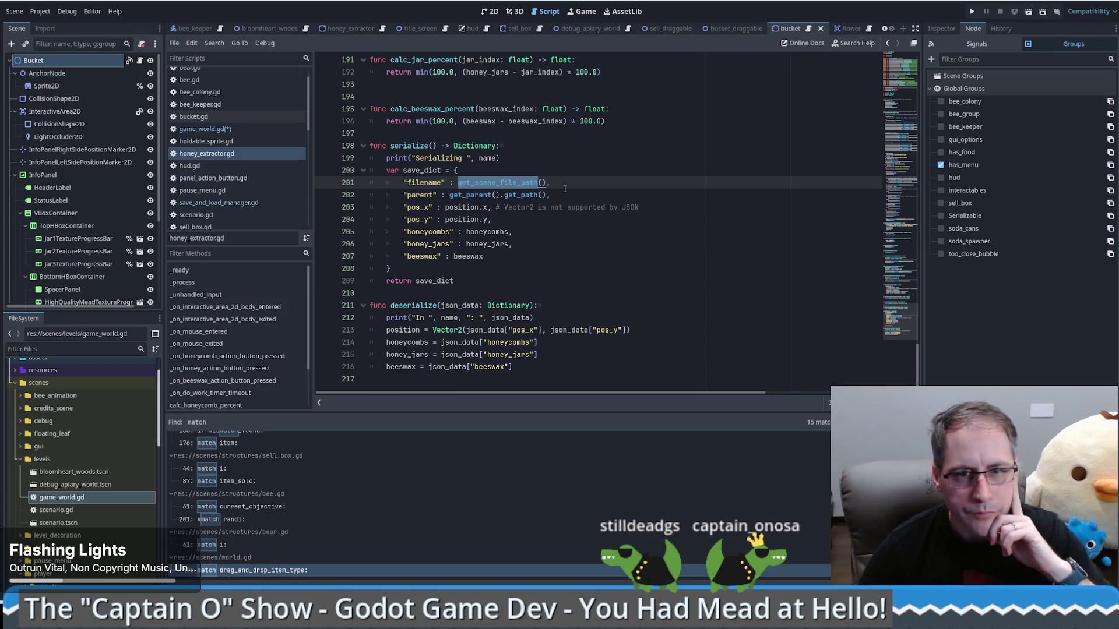
double_click(413, 305)
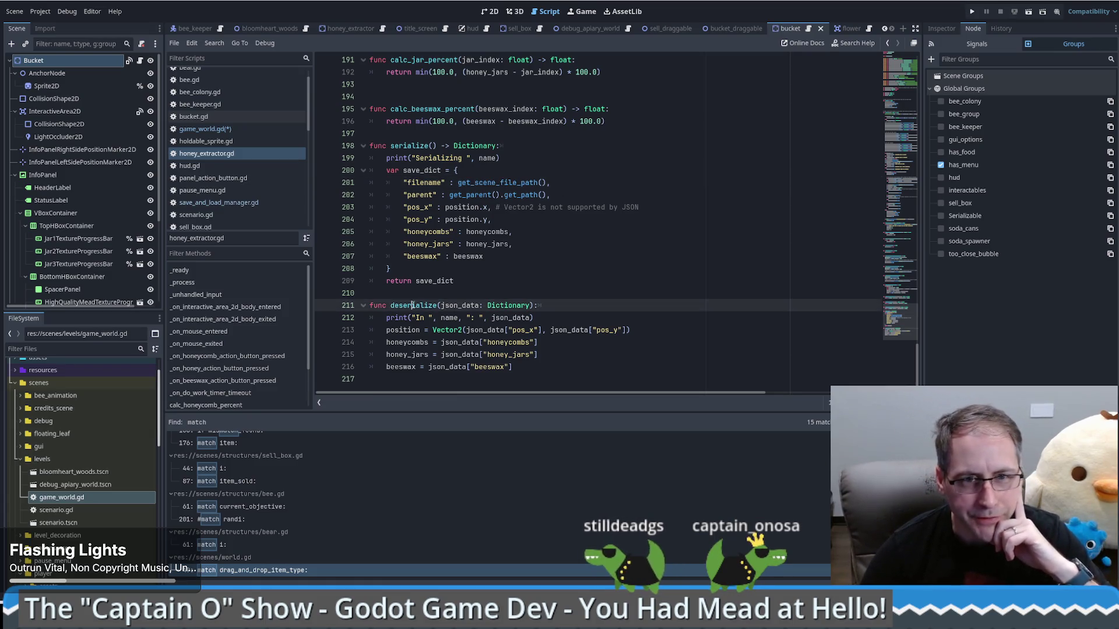
click(579, 308)
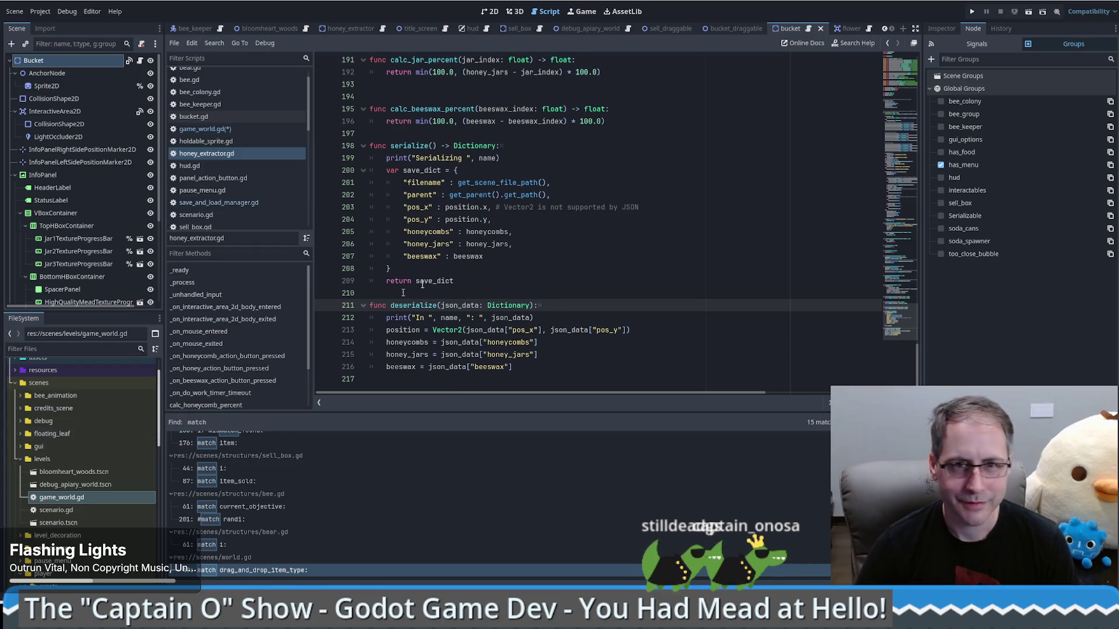
click(538, 263)
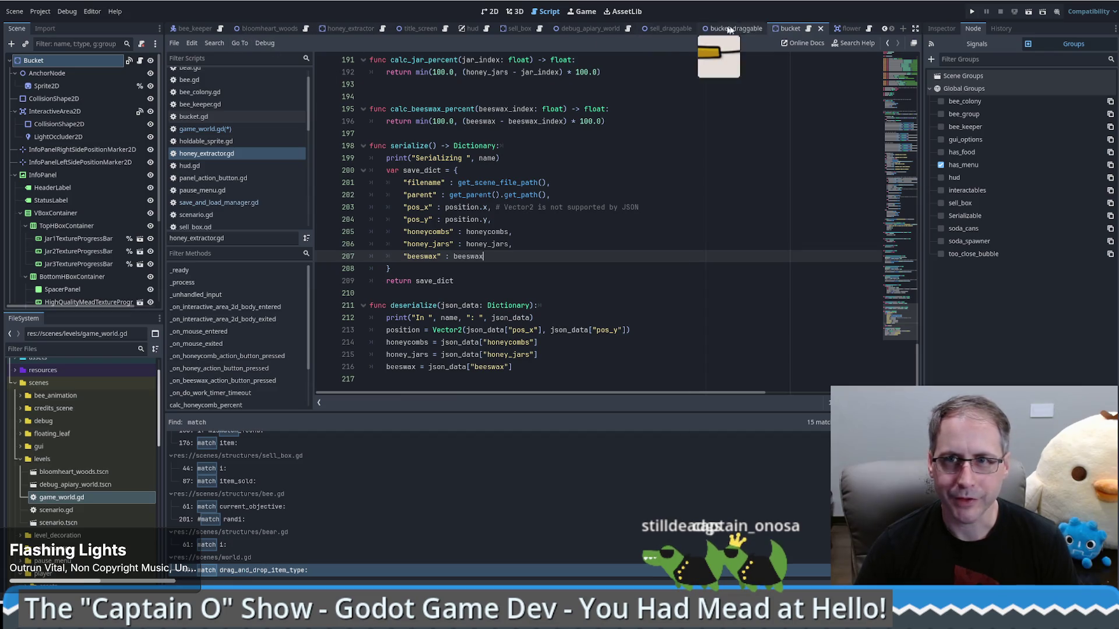
click(262, 202)
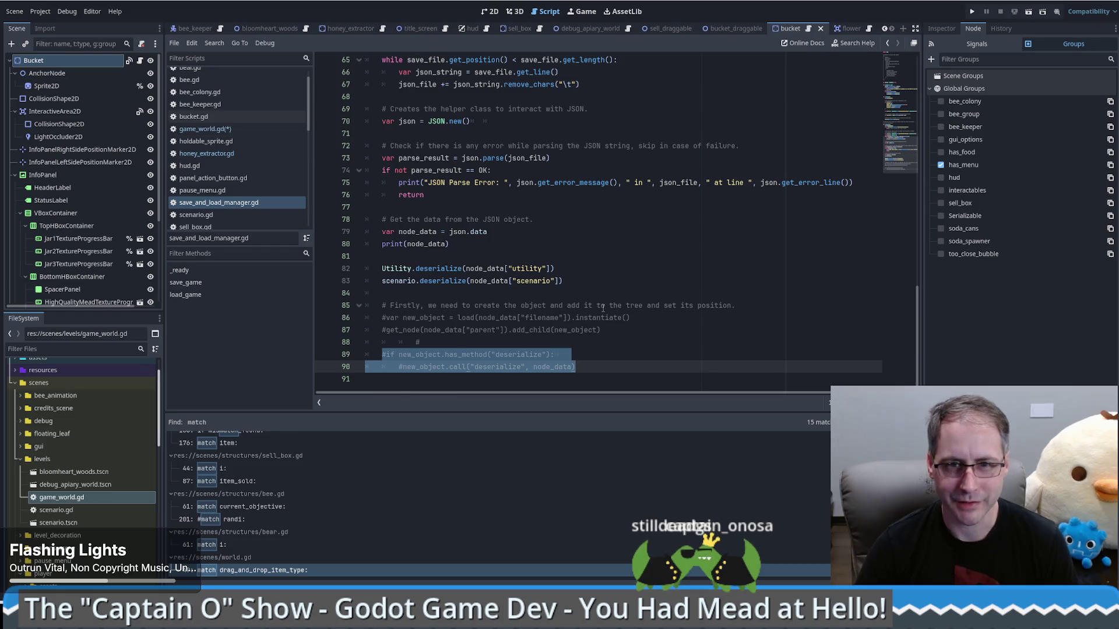
- Bring the commented-out object-creation block from save_and_load_manager.gd into deserialize below the children lookup
drag(457, 319, 689, 314)
click(679, 320)
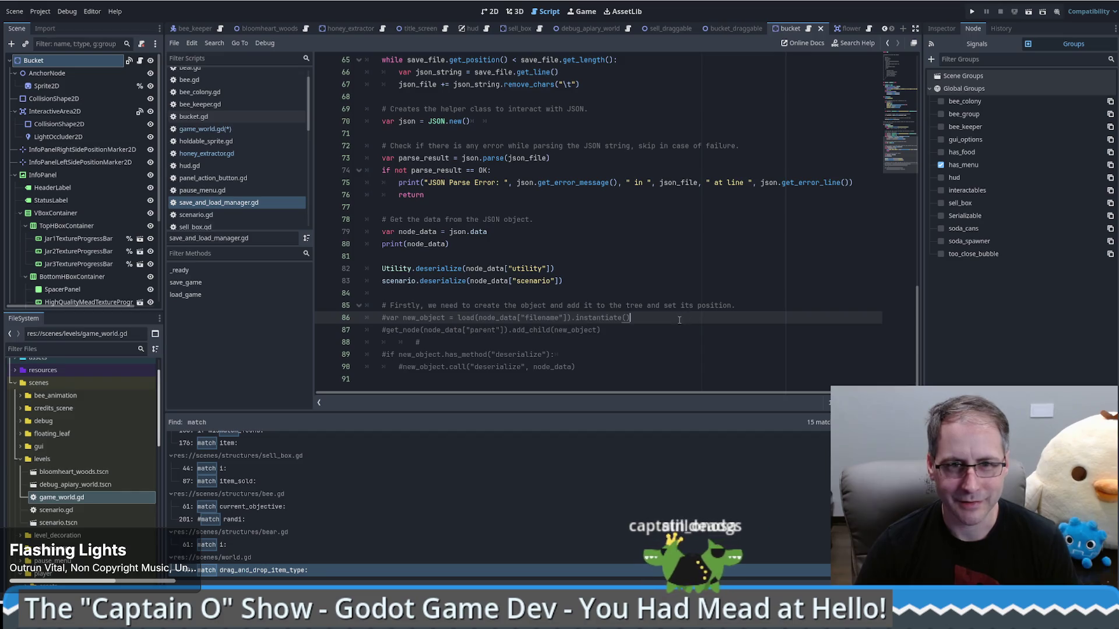
drag(382, 318, 577, 367)
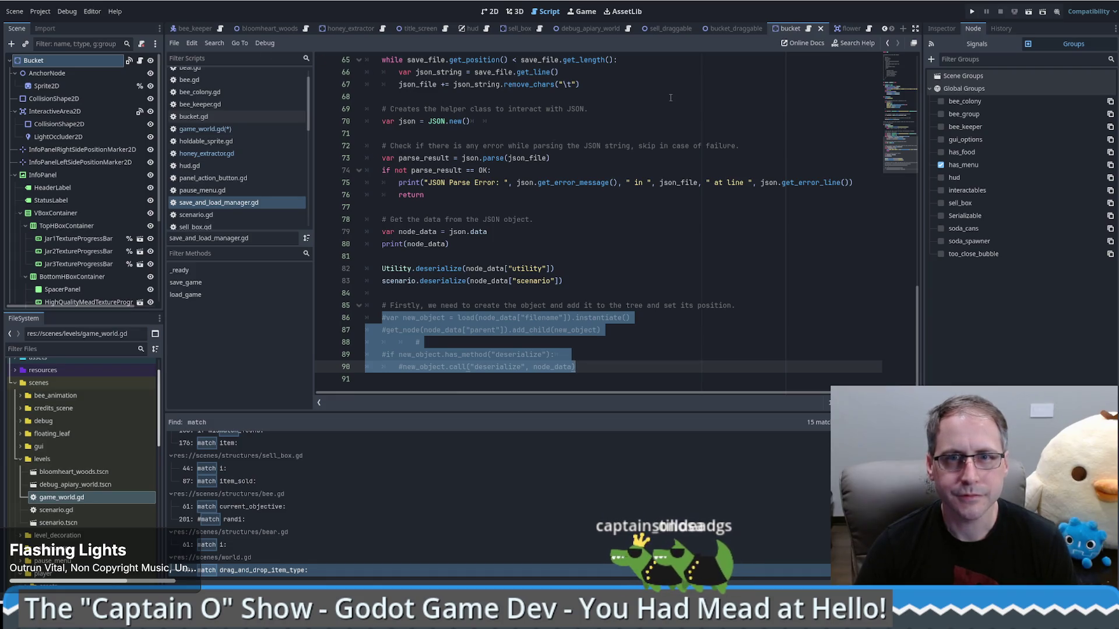
click(244, 129)
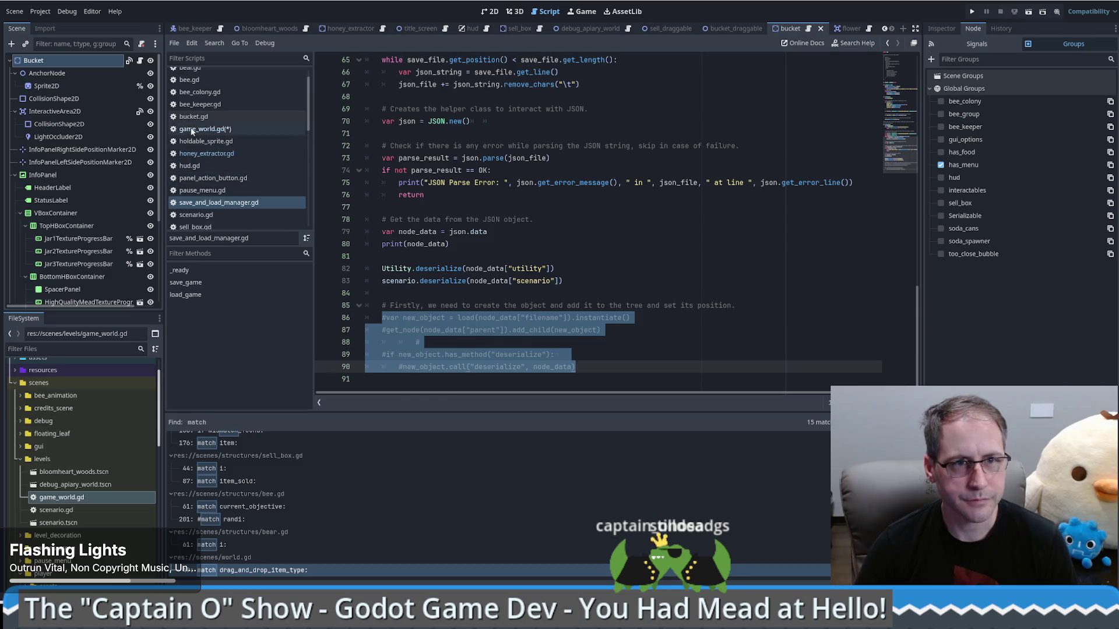
scroll(542, 245, down, 1)
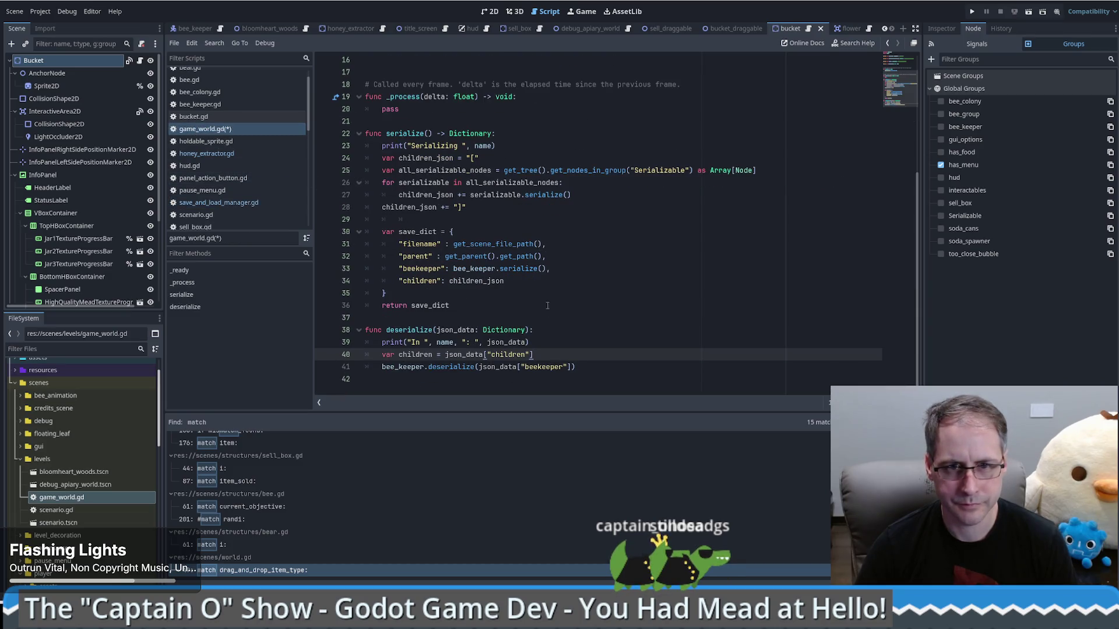
key(ctrl+z)
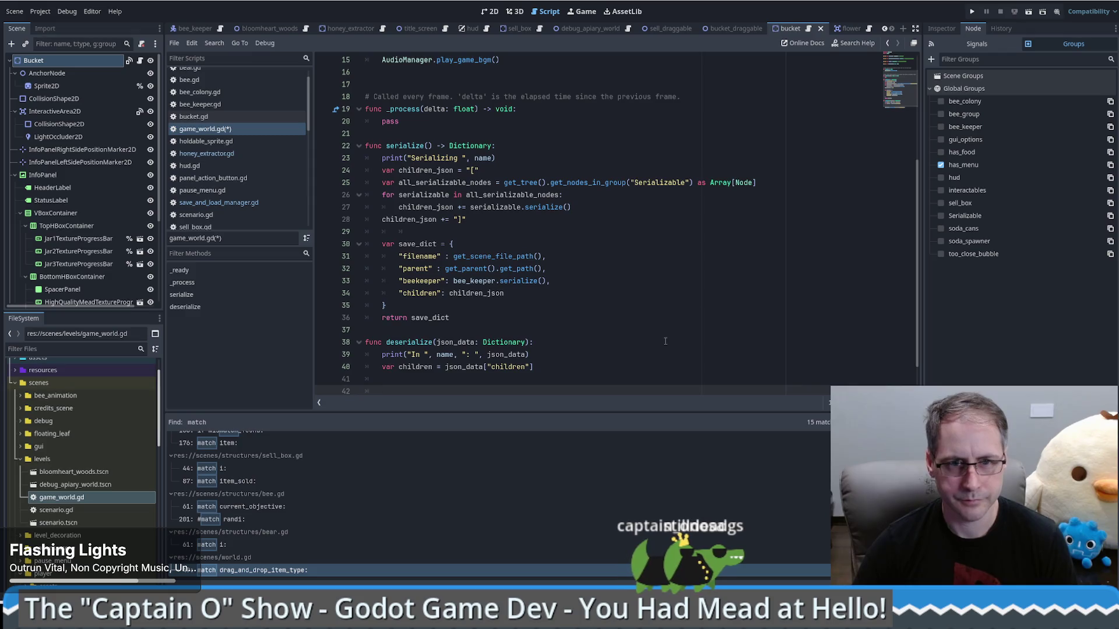
key(ctrl+z)
key(ctrl+z)
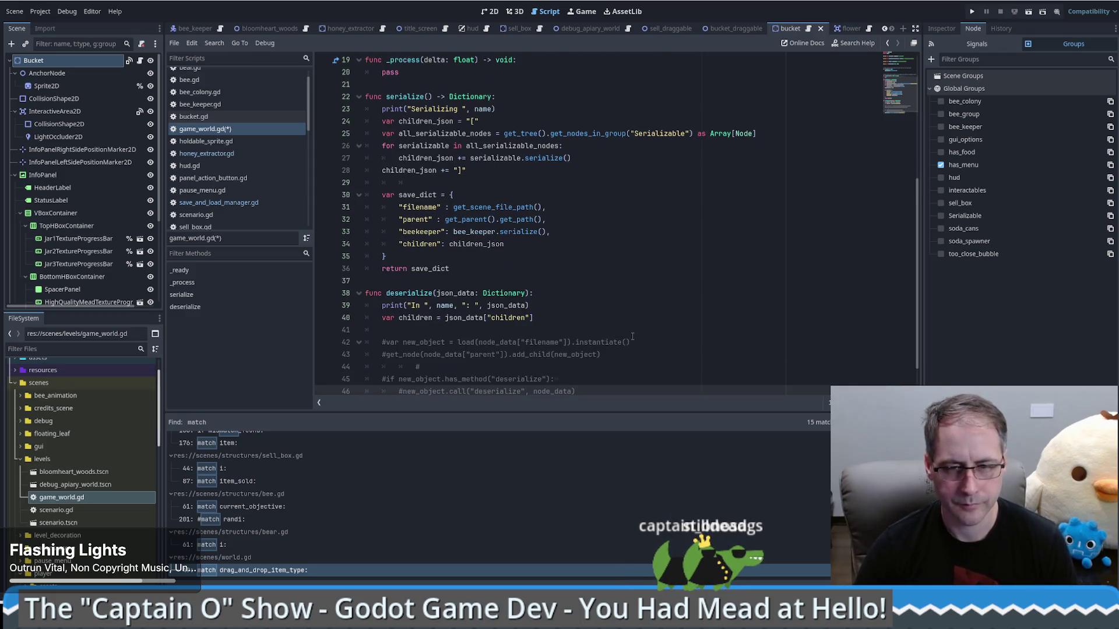
scroll(632, 337, down, 1)
key(Return)
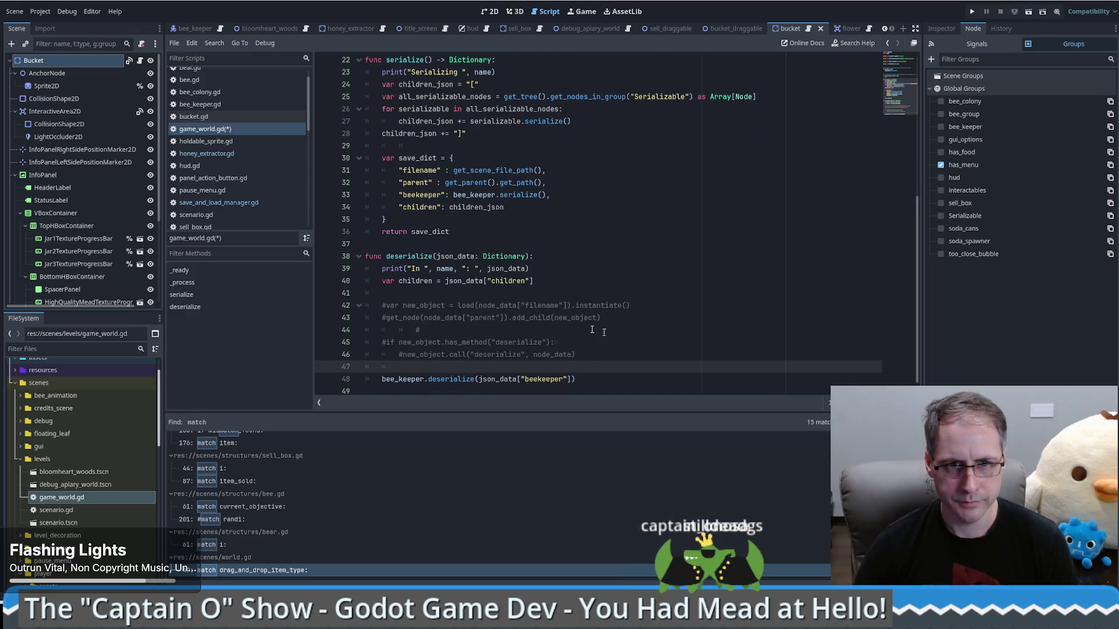
- Keep the new_object line 42 commented out and set a breakpoint on line 40
click(388, 305)
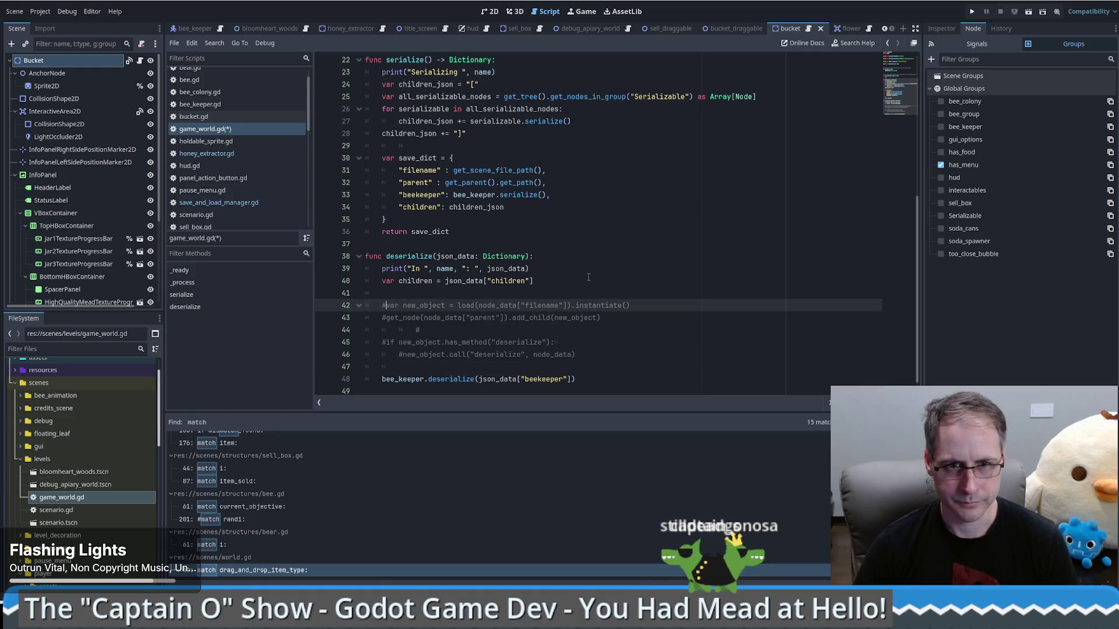
key(BackSpace)
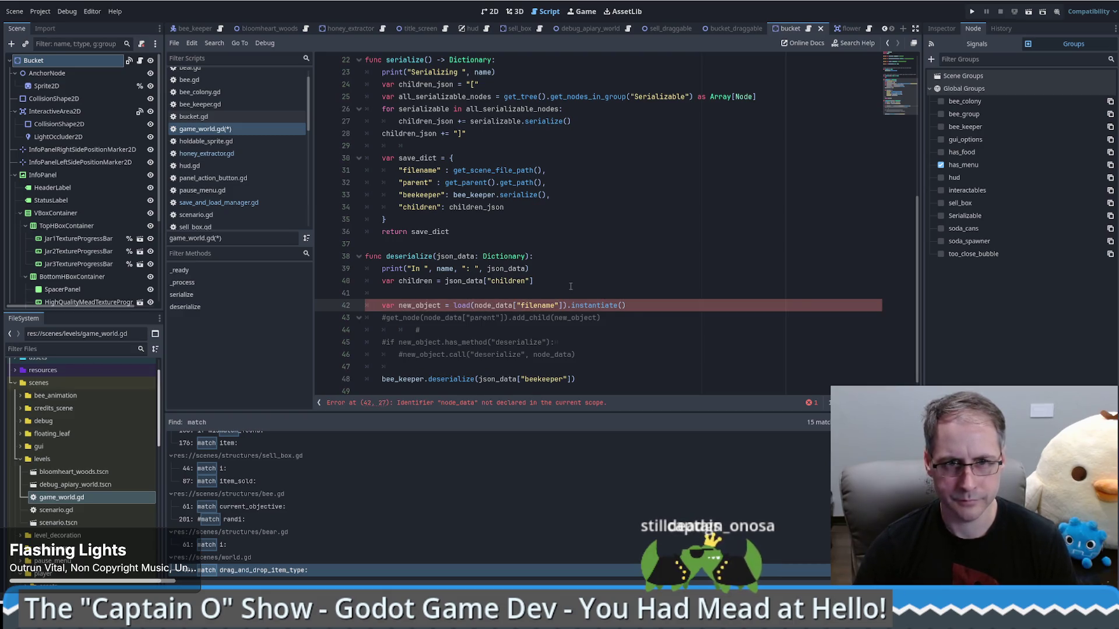
click(468, 294)
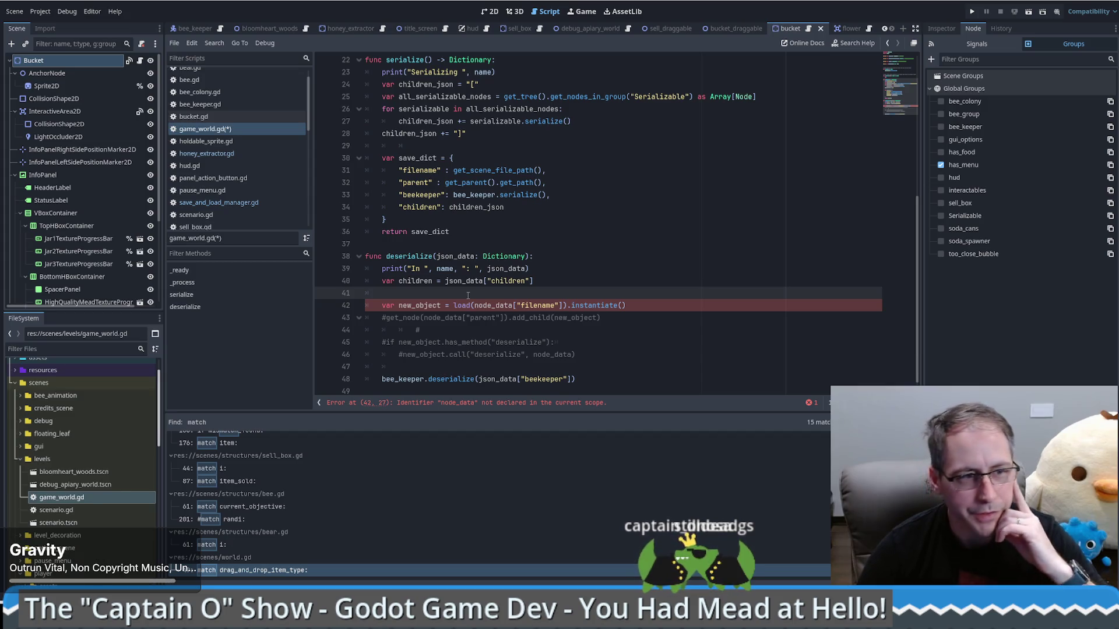
double_click(408, 280)
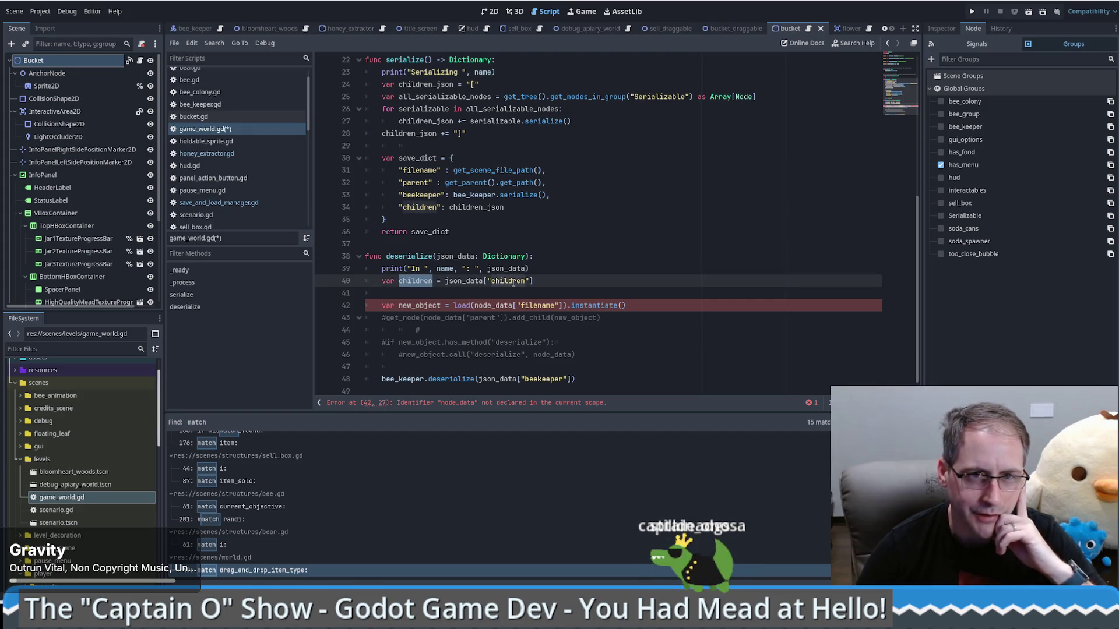
click(450, 291)
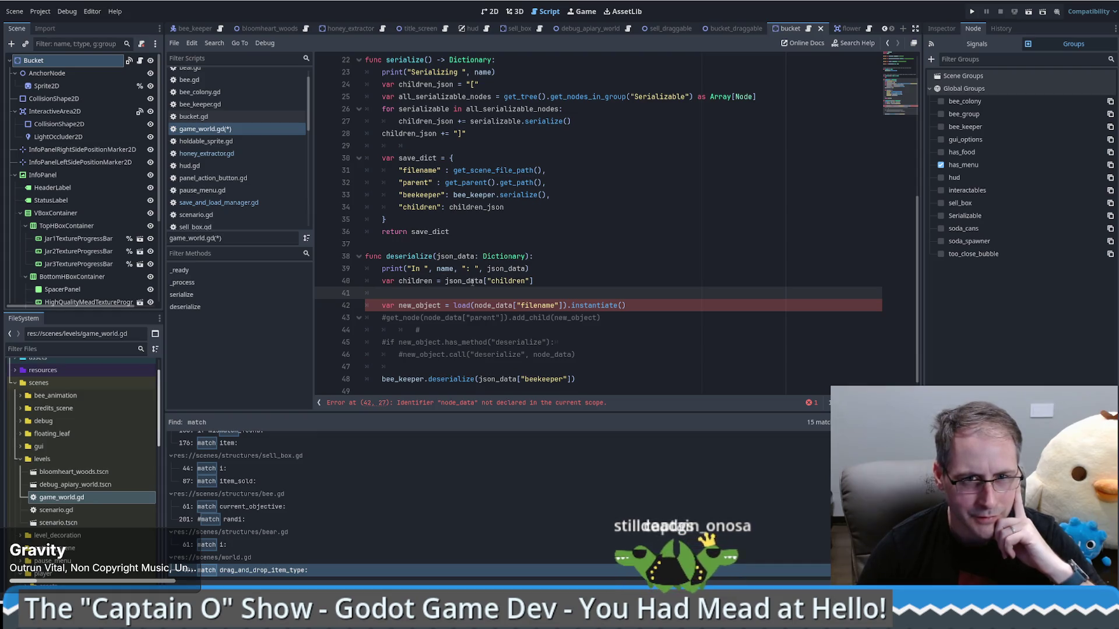
mouse_move(474, 282)
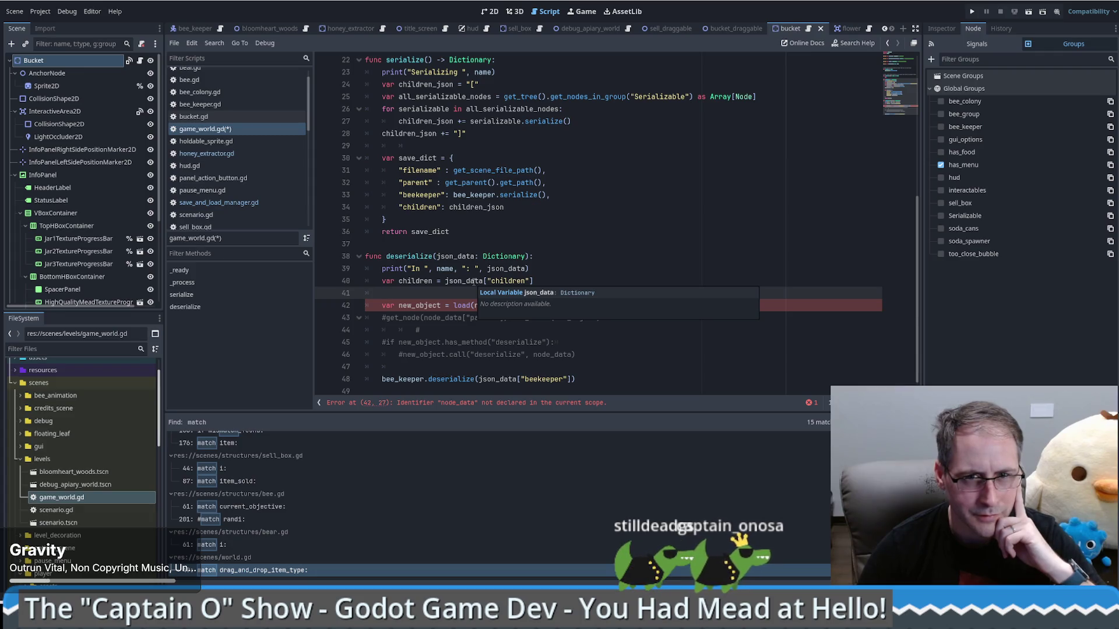
click(382, 305)
text(#)
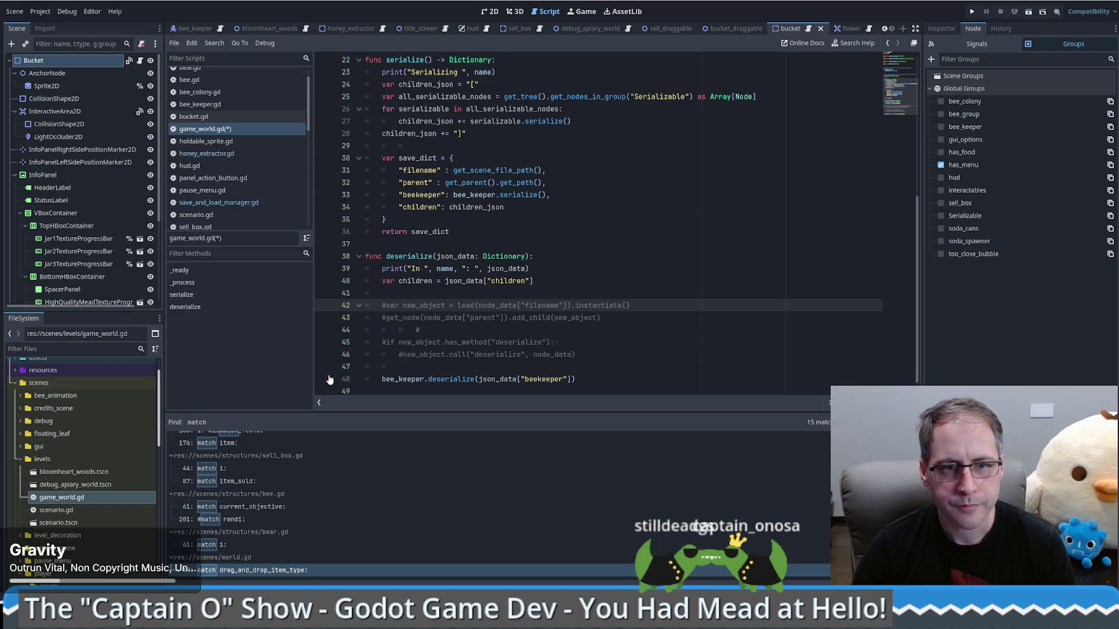
click(322, 281)
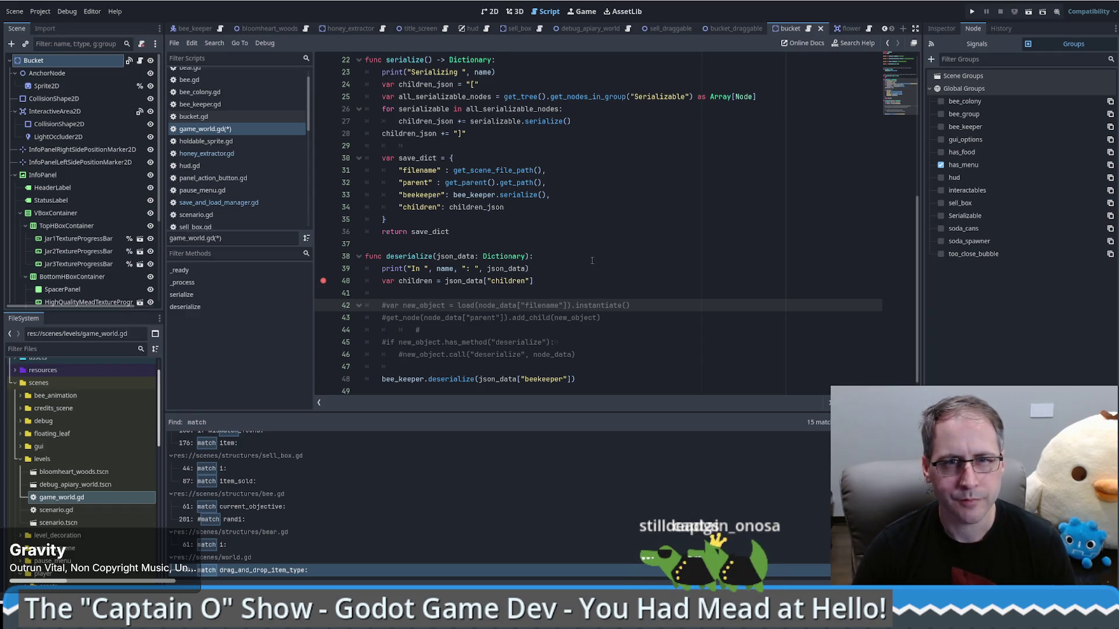
scroll(593, 260, up, 1)
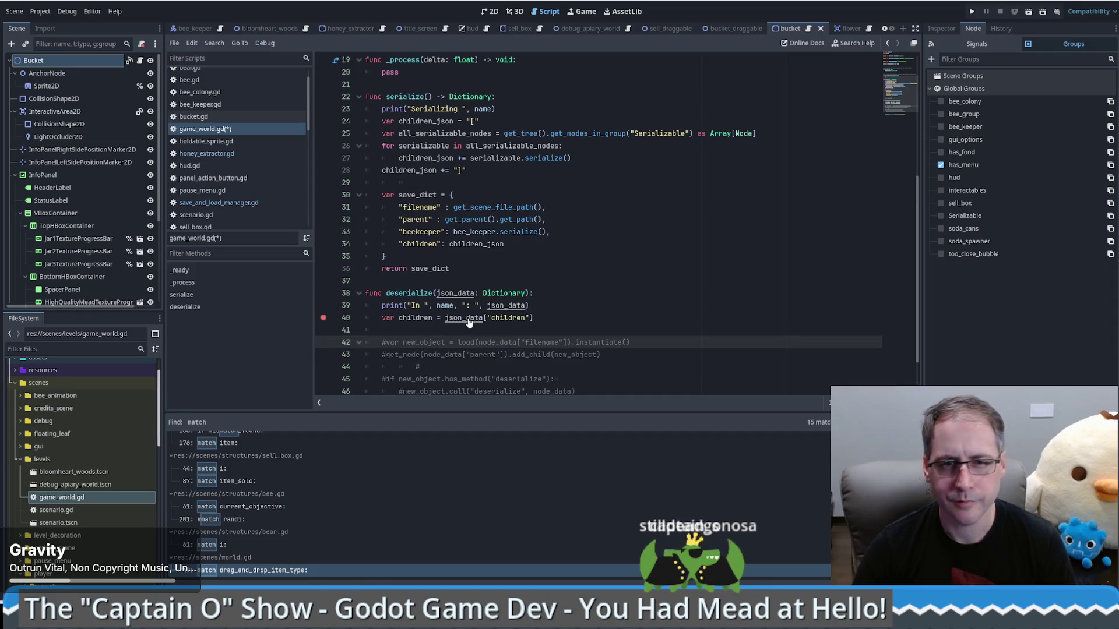
scroll(594, 244, down, 2)
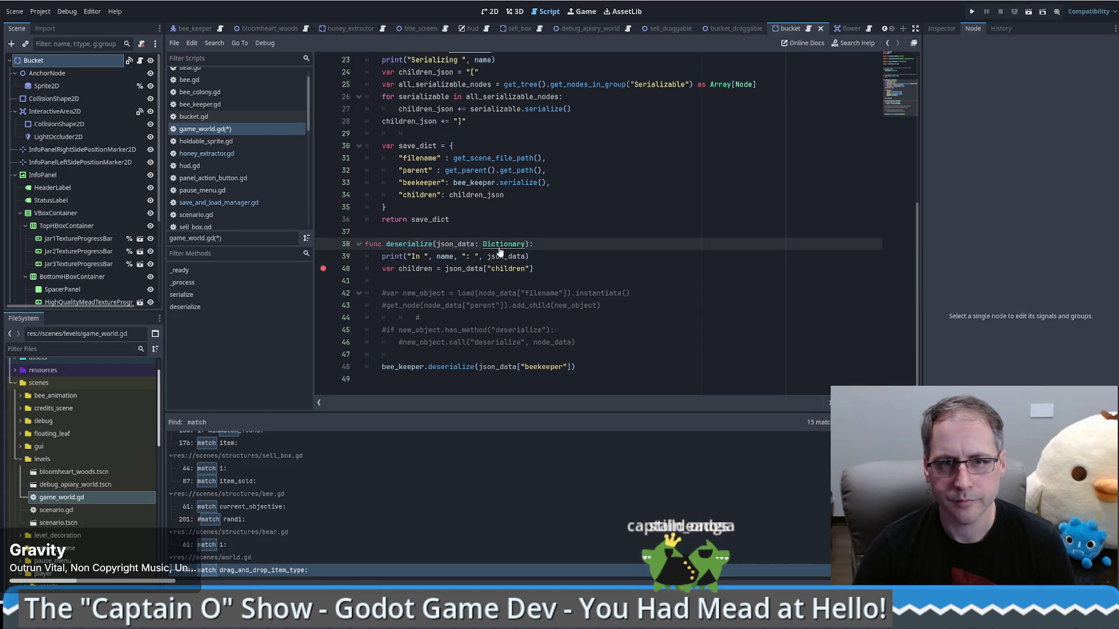
- Clear the line 40 breakpoint and scroll through the Dictionary class documentation
ctrl+click(499, 245)
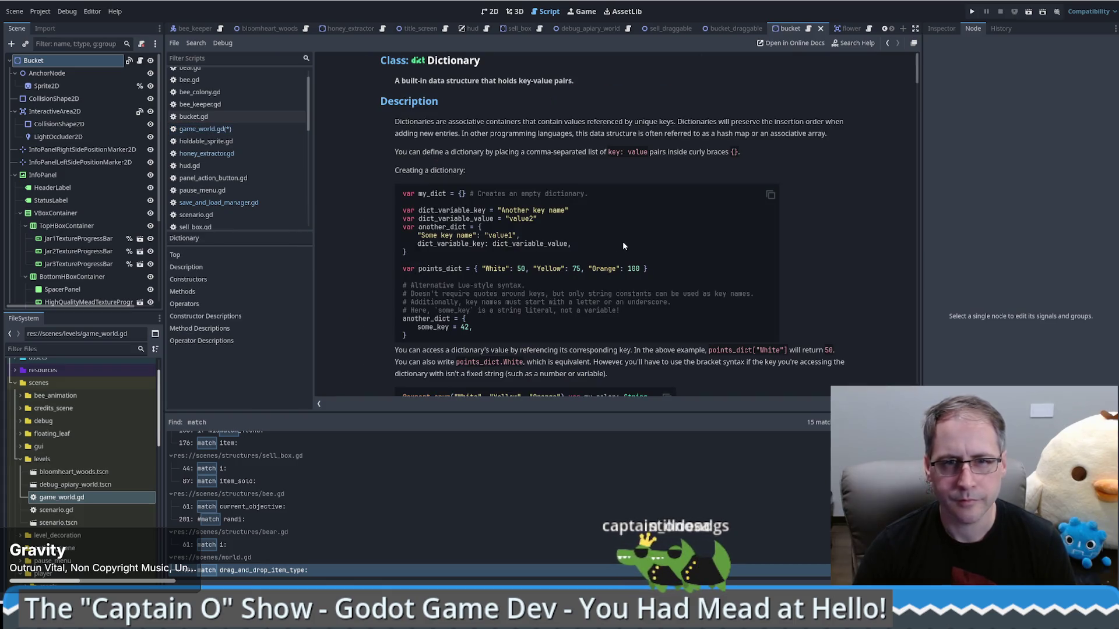
key(alt+Left)
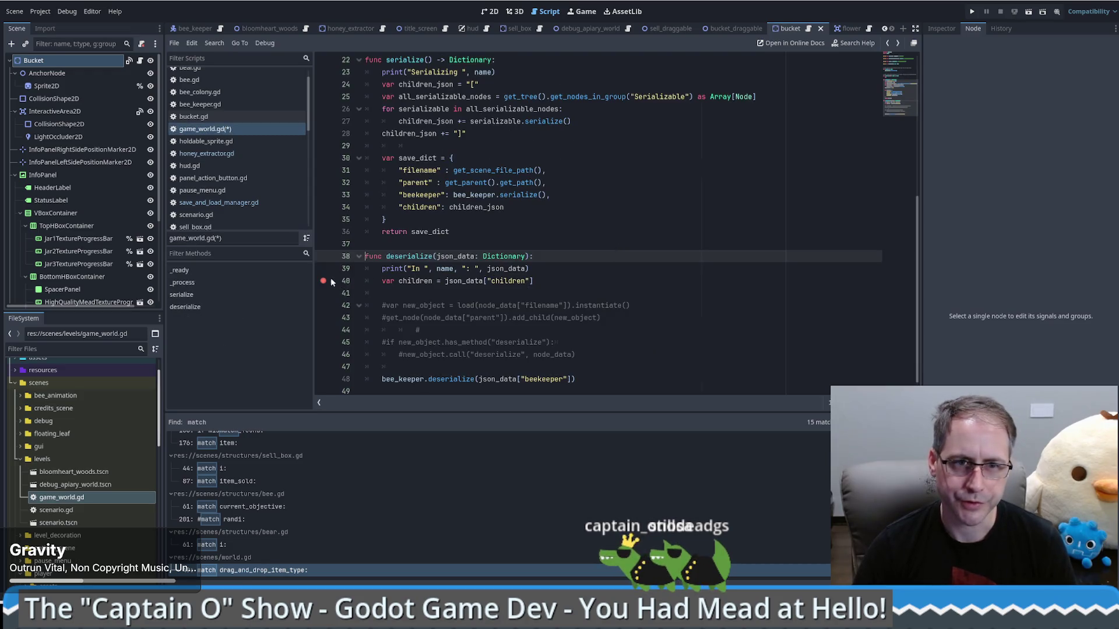
click(323, 280)
click(497, 256)
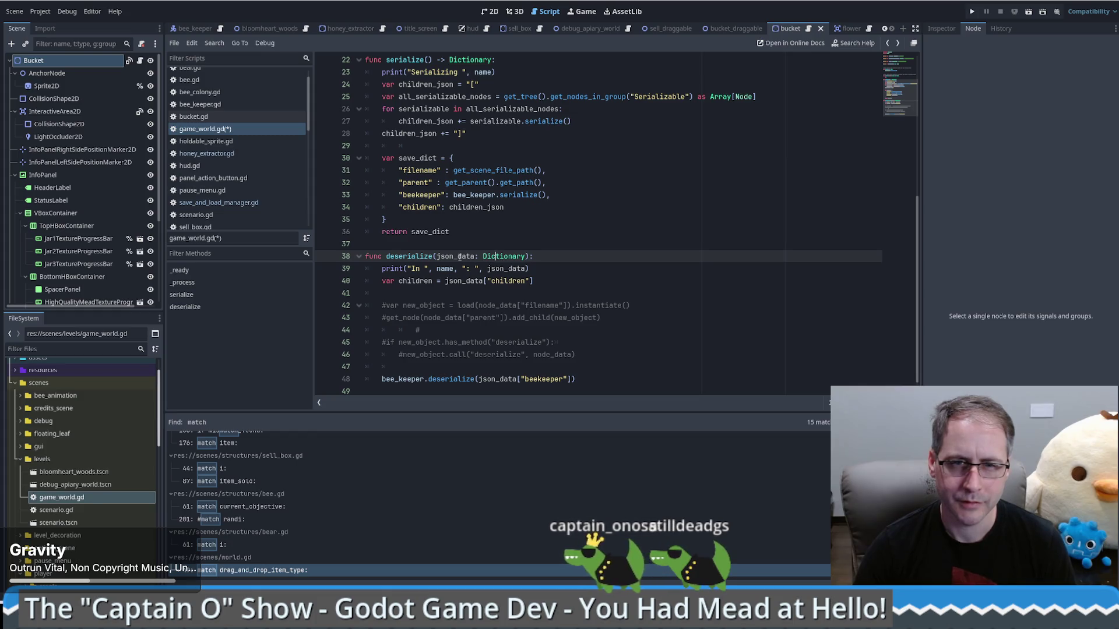
ctrl+click(500, 257)
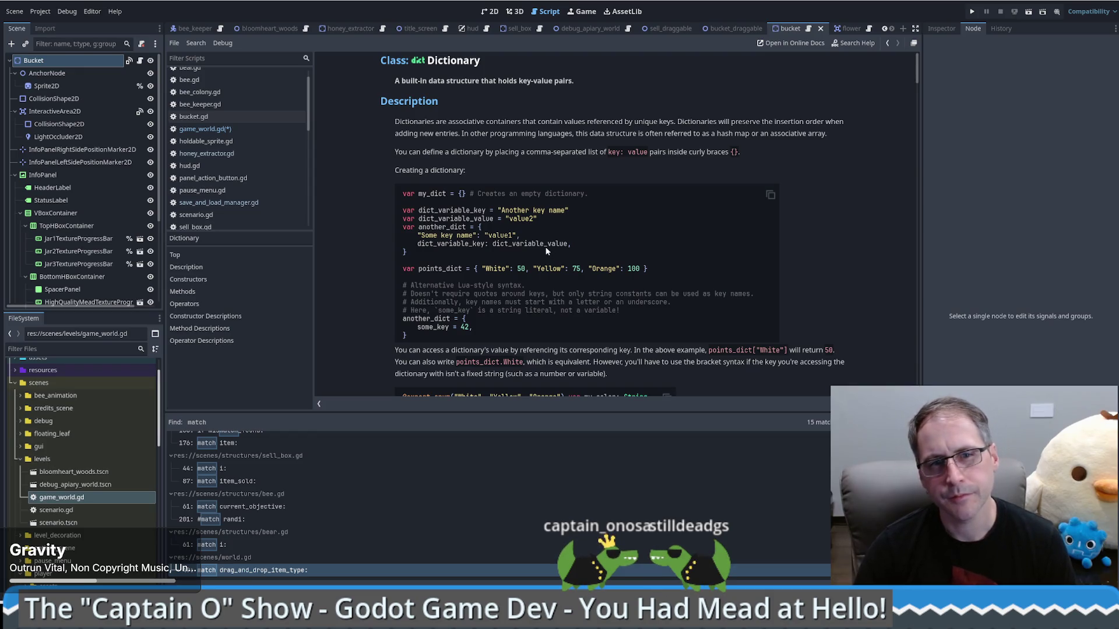
scroll(545, 251, down, 2)
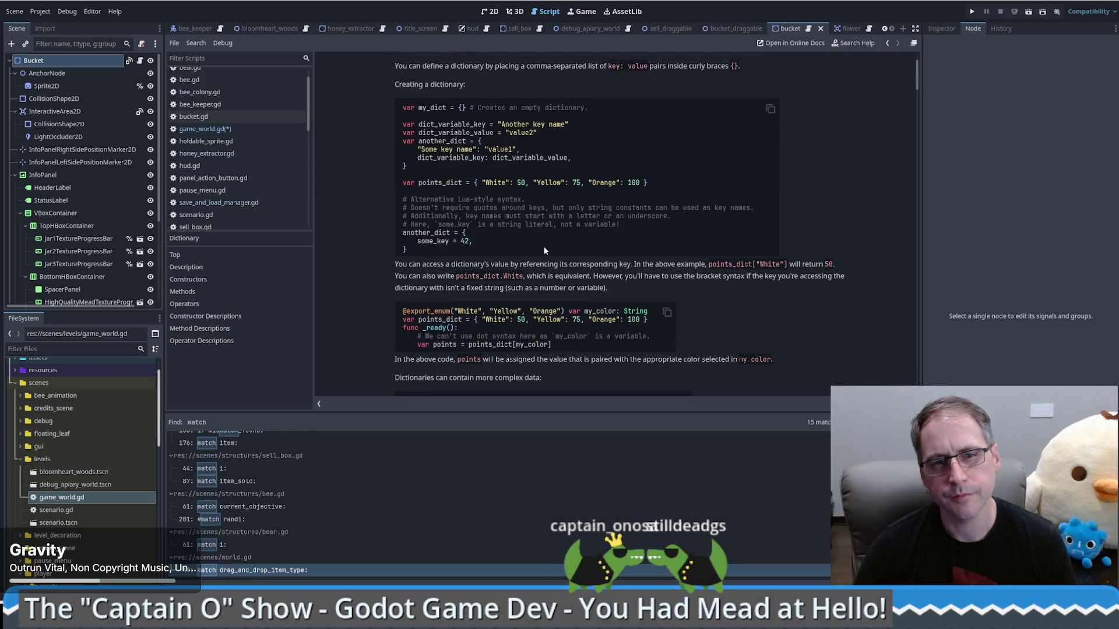
scroll(545, 252, down, 4)
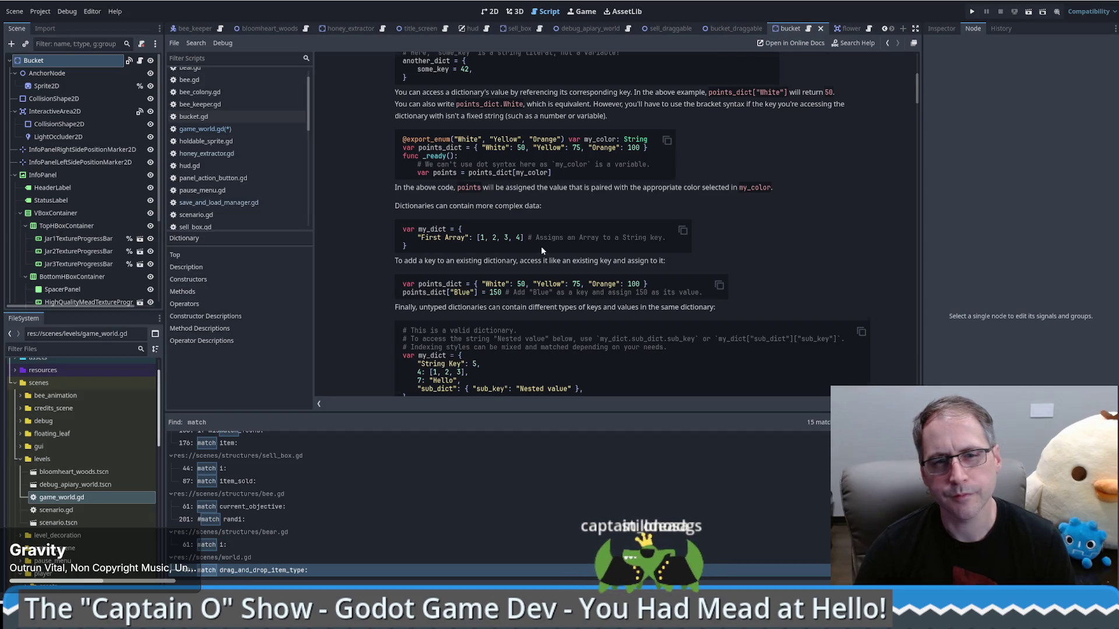
scroll(541, 246, down, 3)
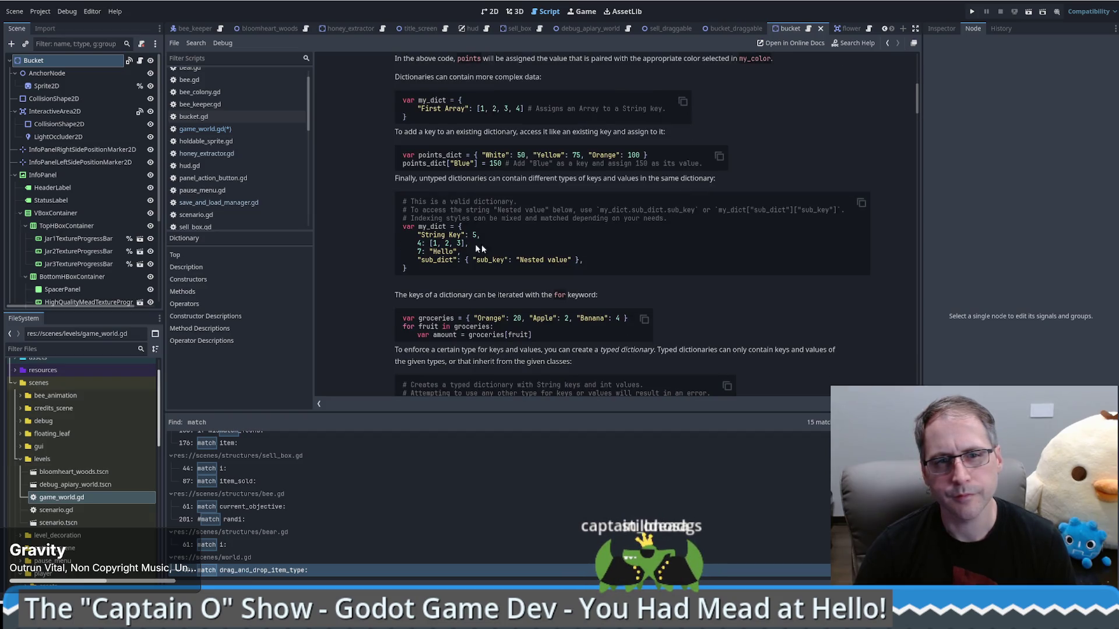
key(alt+Left)
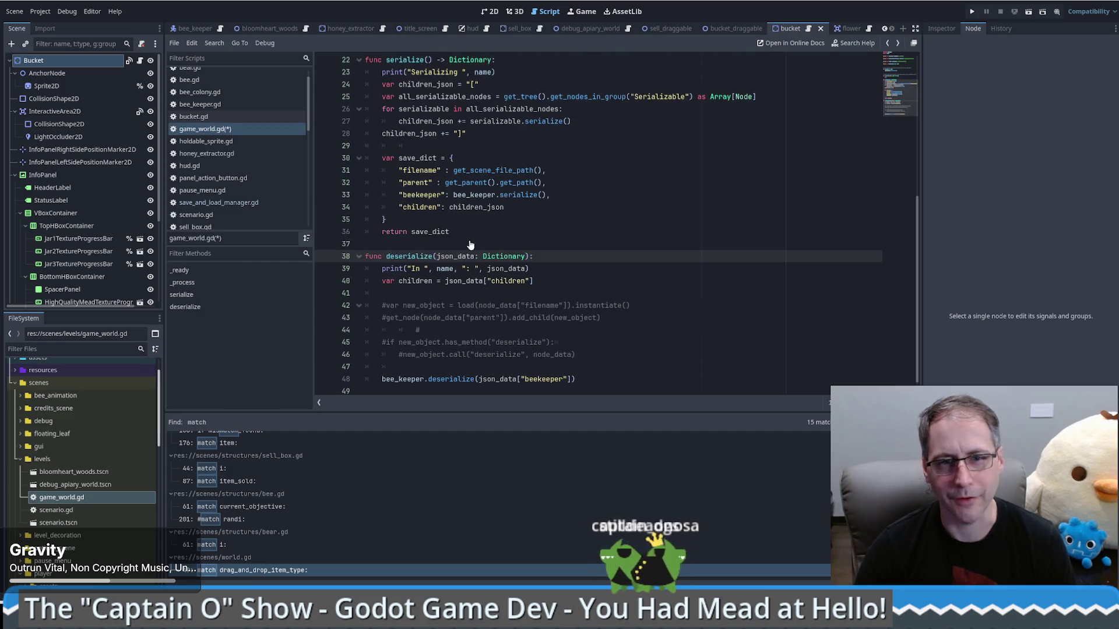
click(566, 282)
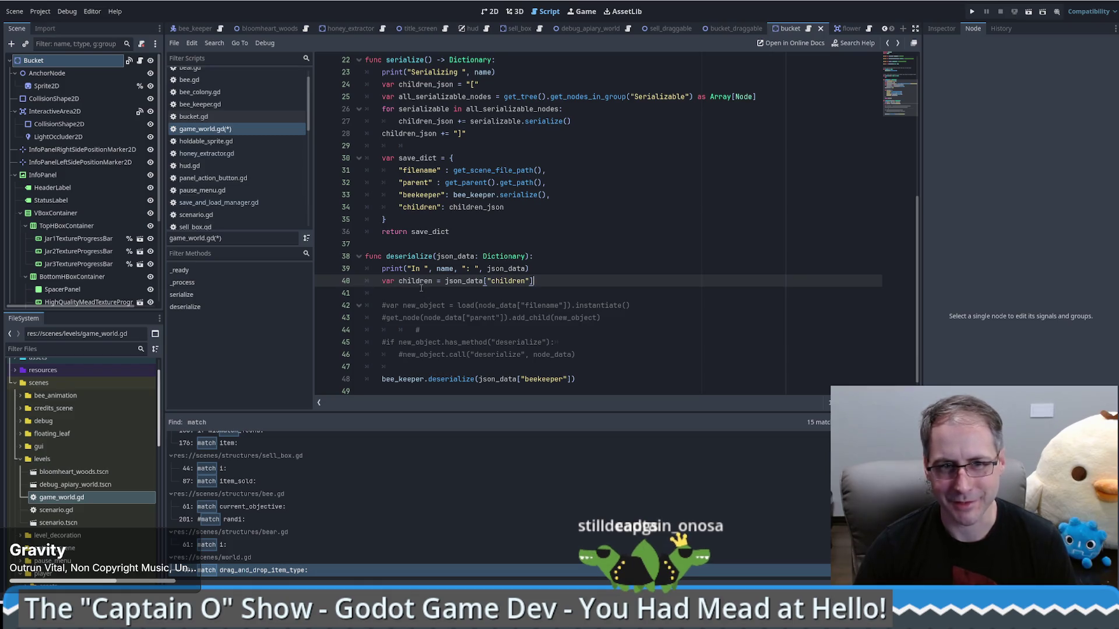
- Add a for child in children: print(child) loop, breakpoint line 41, and run with F5
click(421, 288)
text(for)
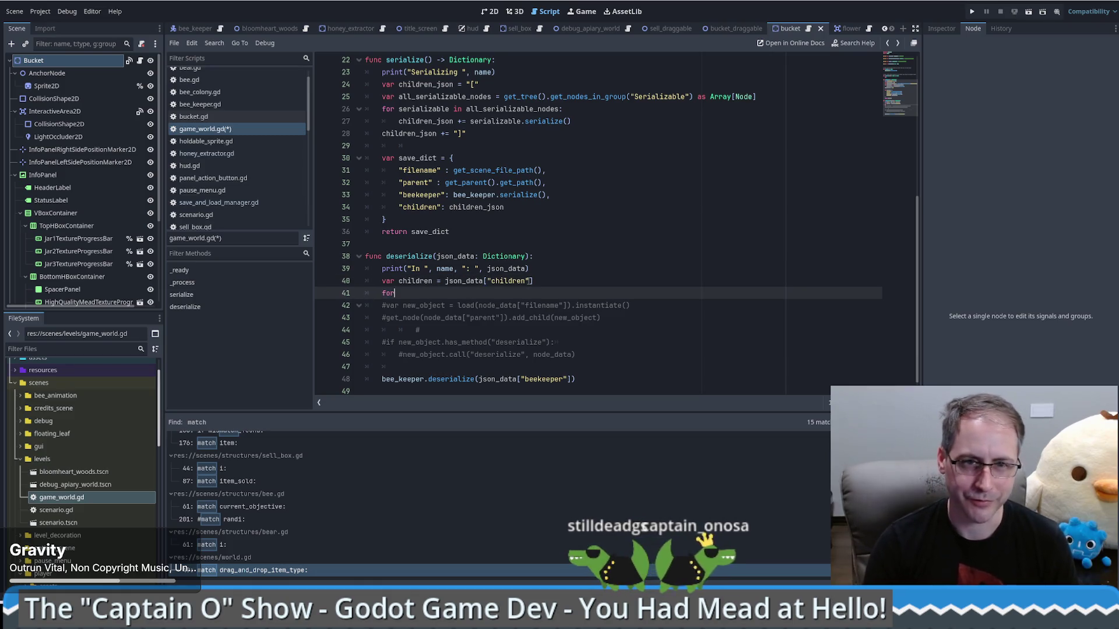
text( chi)
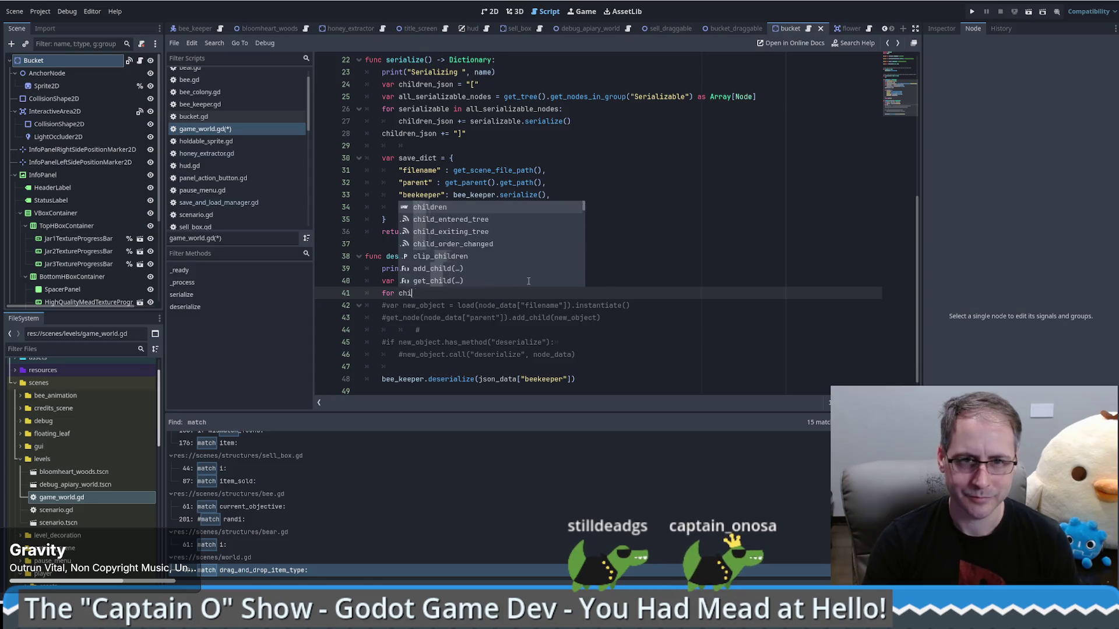
text(ld in children:)
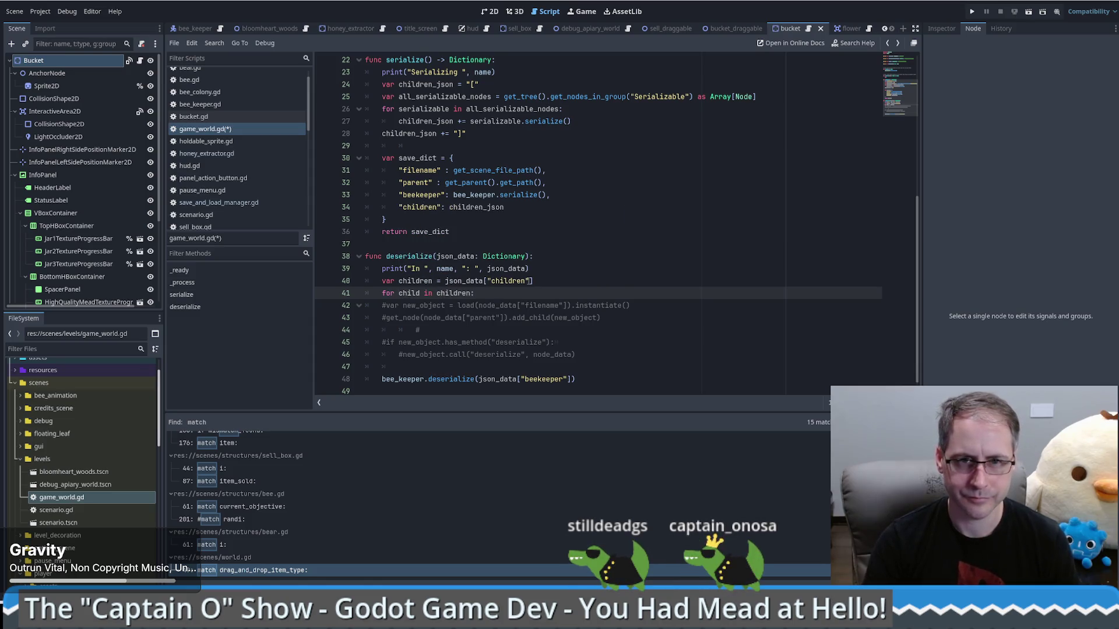
key(Return)
text(print(child)
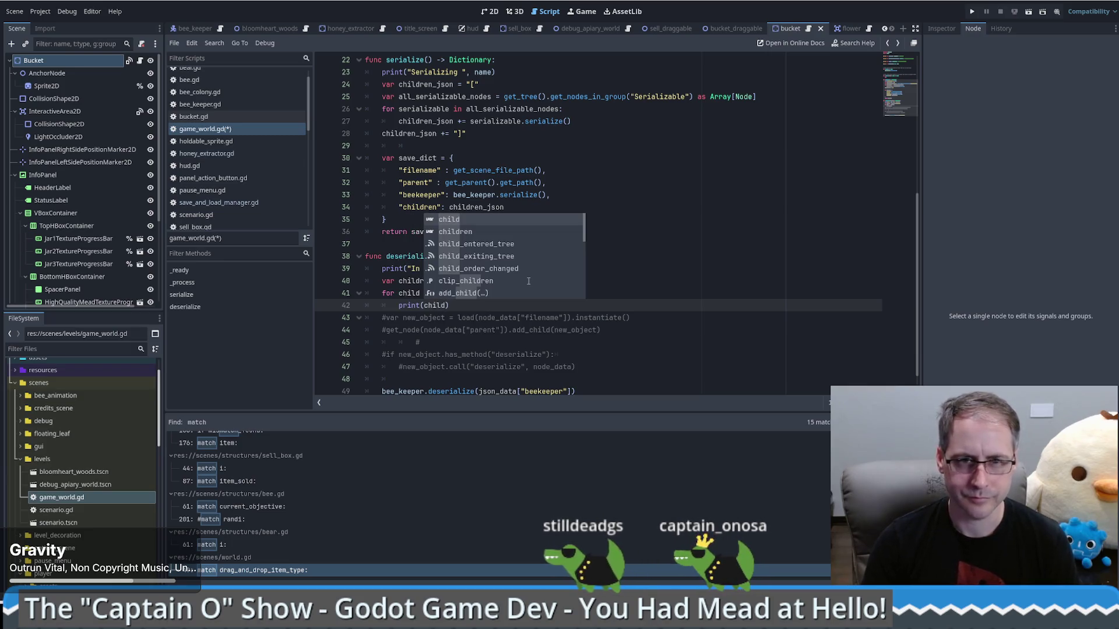
text())
click(323, 293)
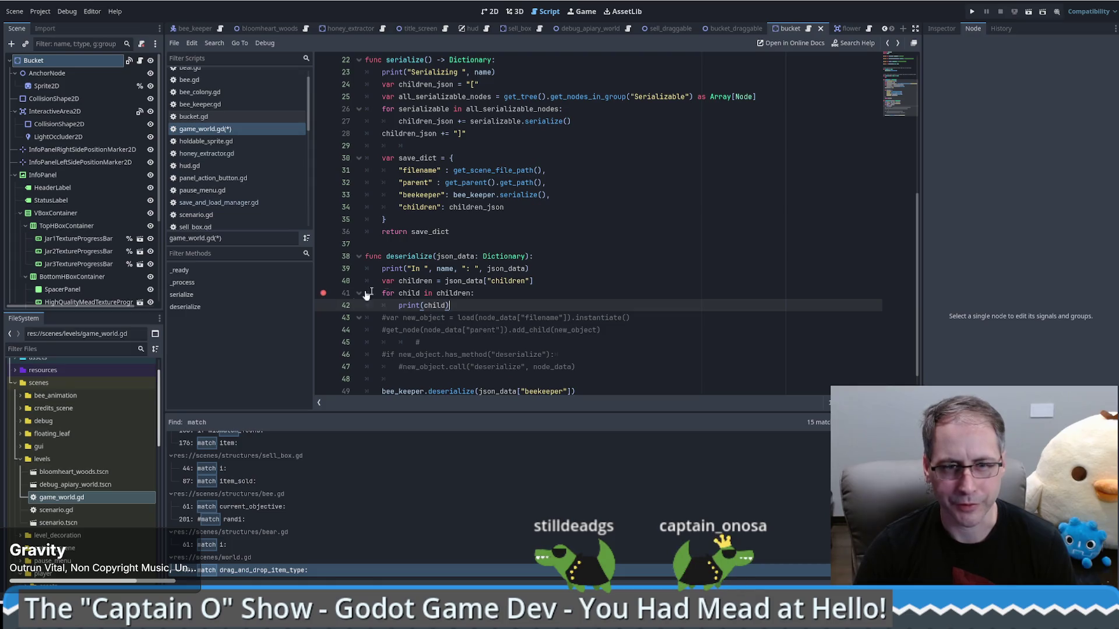
key(F5)
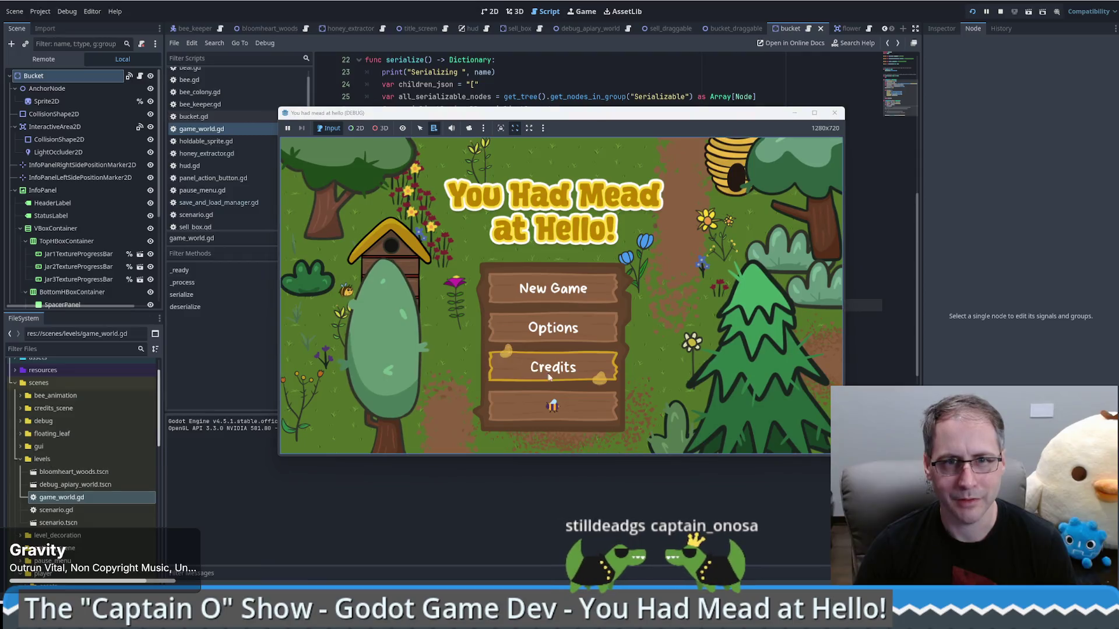
- Start playing, place a honey extractor beside the path, and save to trigger serialization
click(566, 409)
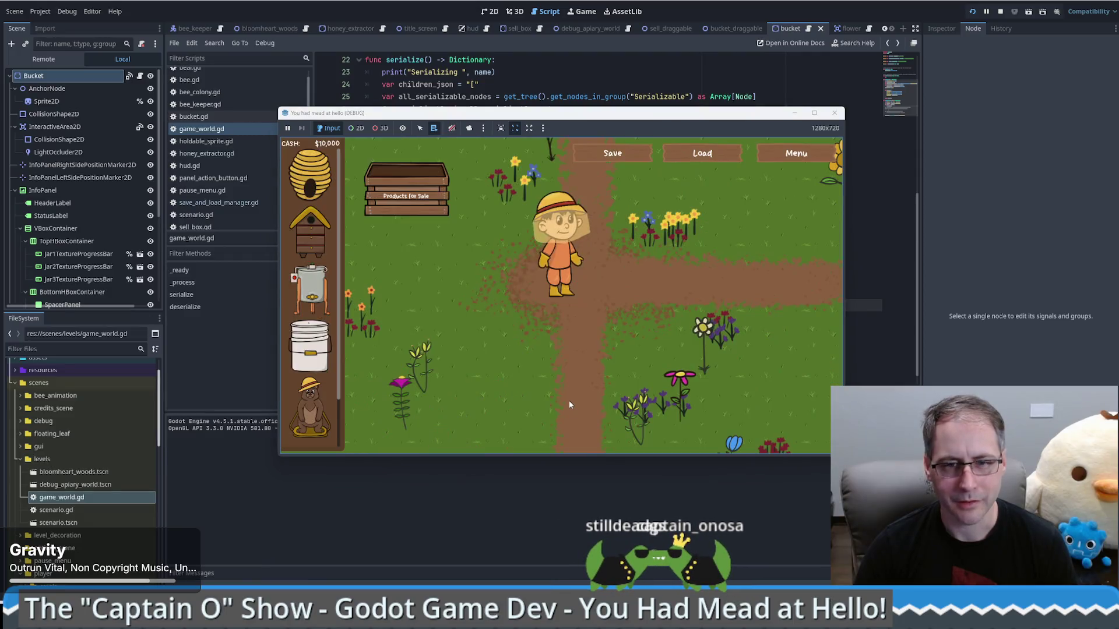
drag(308, 284, 655, 303)
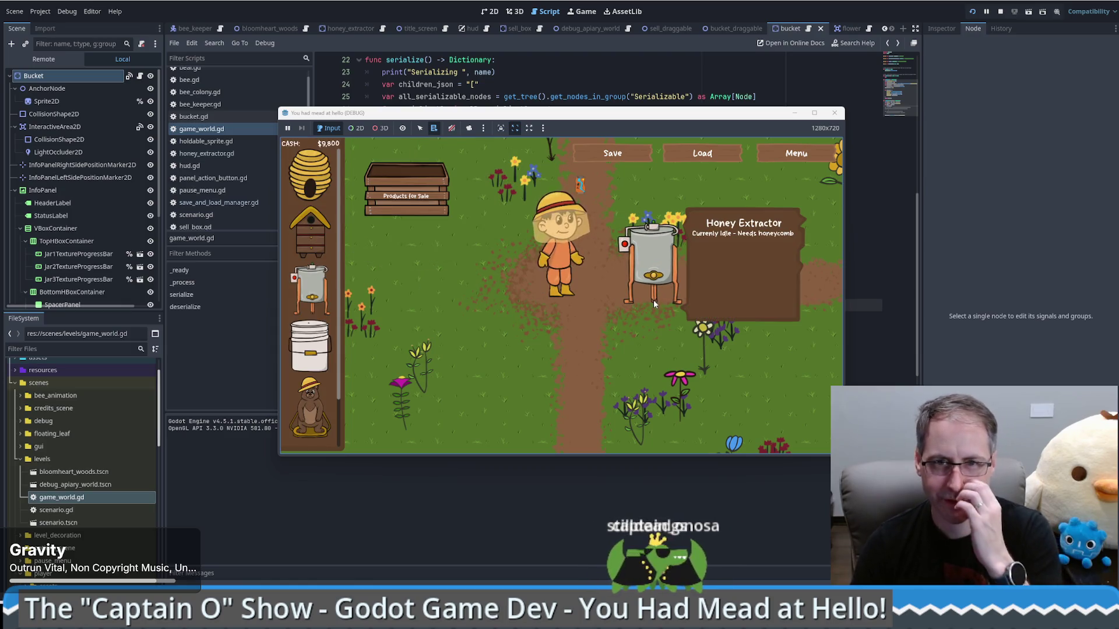
click(634, 152)
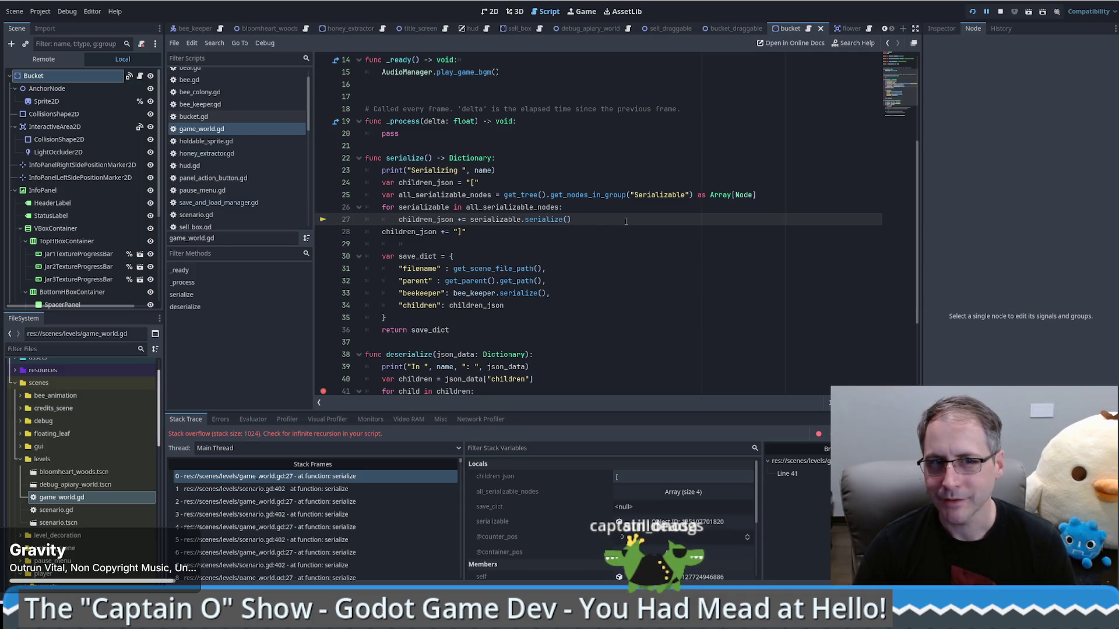
- Inspect all_serializable_nodes entries (GameWorld, CharacterBody2D, StaticBody2D) in the debugger, then stop with F8
click(456, 195)
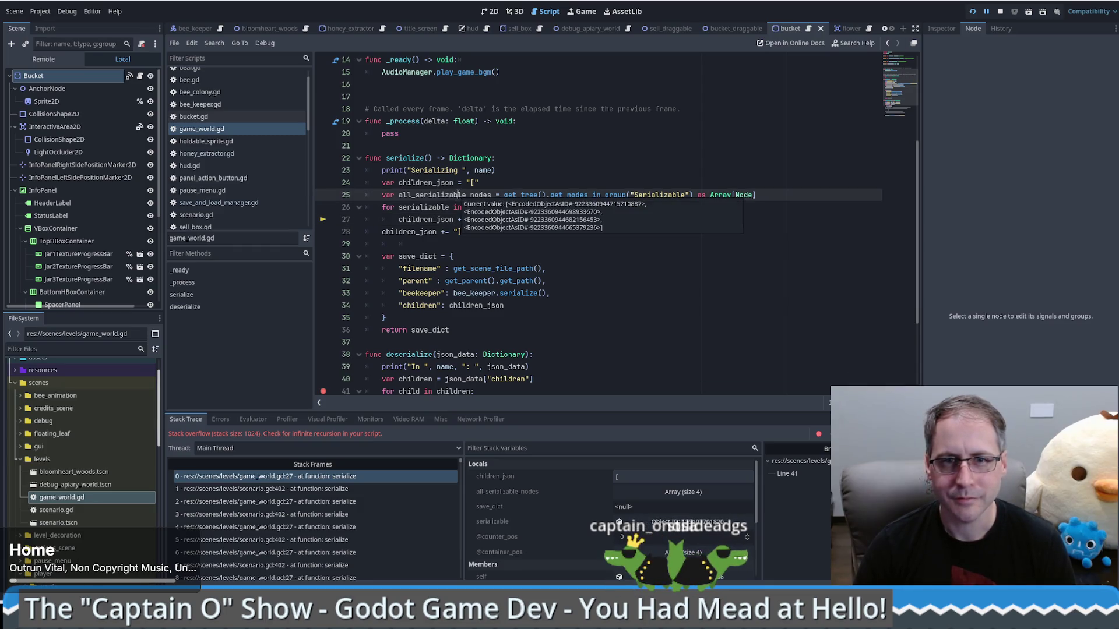
click(590, 491)
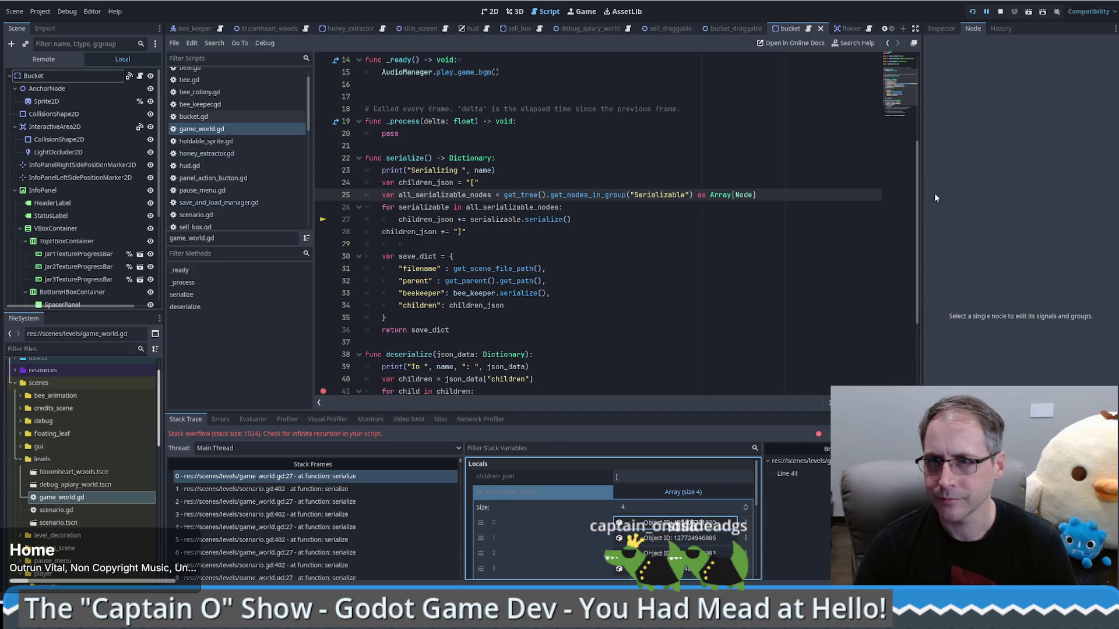
click(942, 29)
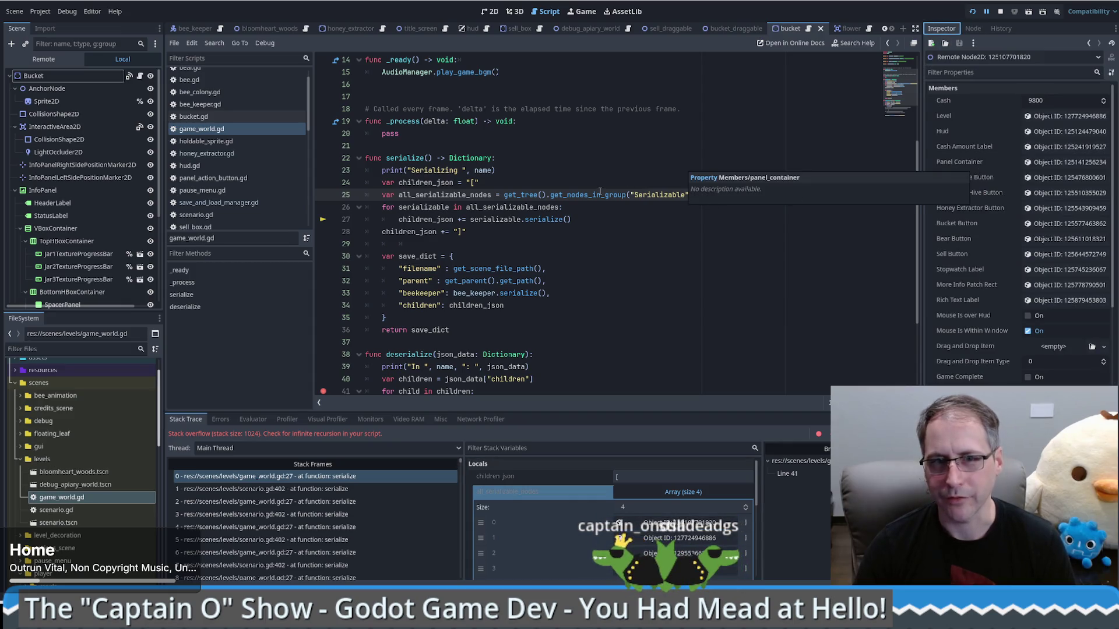
mouse_move(589, 199)
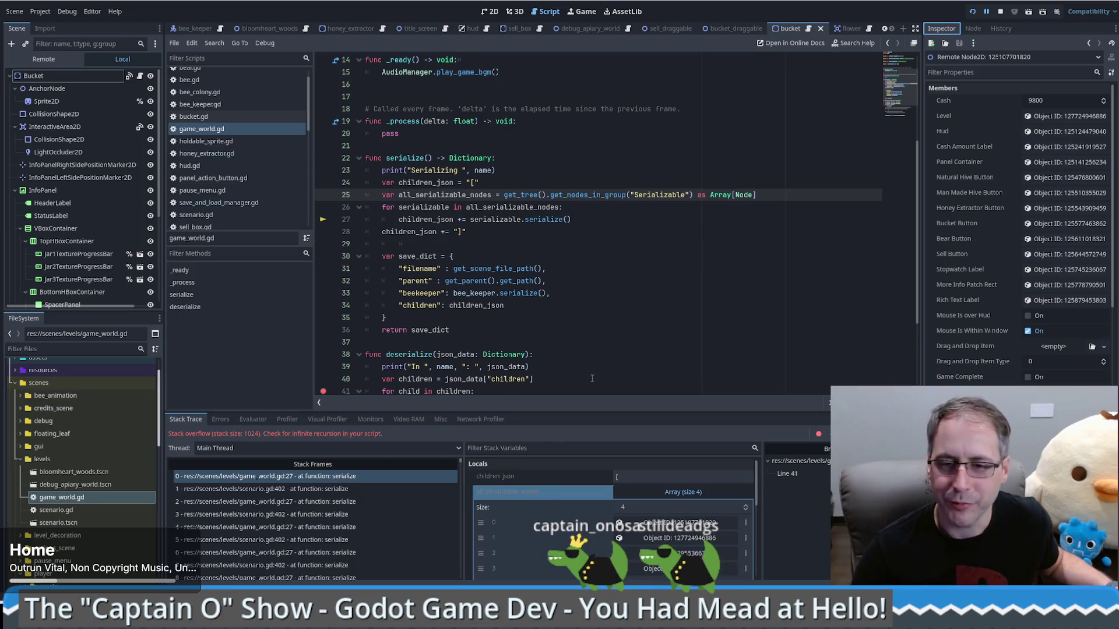
click(660, 537)
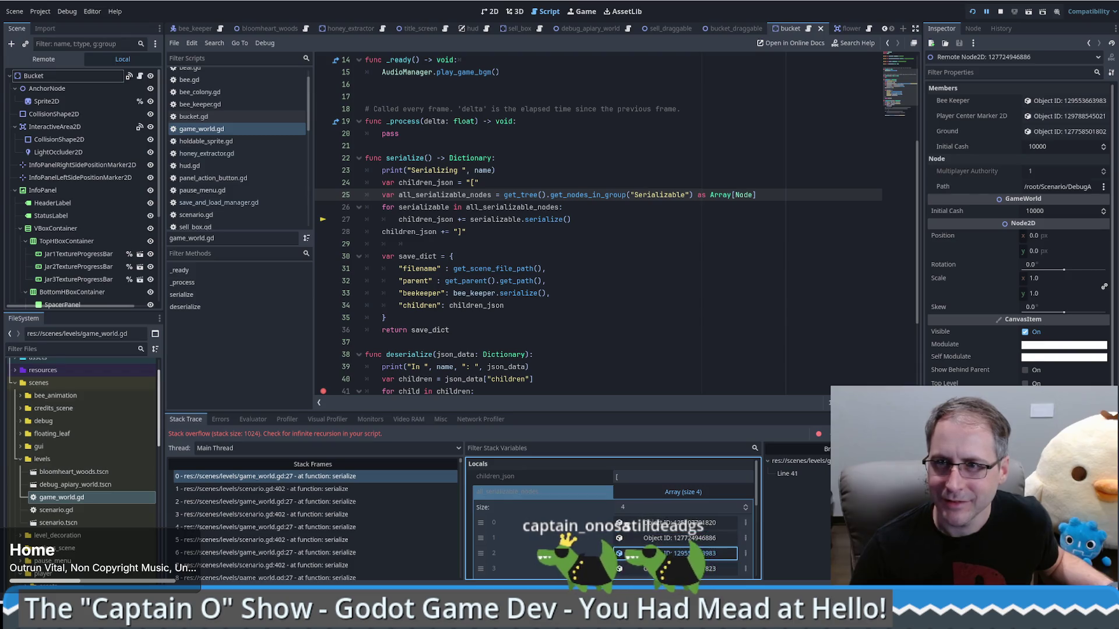
click(676, 553)
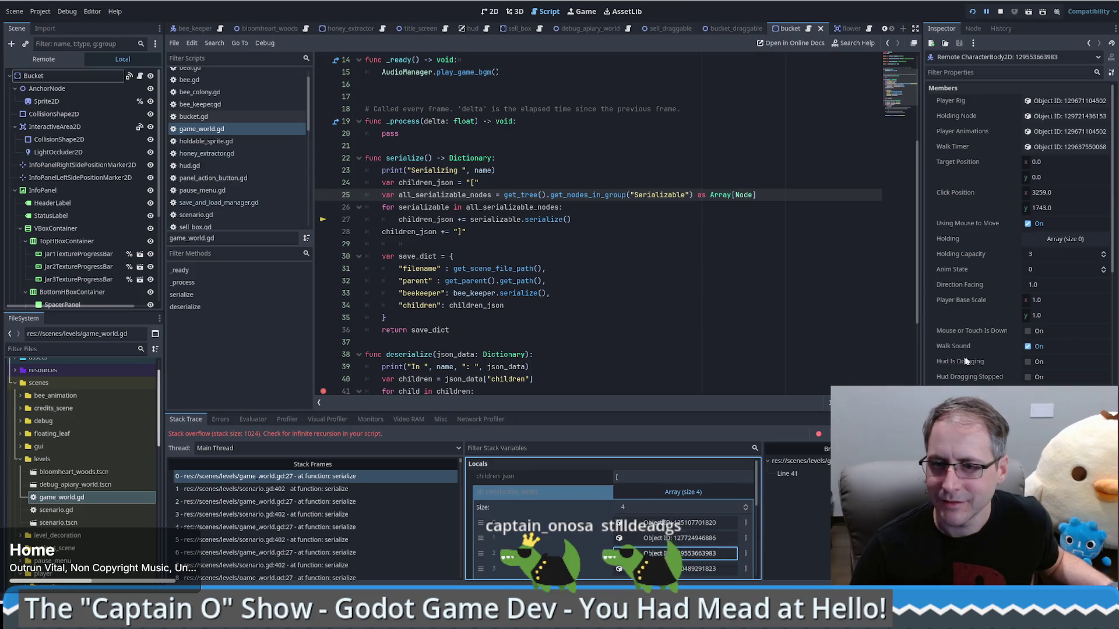
scroll(969, 366, down, 10)
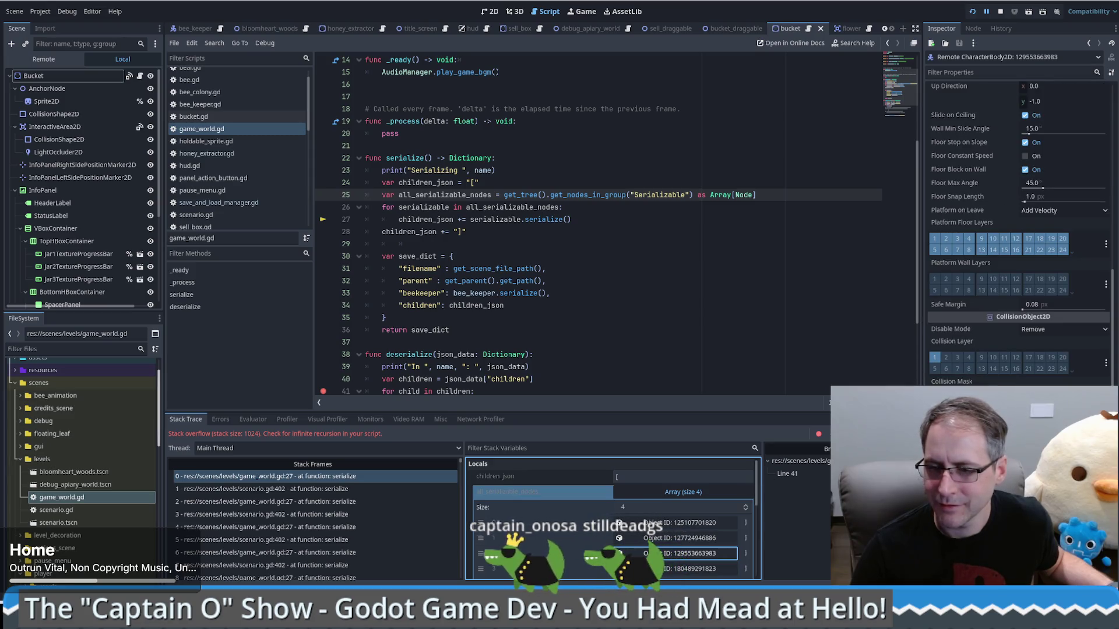
scroll(971, 334, down, 5)
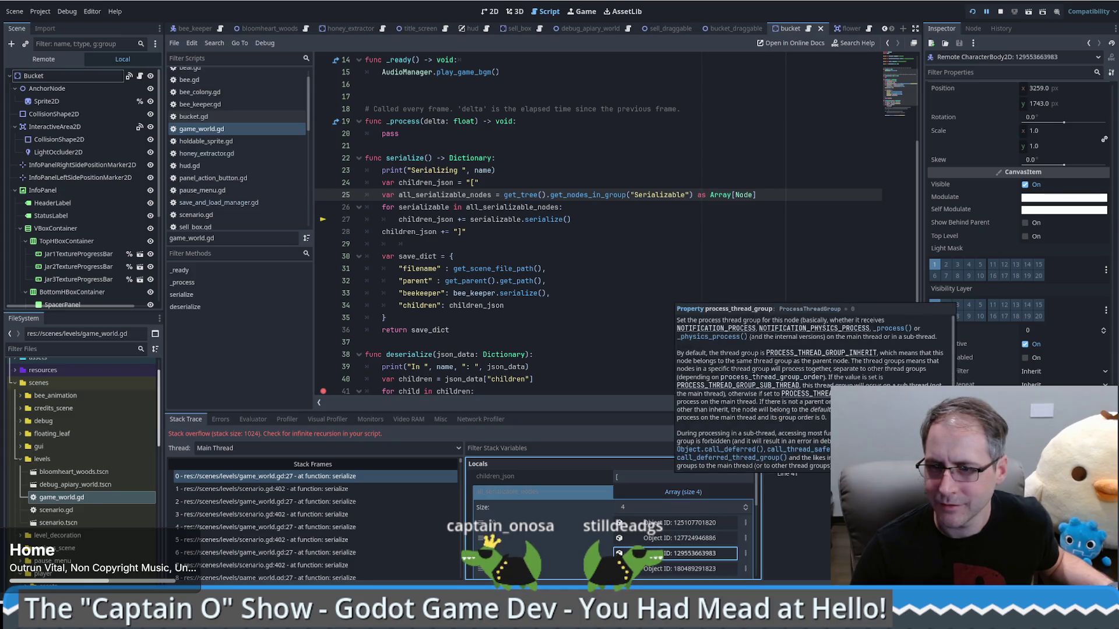
click(688, 567)
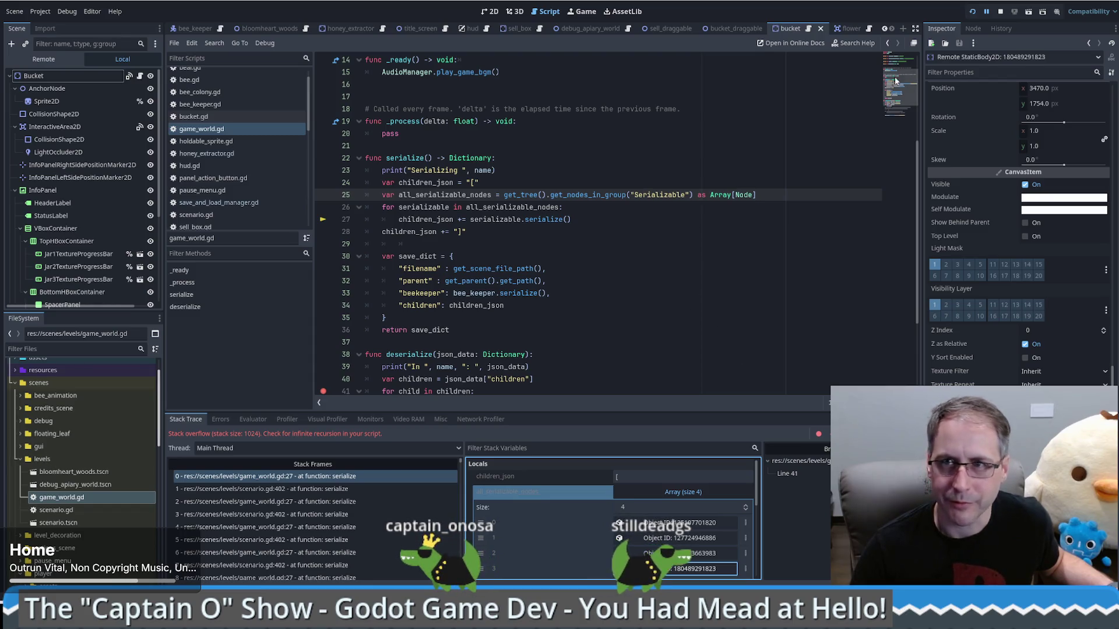
key(F8)
drag(504, 194, 550, 196)
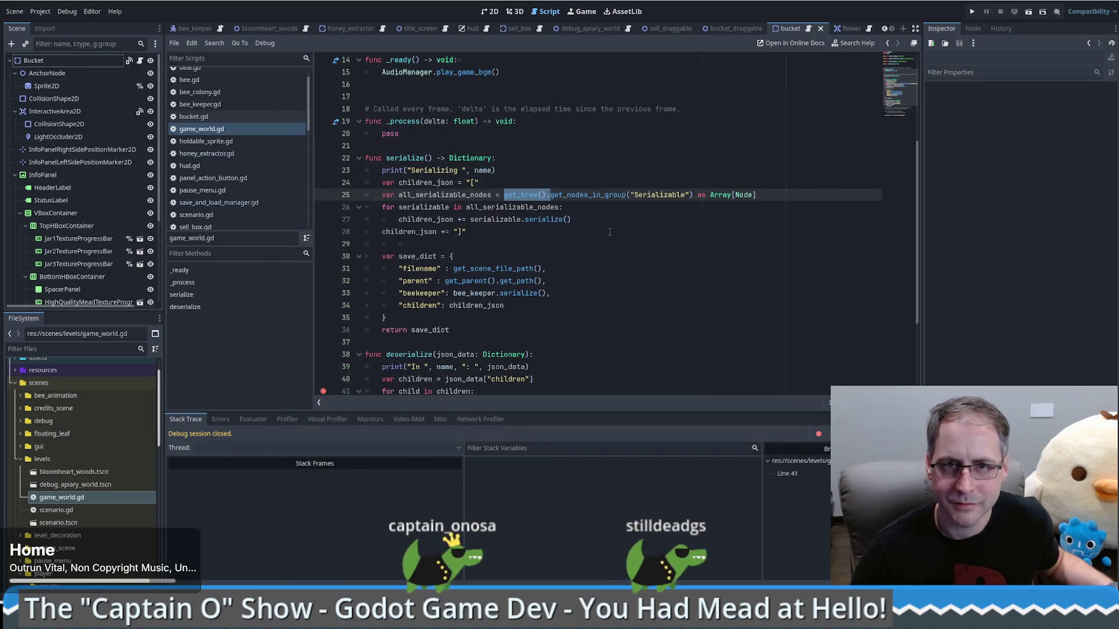
- Open get_tree's help entry from line 25 and follow its SceneTree return-type link
click(528, 194)
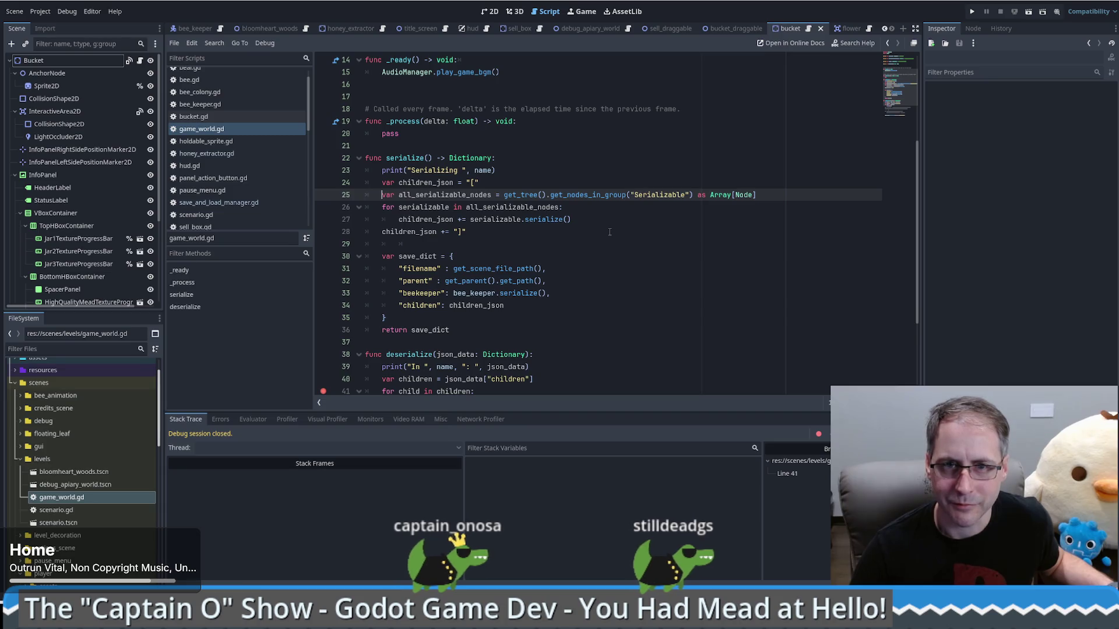
ctrl+click(528, 194)
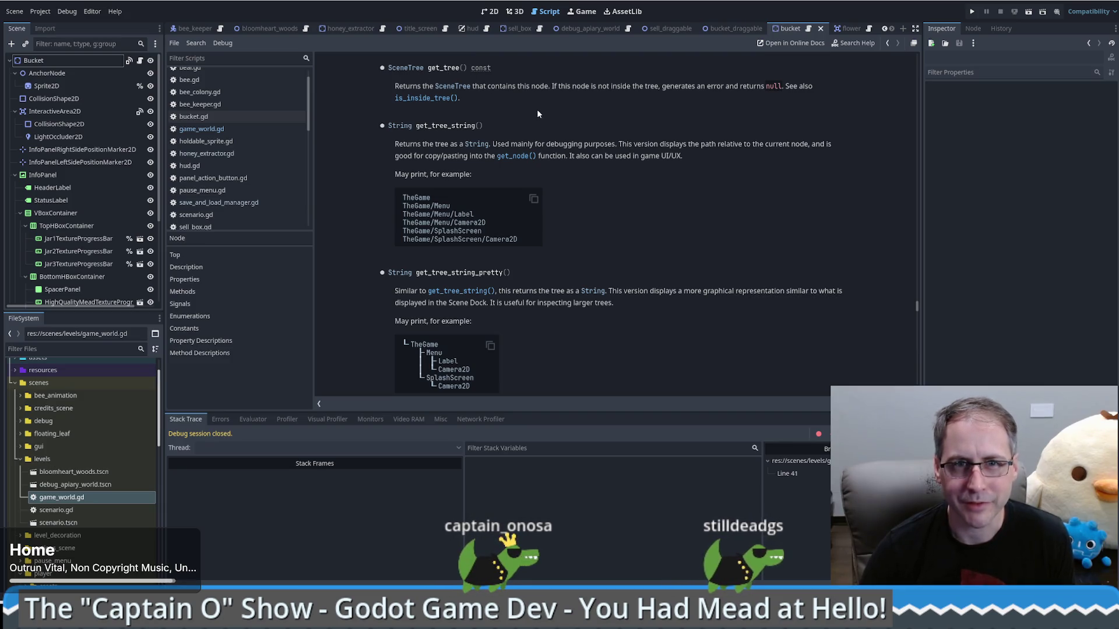
scroll(543, 130, up, 2)
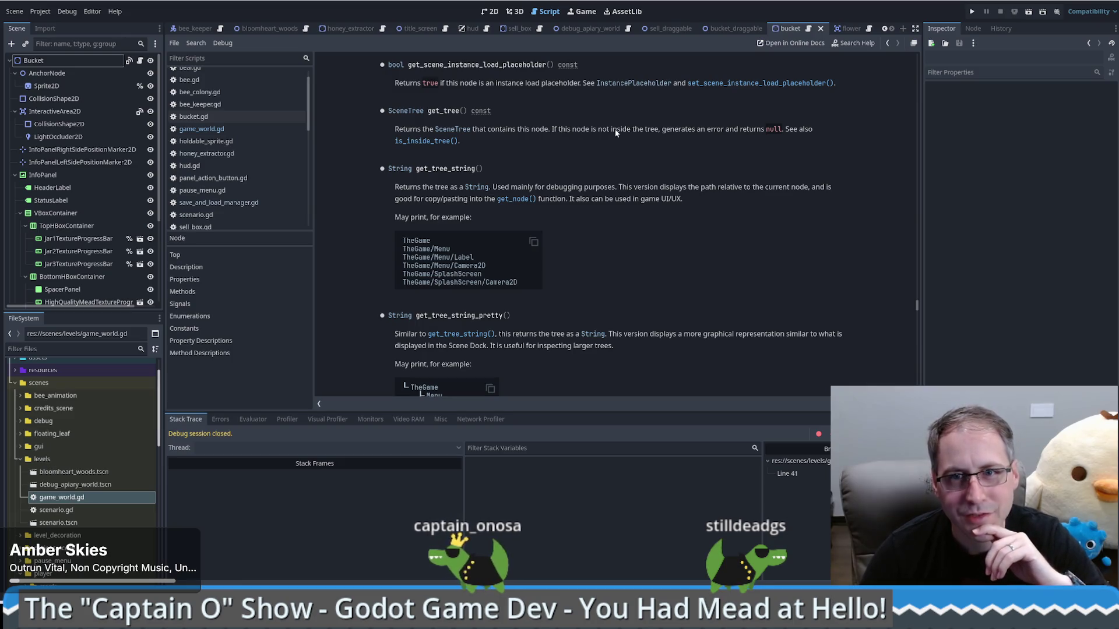
scroll(596, 170, up, 1)
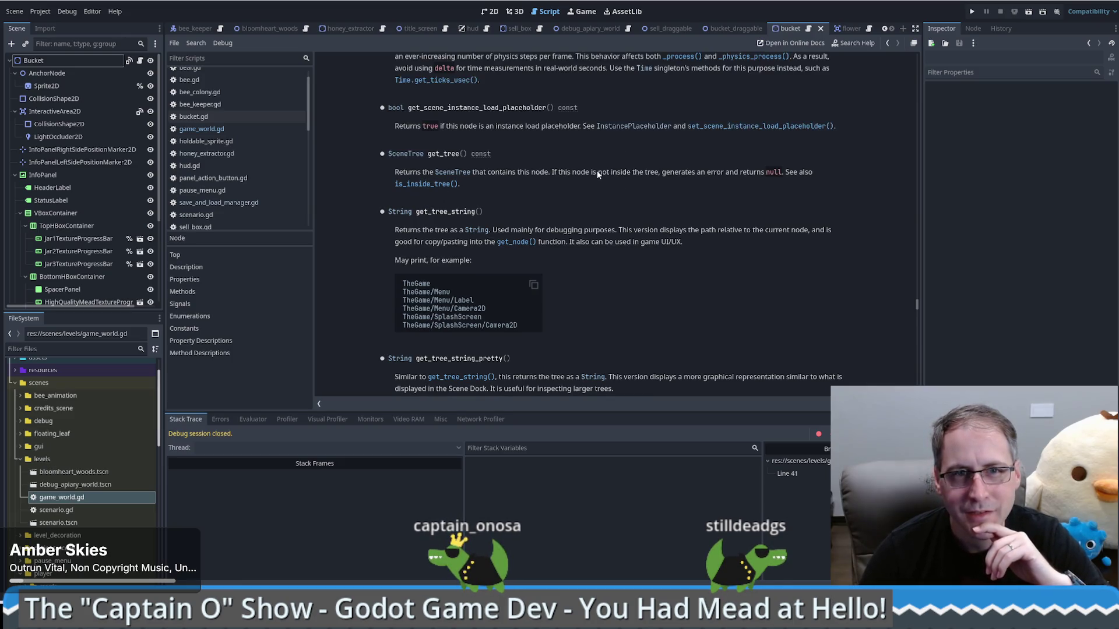
scroll(597, 169, down, 1)
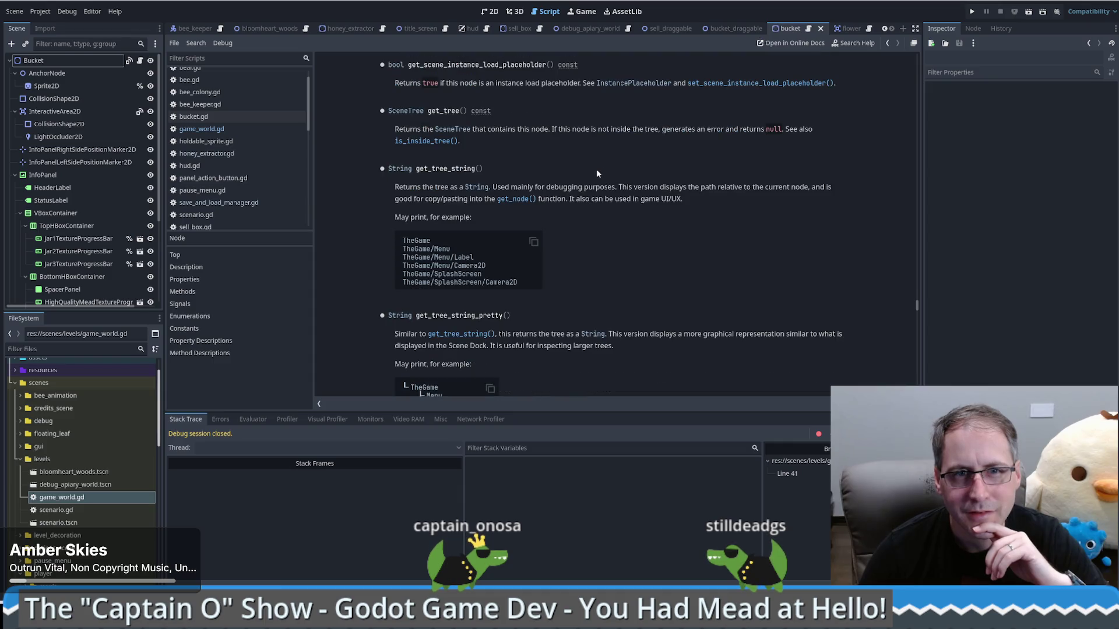
click(419, 110)
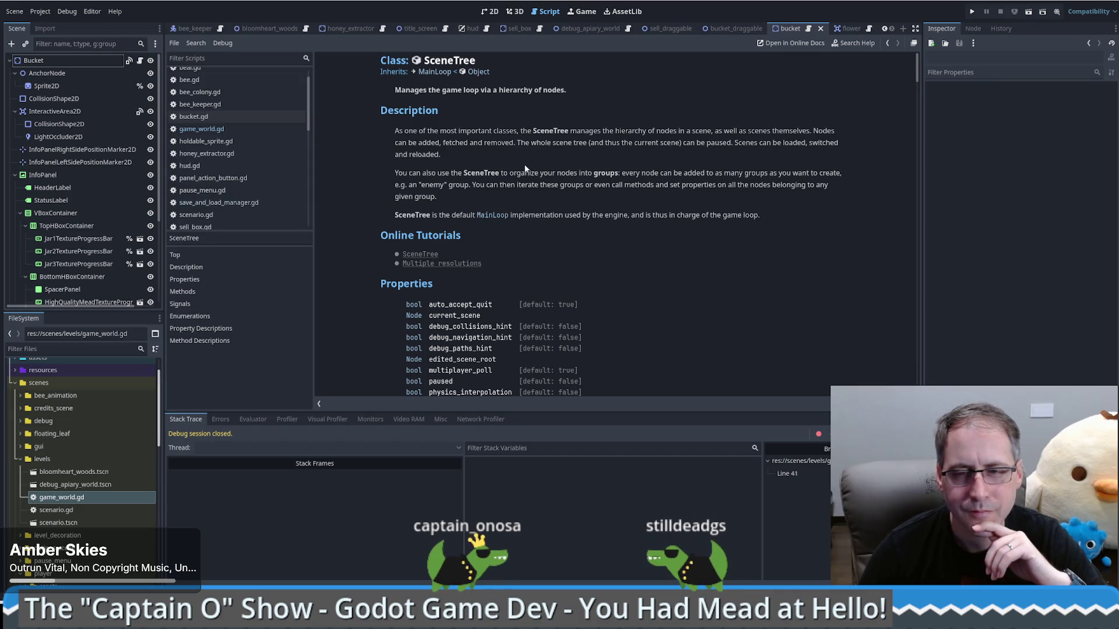
- Browse the SceneTree class reference, then open and skim the MainLoop reference
scroll(578, 160, down, 5)
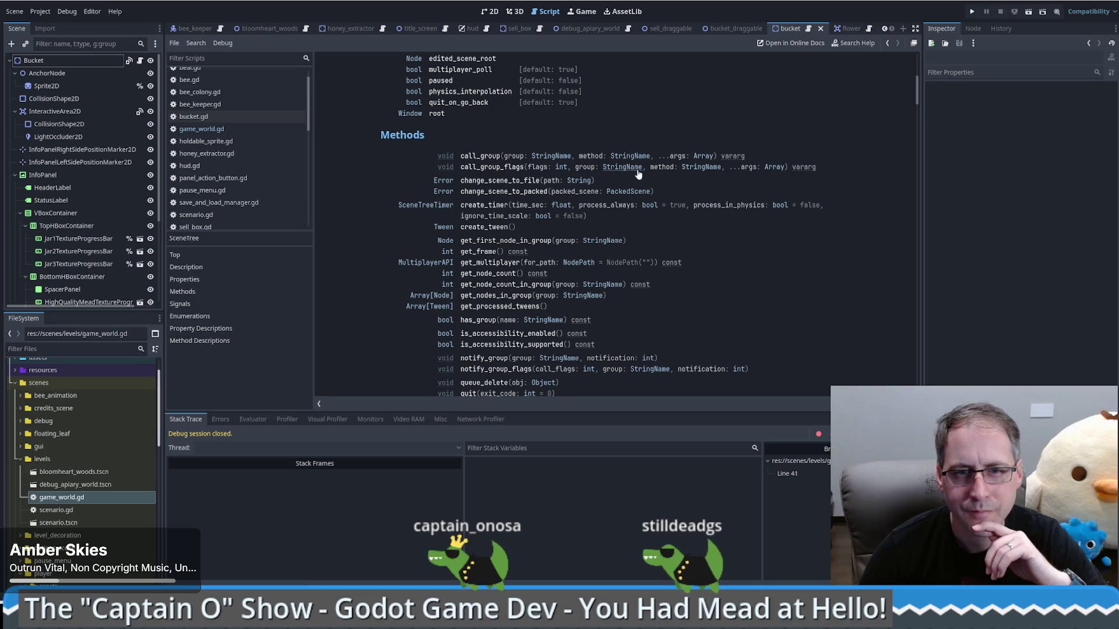
scroll(638, 172, up, 2)
scroll(637, 170, down, 12)
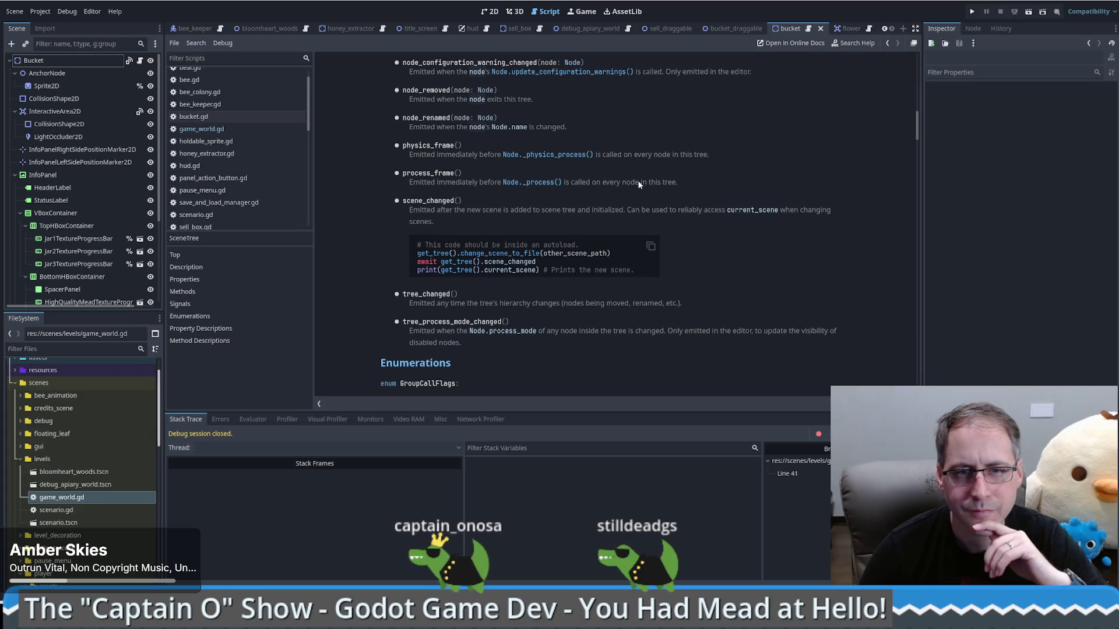
scroll(637, 180, up, 3)
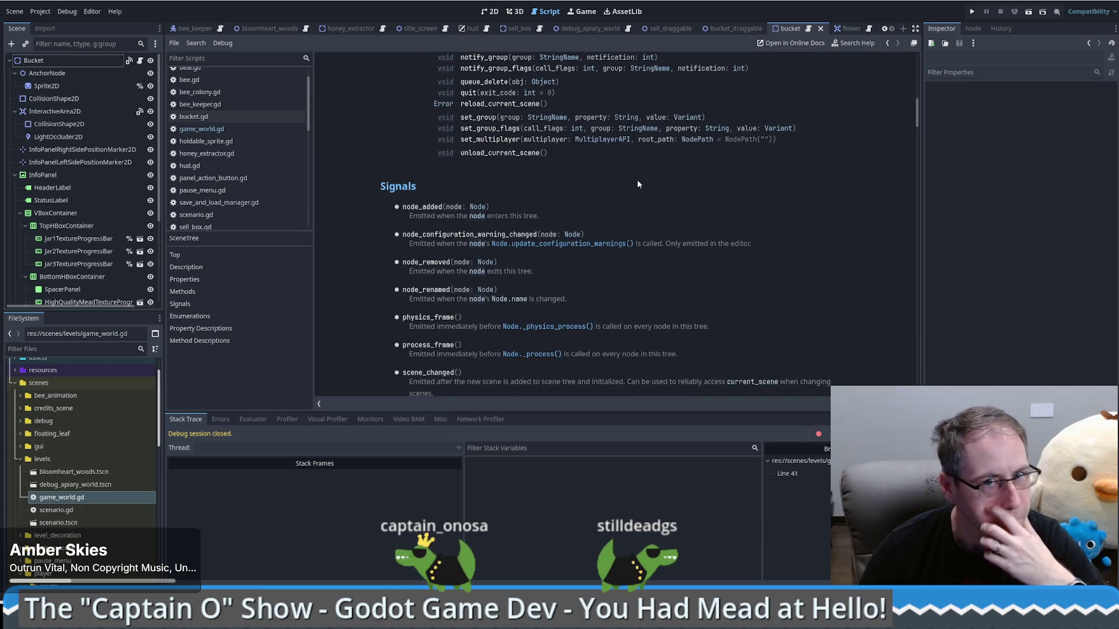
scroll(637, 181, down, 5)
scroll(635, 187, up, 6)
scroll(640, 201, up, 15)
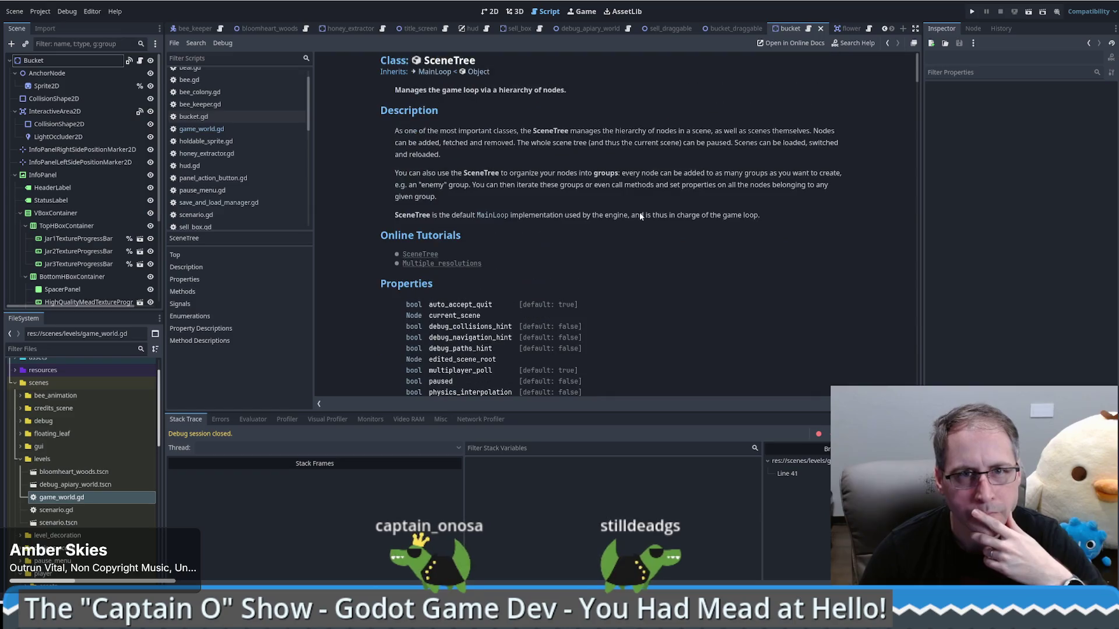
click(432, 73)
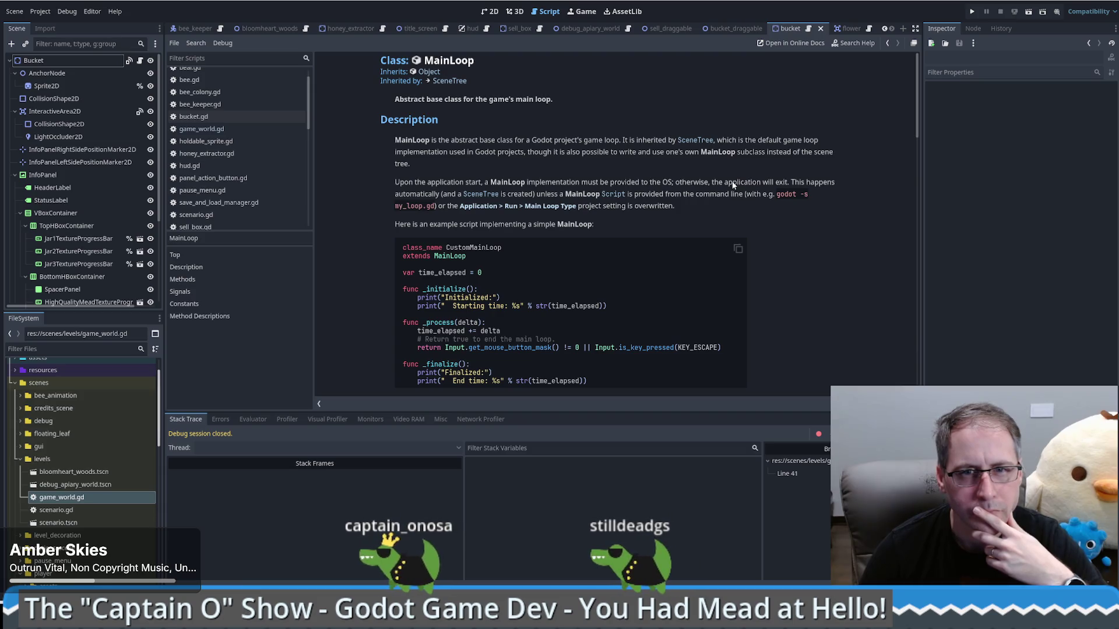
scroll(723, 184, down, 5)
scroll(725, 184, down, 4)
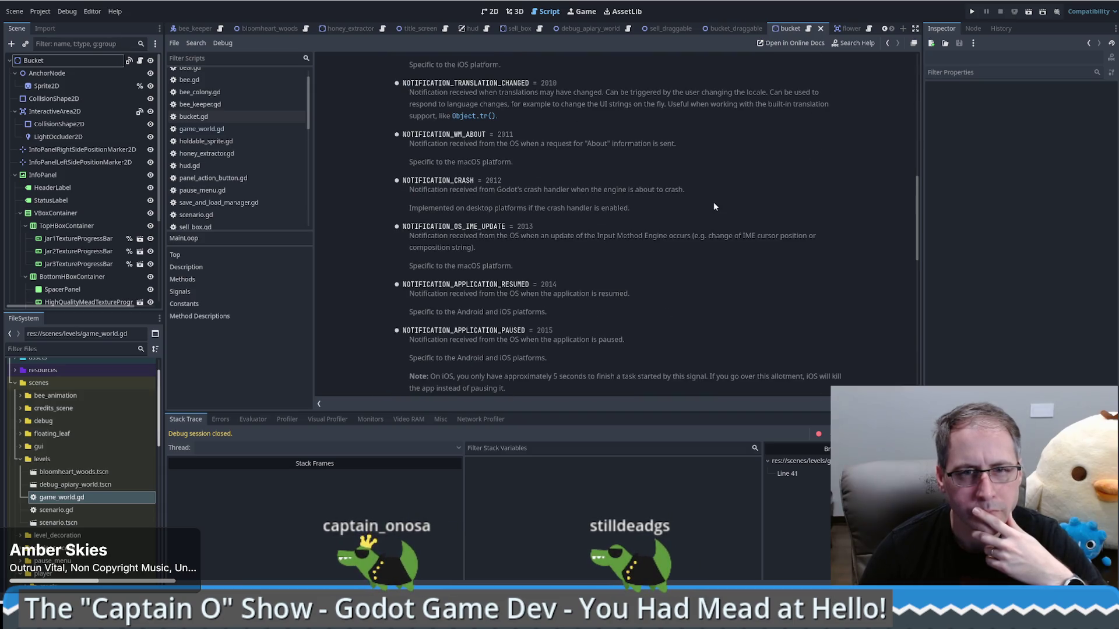
- Go back to game_world.gd and open the Node2D reference from its 'extends Node2D' line
key(alt+Left)
key(alt+Left)
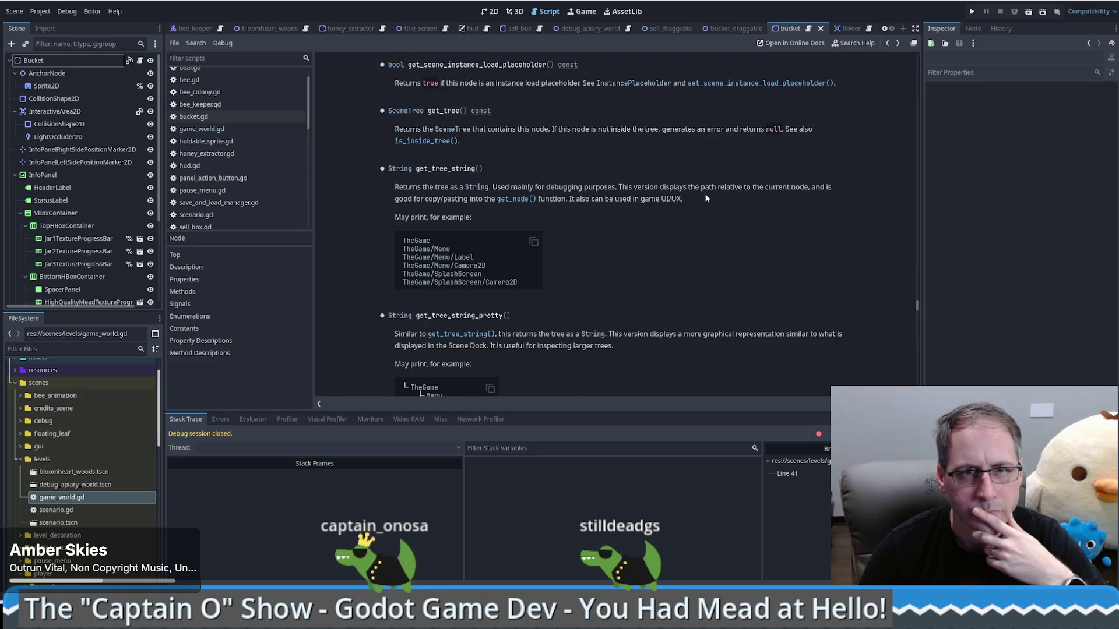
key(alt+Left)
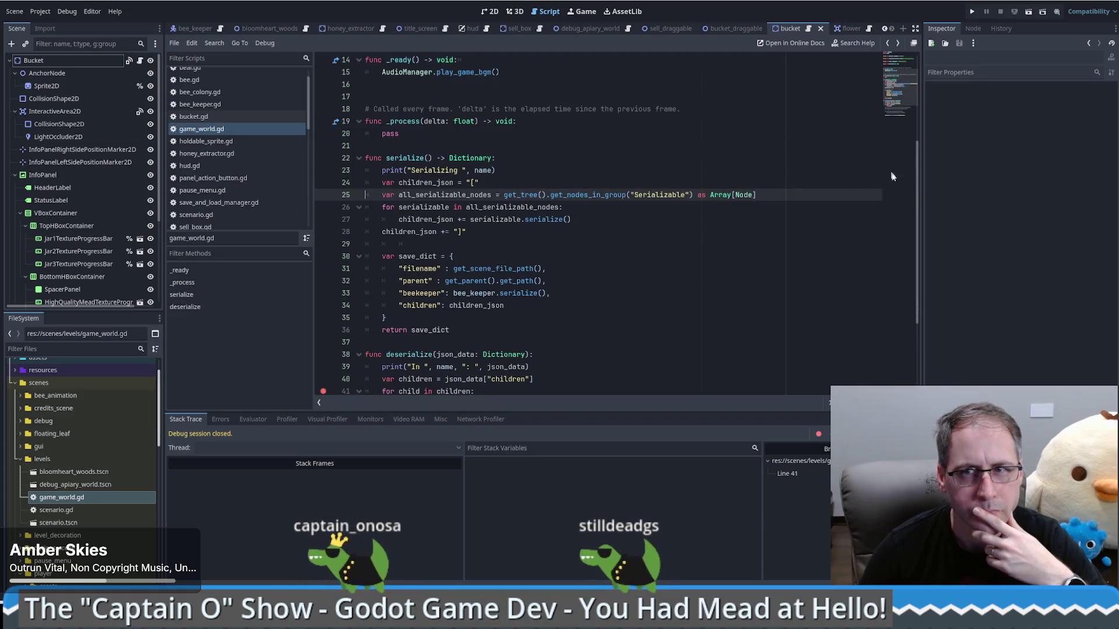
scroll(915, 183, up, 1)
scroll(915, 183, up, 4)
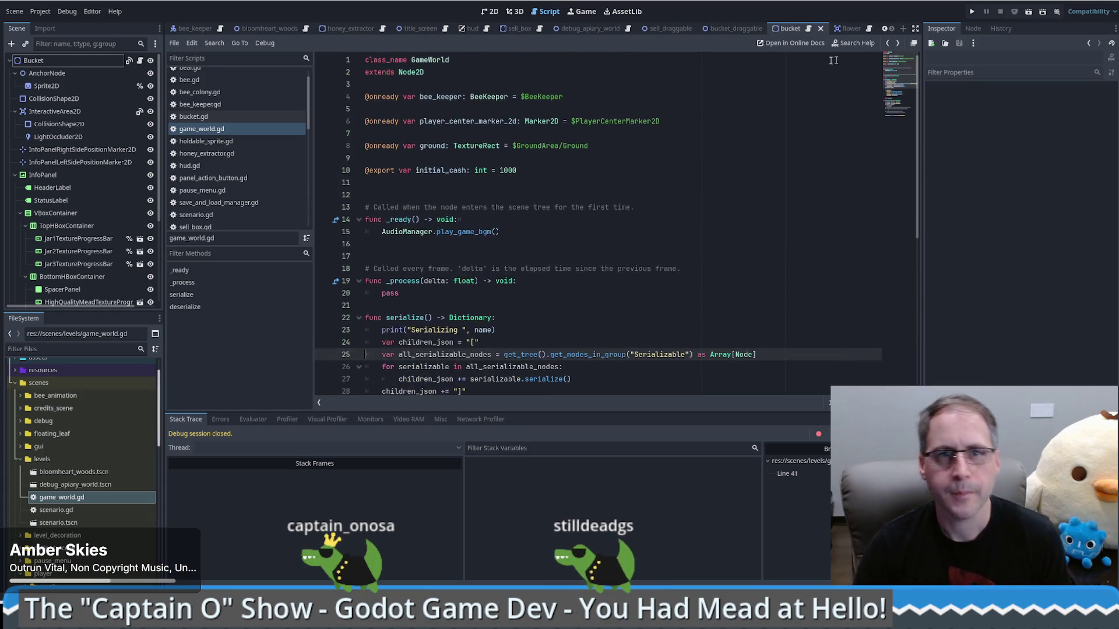
ctrl+click(413, 76)
scroll(649, 224, down, 5)
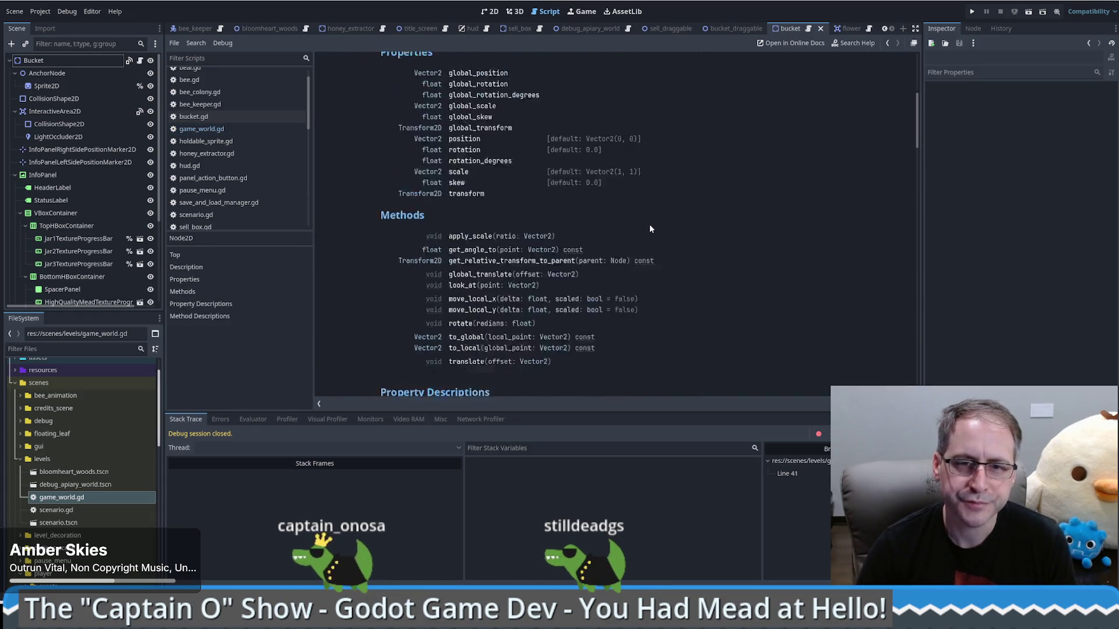
mouse_move(914, 120)
mouse_down()
mouse_move(925, 156)
mouse_move(922, 360)
mouse_move(918, 58)
mouse_up()
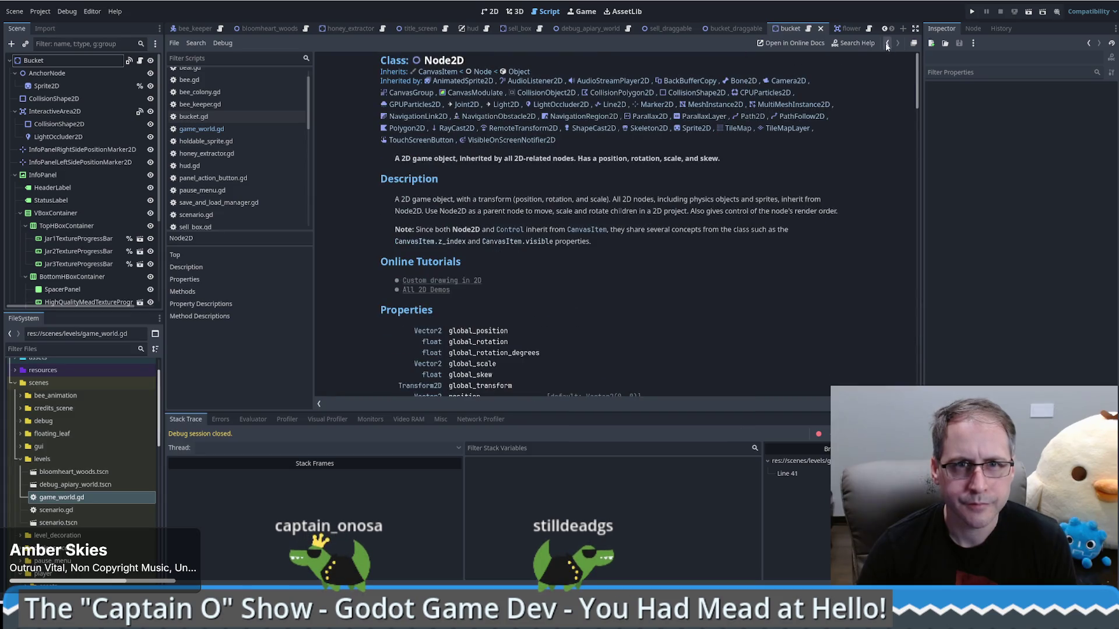
- Open the Node class reference that Node2D inherits and scroll through it
click(482, 72)
scroll(918, 62, down, 3)
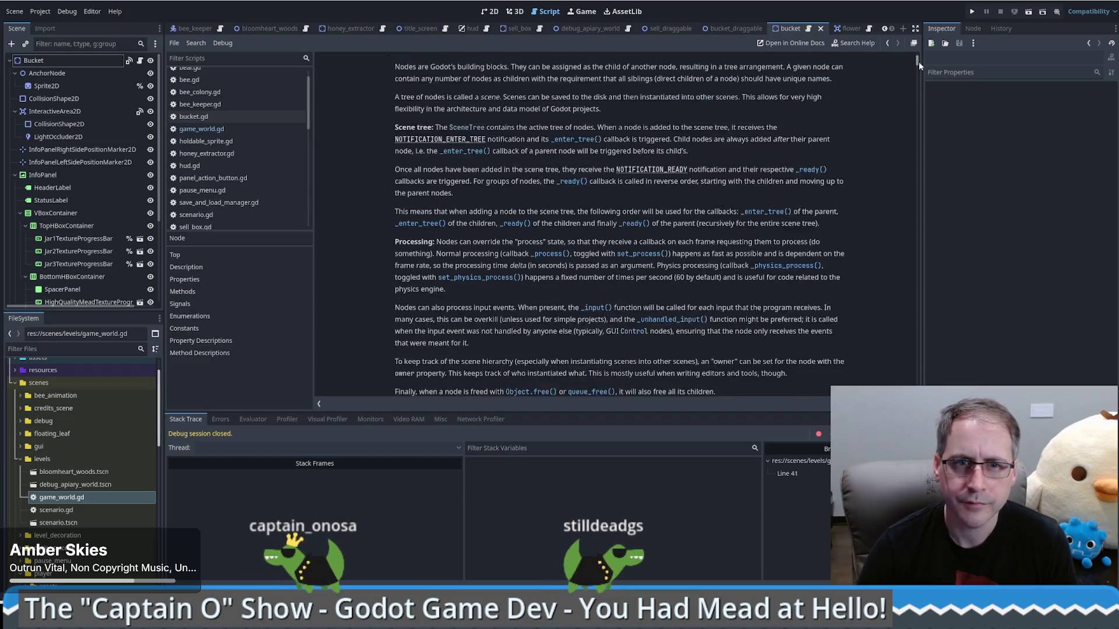
scroll(918, 61, up, 3)
drag(919, 58, 921, 69)
scroll(837, 153, down, 5)
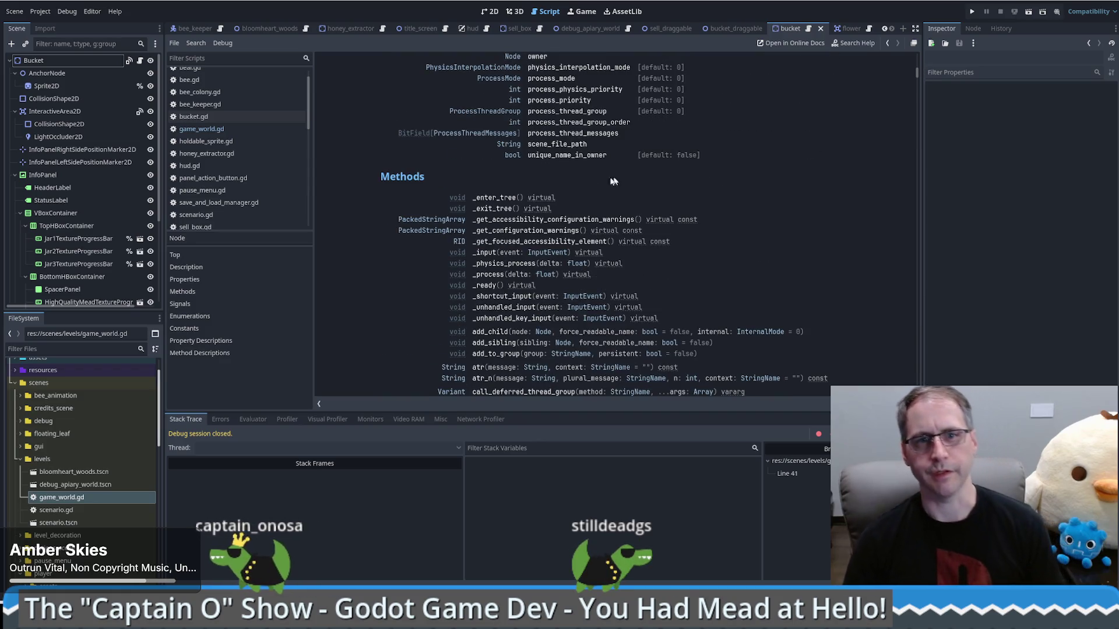
scroll(656, 181, down, 5)
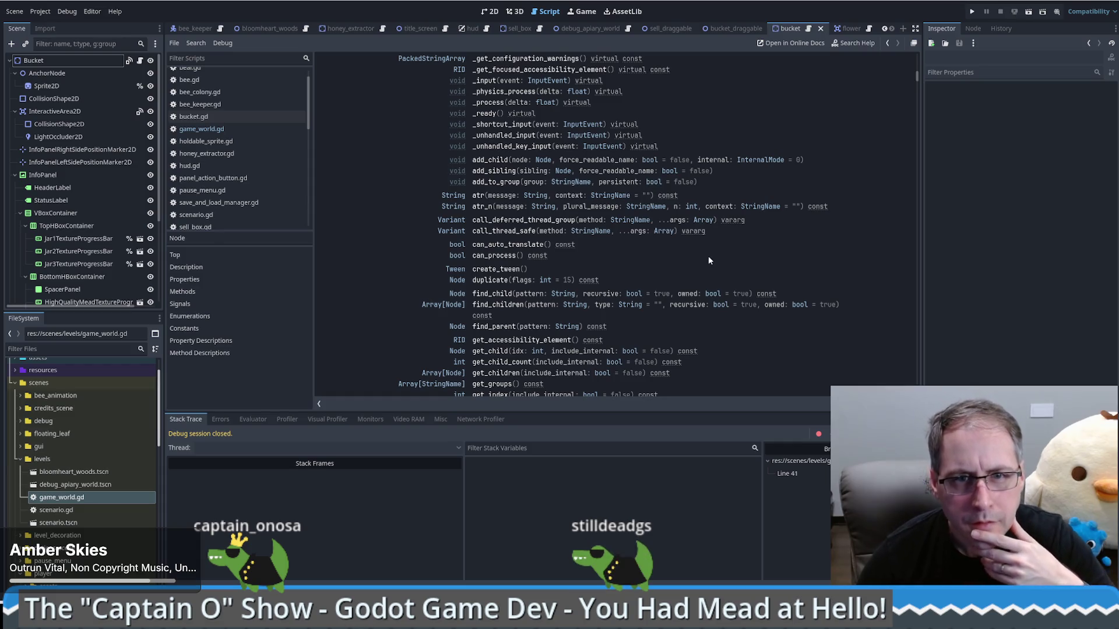
scroll(695, 254, down, 1)
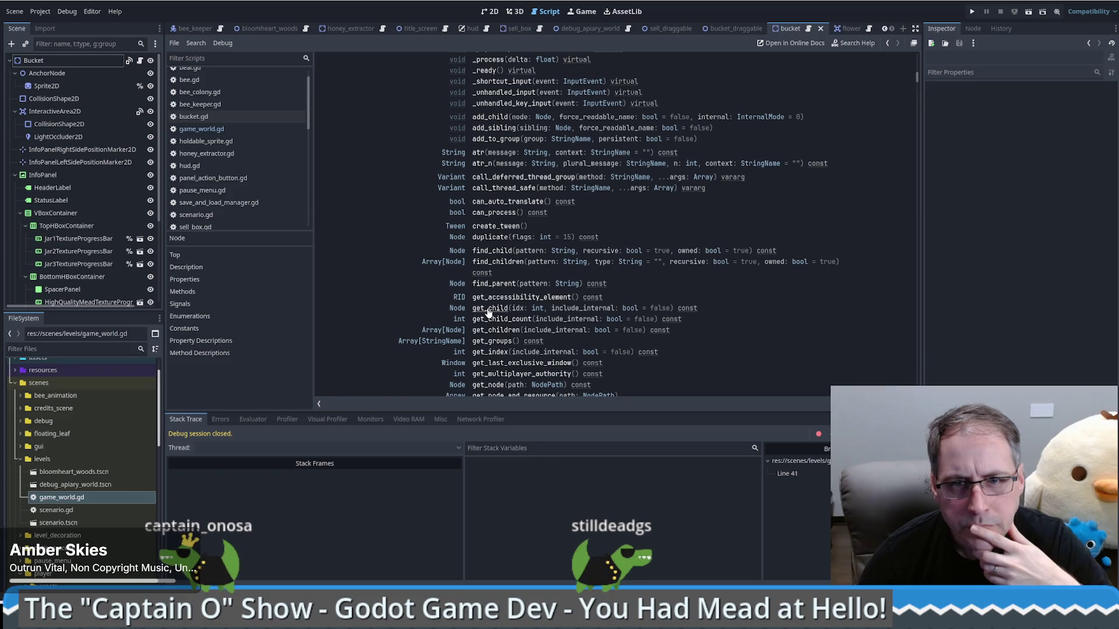
scroll(420, 287, up, 3)
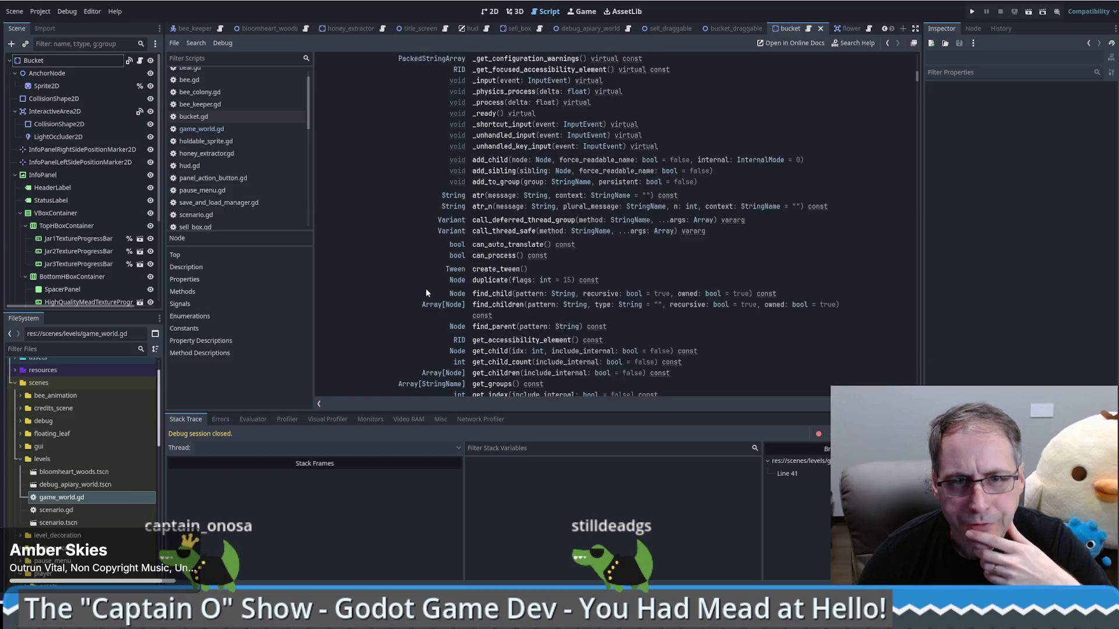
scroll(421, 288, down, 8)
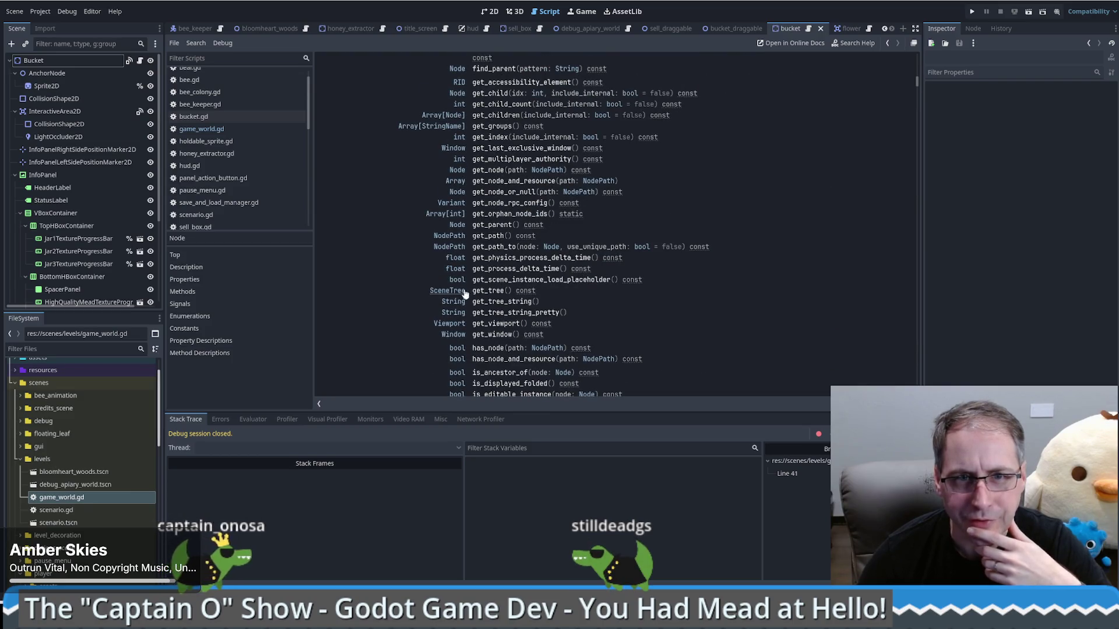
- Open the get_children method description from the method list and select its heading
scroll(407, 297, down, 12)
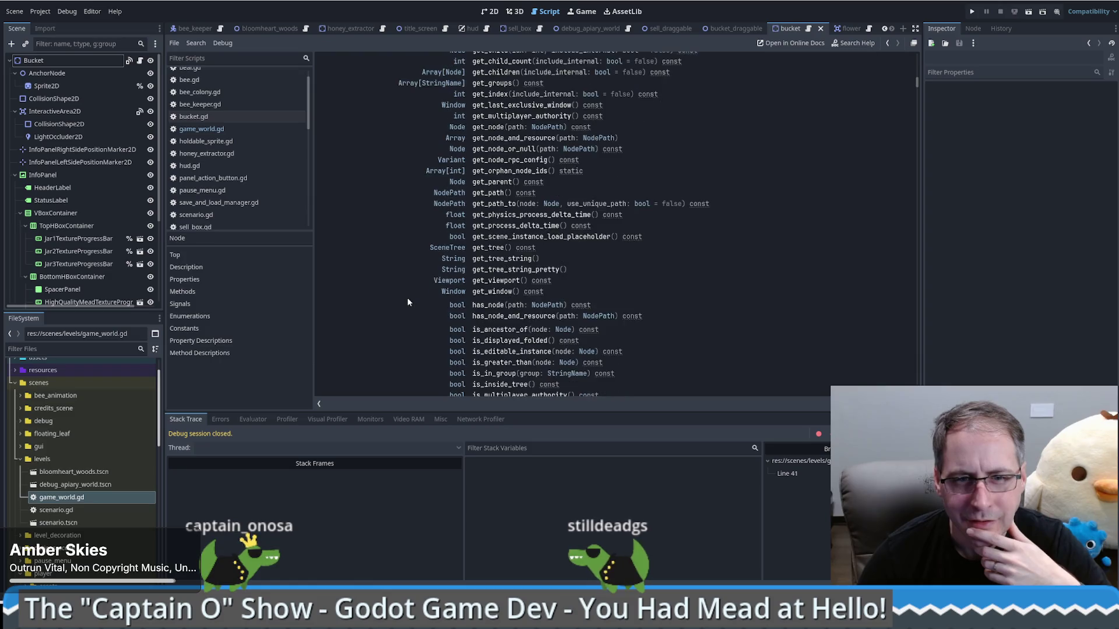
scroll(406, 298, down, 6)
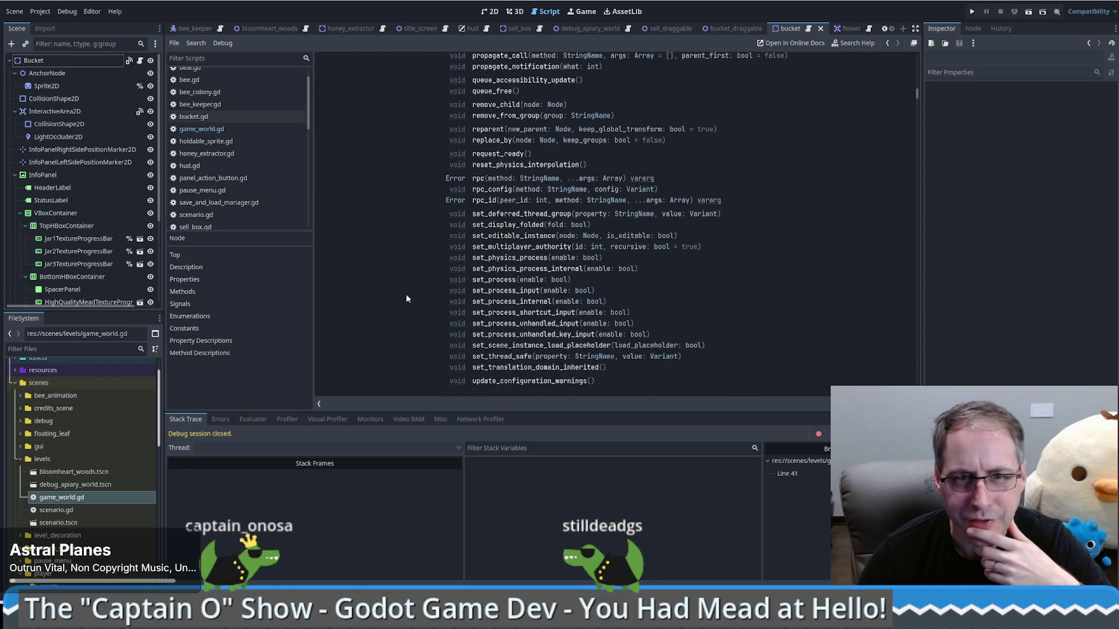
scroll(408, 296, up, 11)
scroll(409, 296, up, 8)
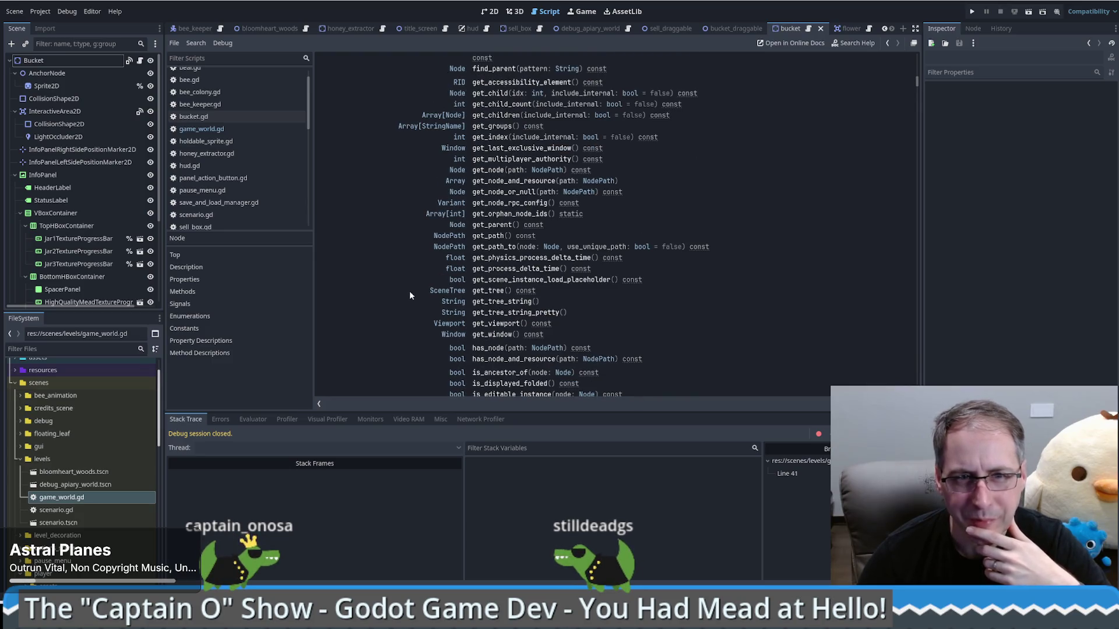
scroll(409, 292, up, 1)
scroll(408, 293, up, 1)
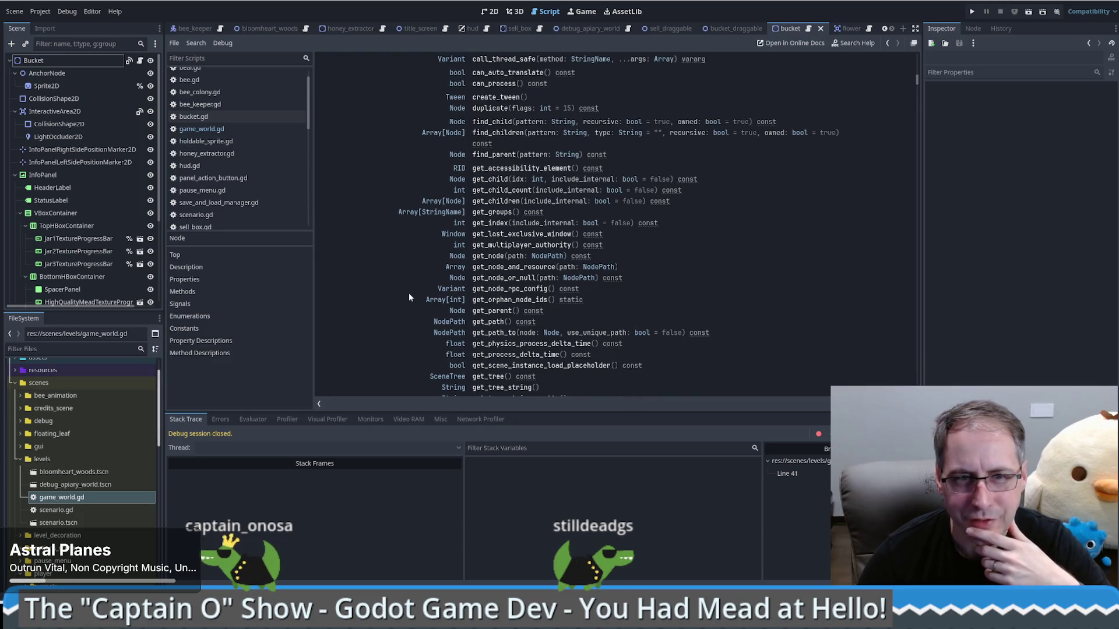
scroll(409, 296, up, 2)
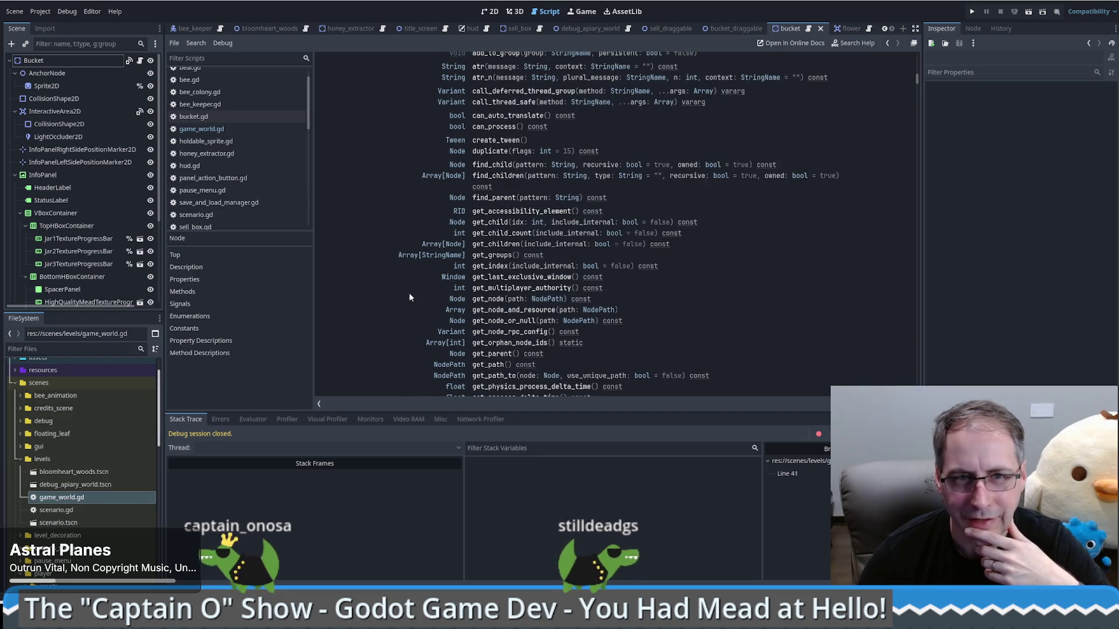
scroll(409, 296, up, 4)
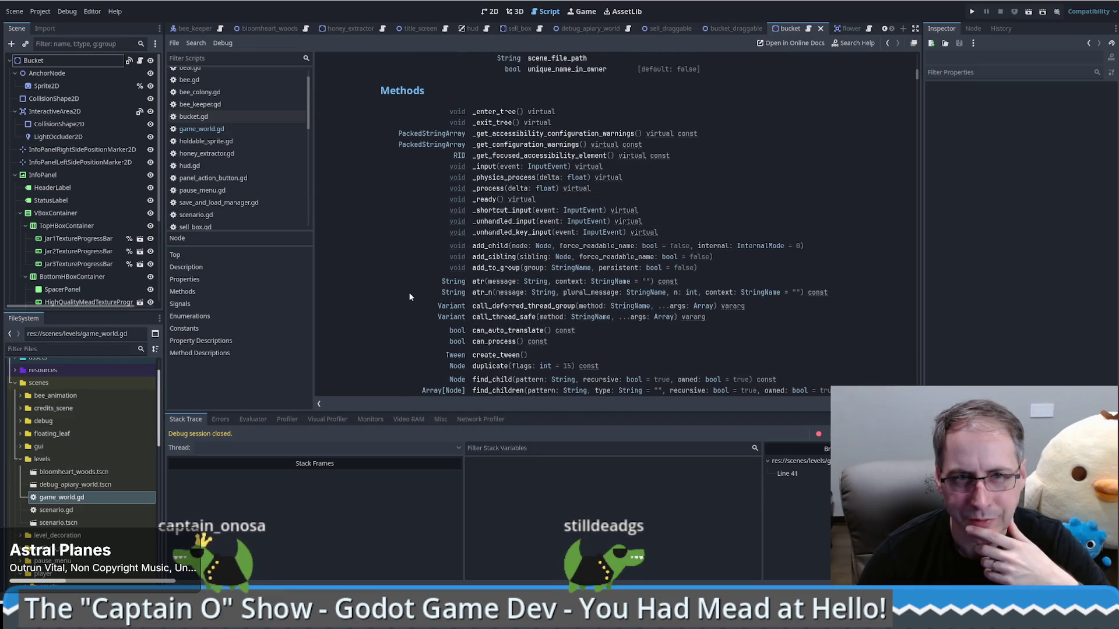
scroll(409, 297, down, 3)
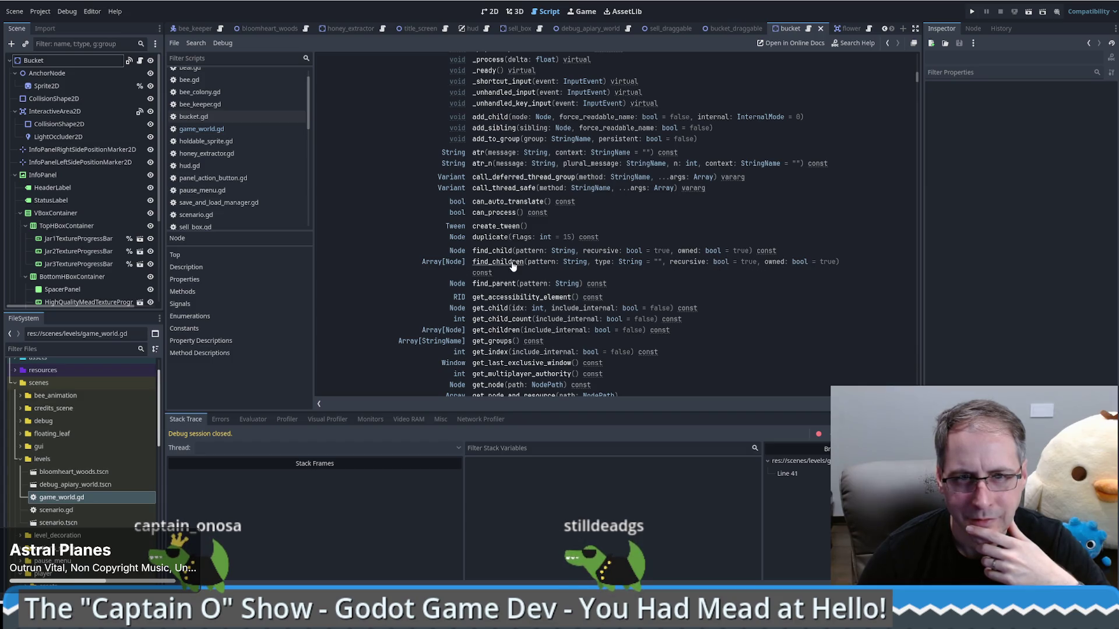
click(496, 330)
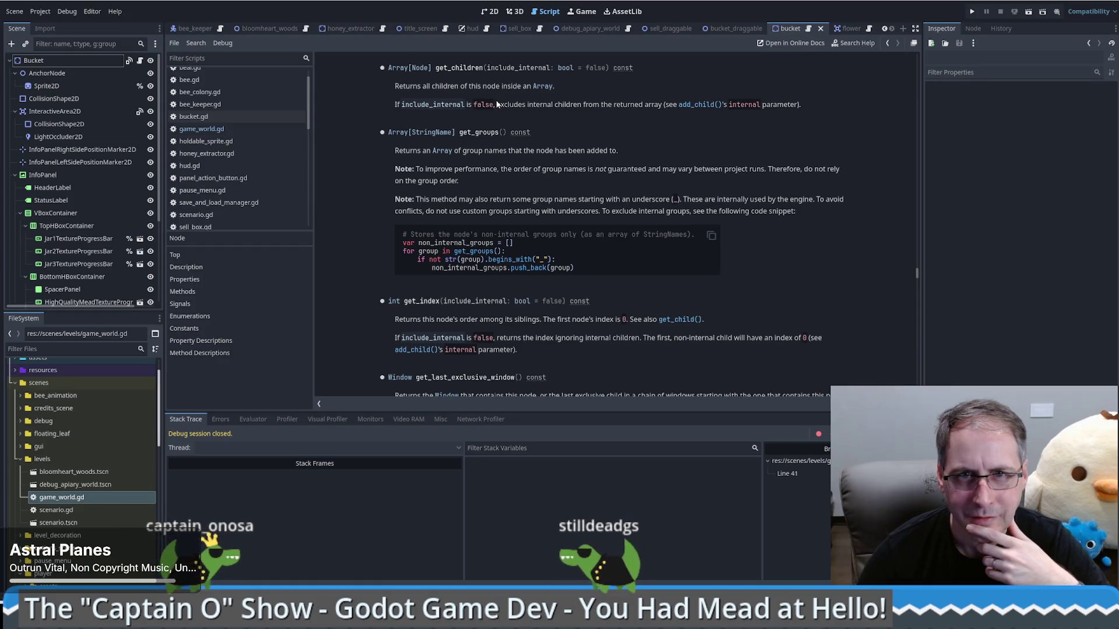
double_click(463, 70)
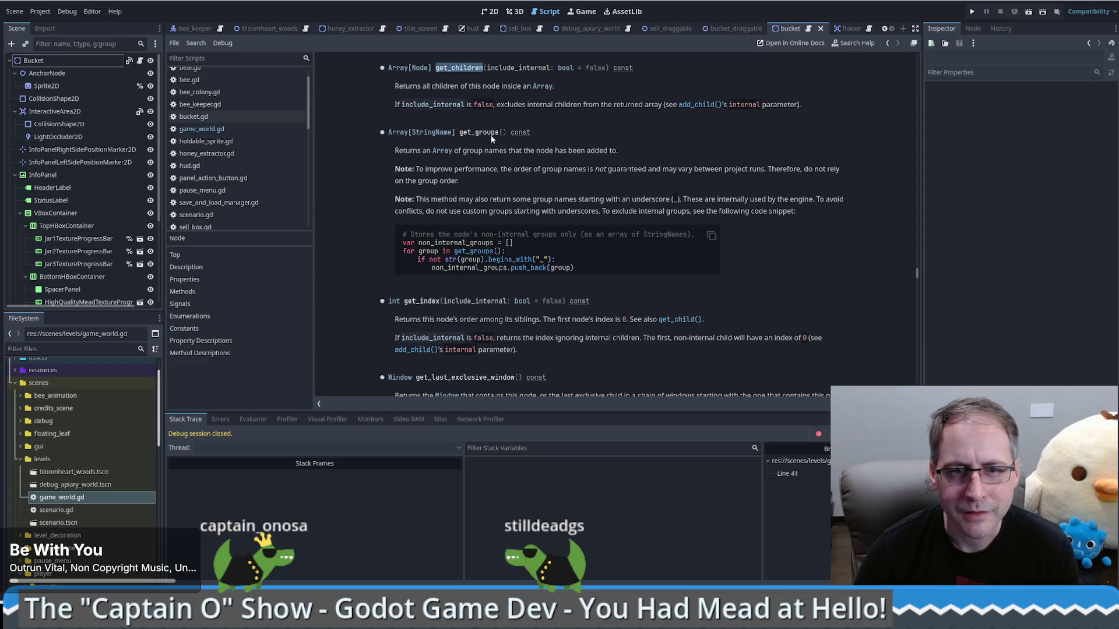
- Return from the docs to game_world.gd and select the get_tree() group lookup on line 25
scroll(490, 135, up, 4)
key(alt+Left)
key(alt+Left)
key(alt+Left)
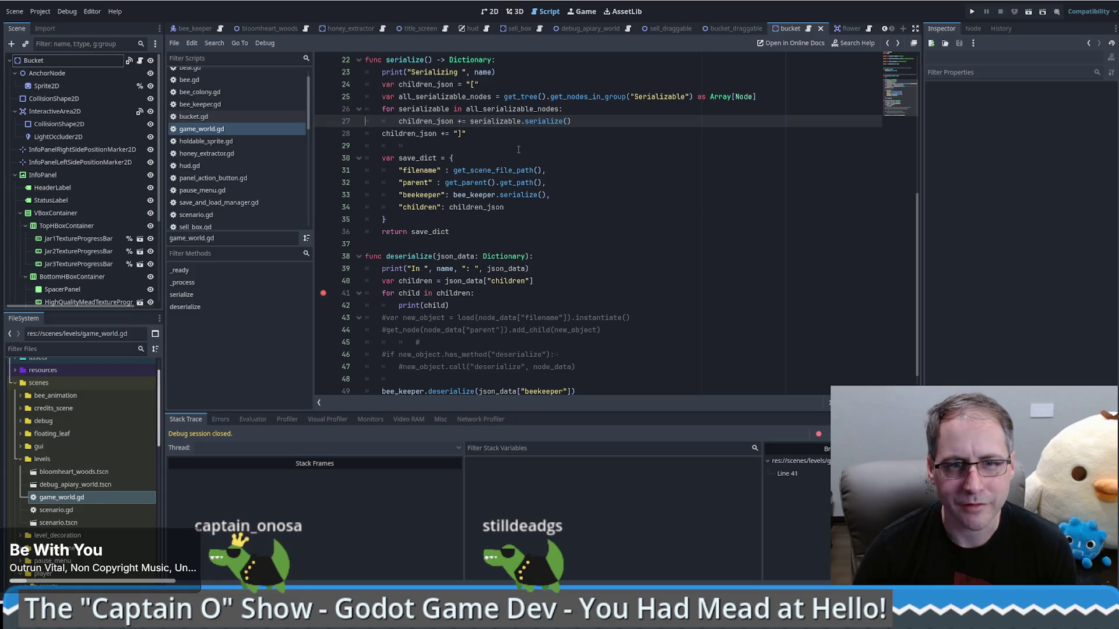
key(alt+Left)
key(alt+Left)
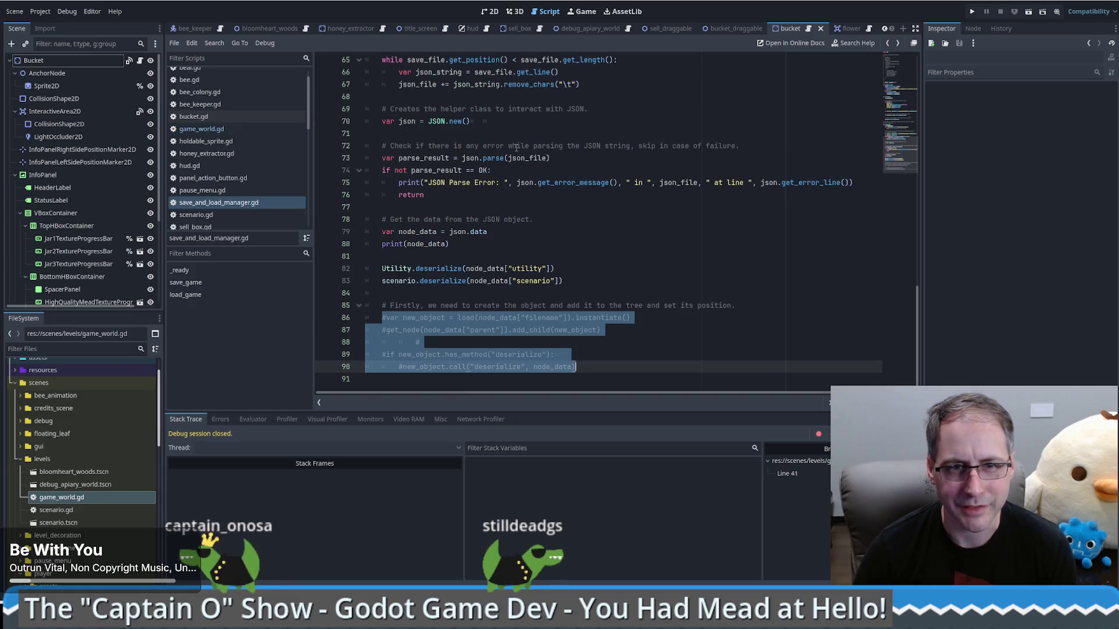
scroll(516, 148, up, 6)
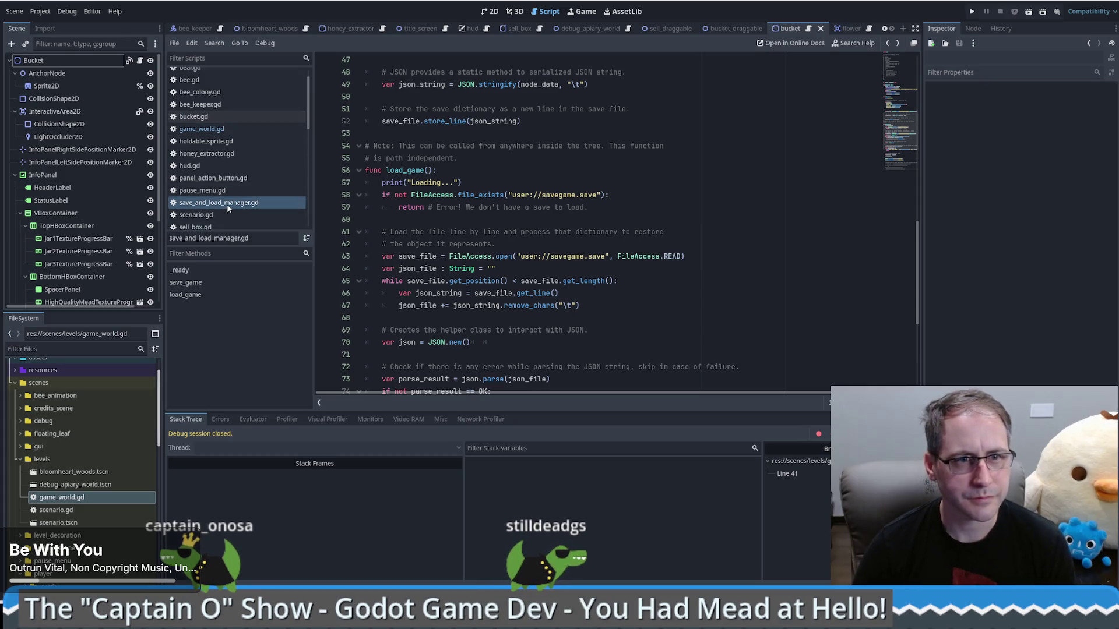
click(210, 132)
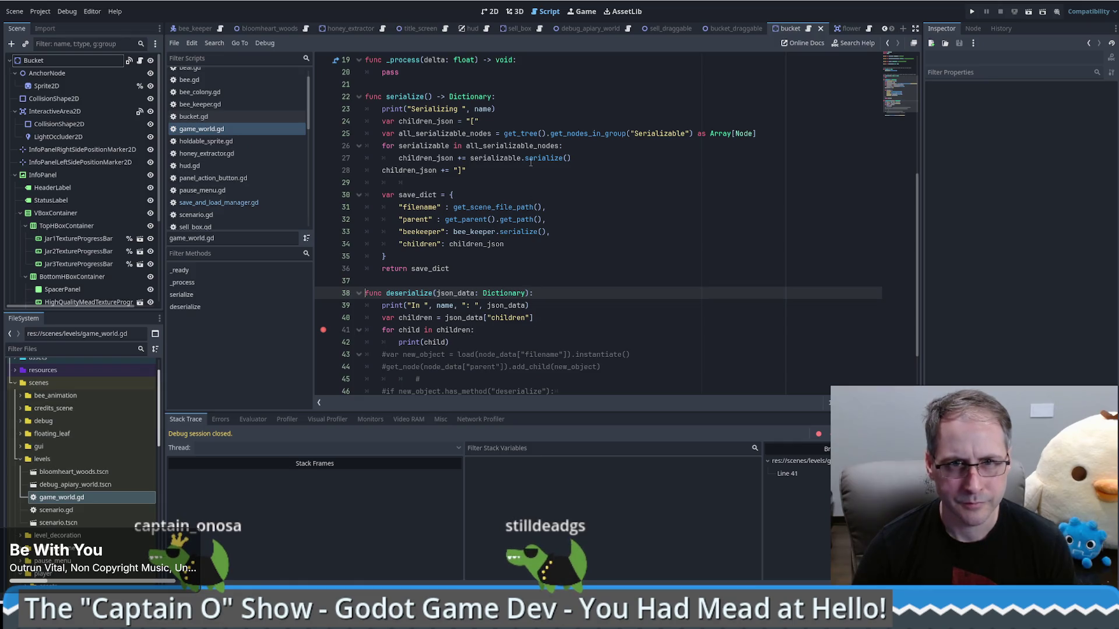
drag(503, 133, 656, 133)
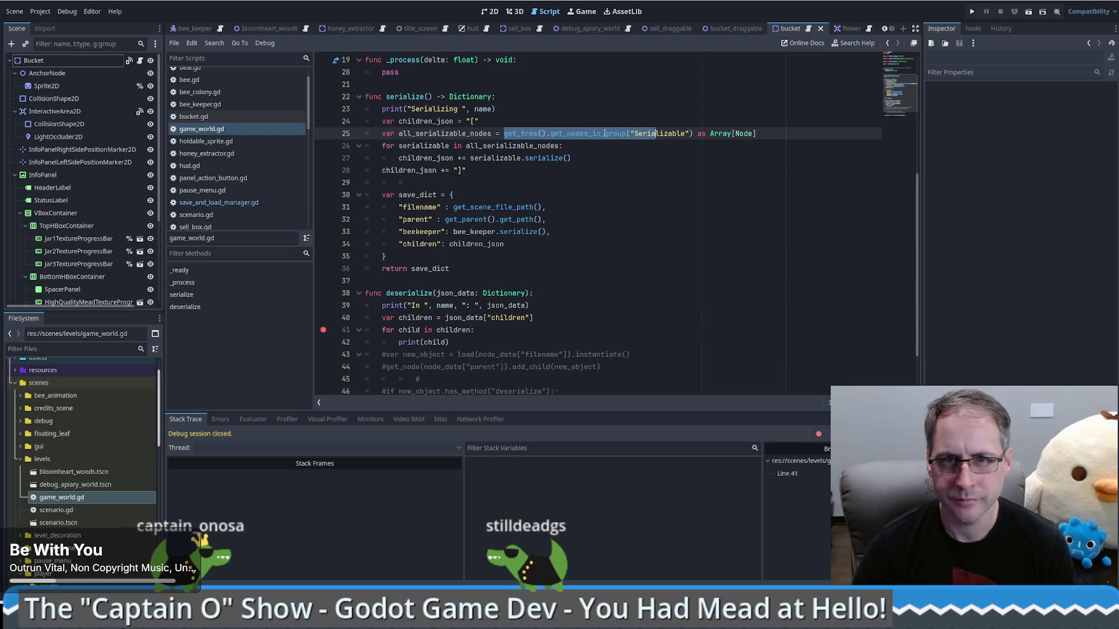
- Add 'var children = get_children()' and 'for child in children:' below the children_json declaration
click(504, 134)
text(get_children)
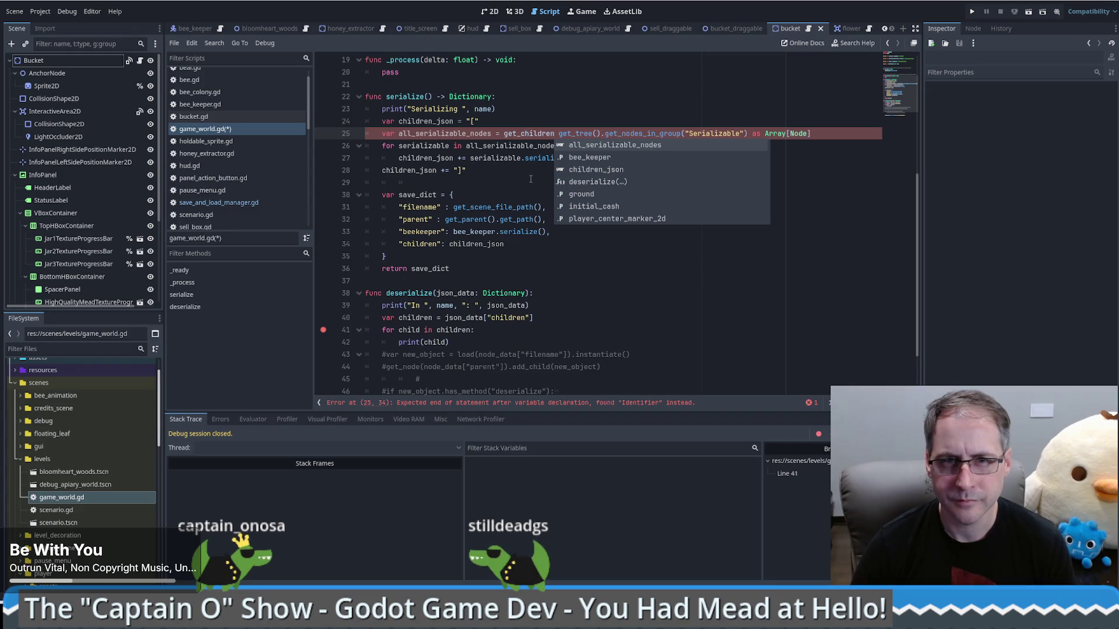
double_click(443, 134)
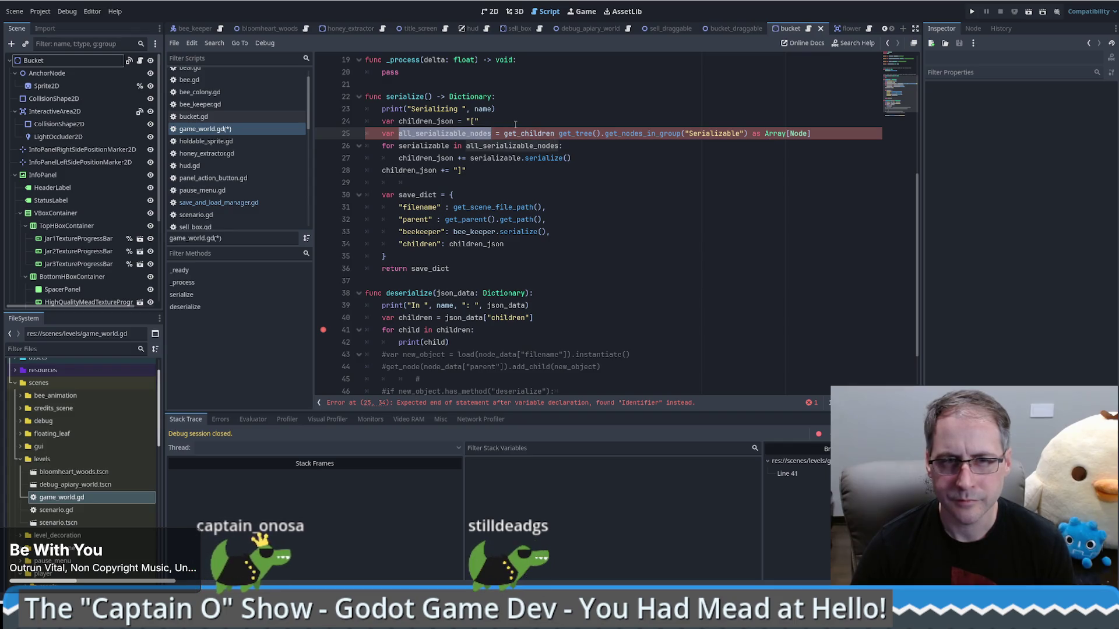
double_click(513, 132)
key(BackSpace)
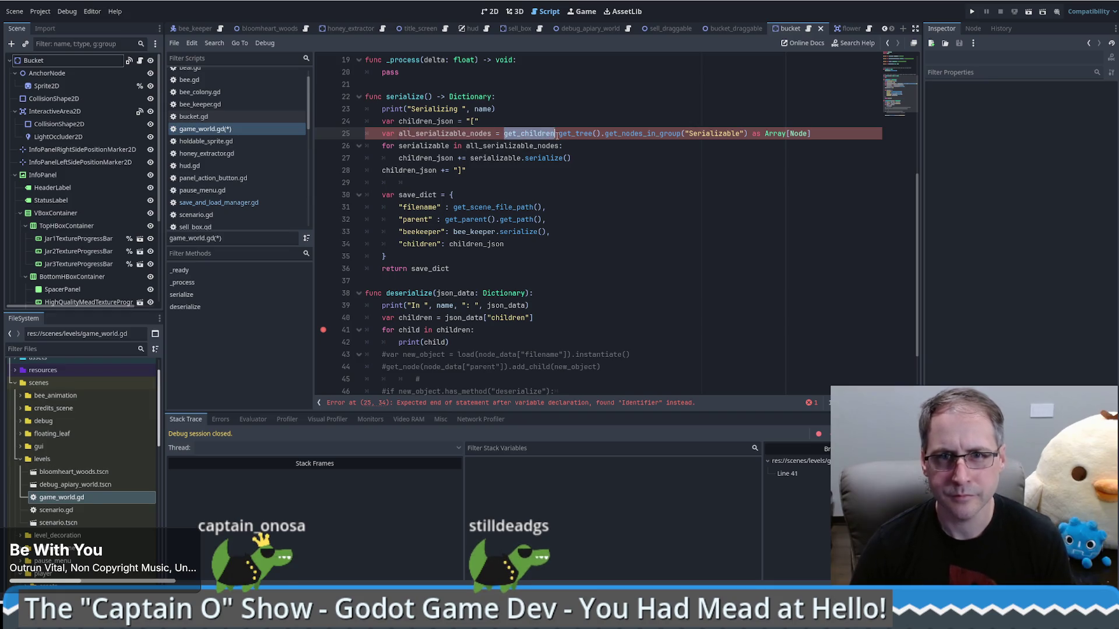
click(519, 126)
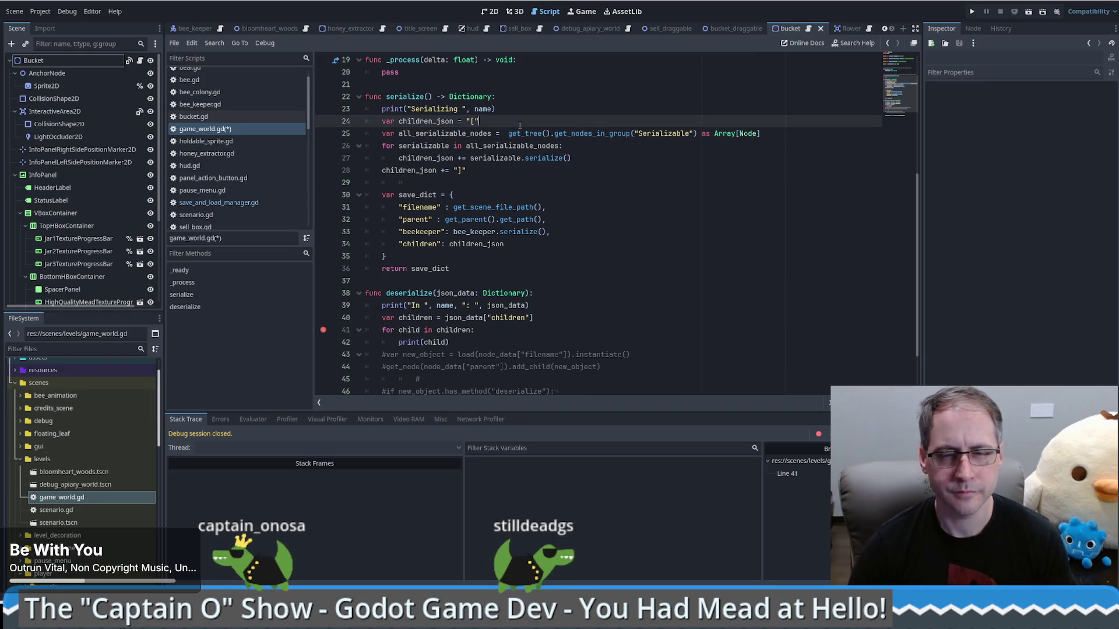
key(Return)
text(var children = get_children)
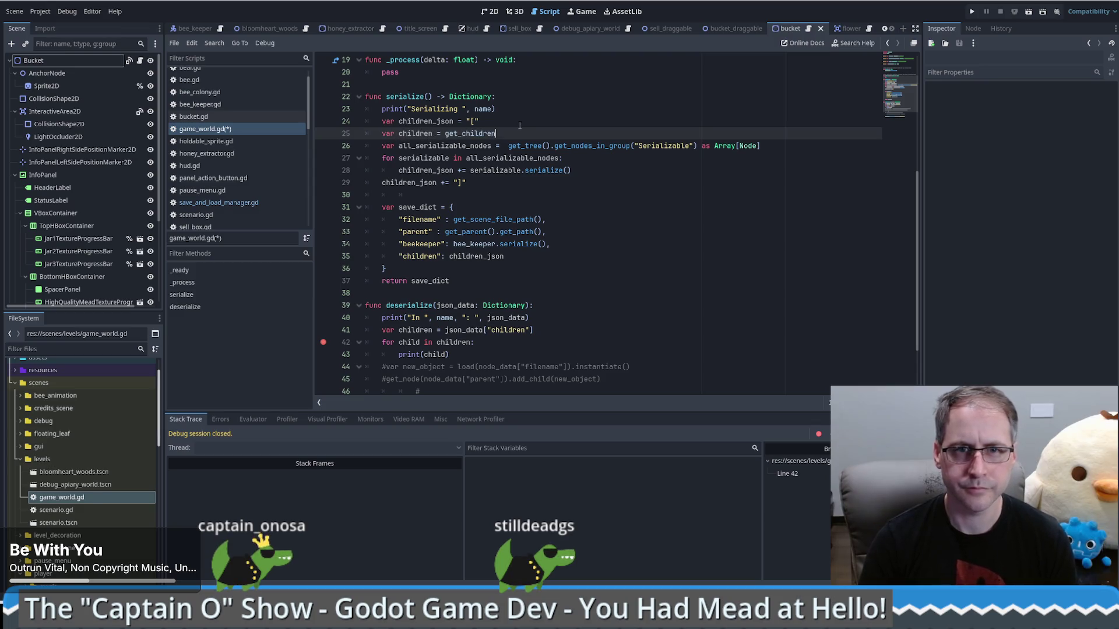
text(())
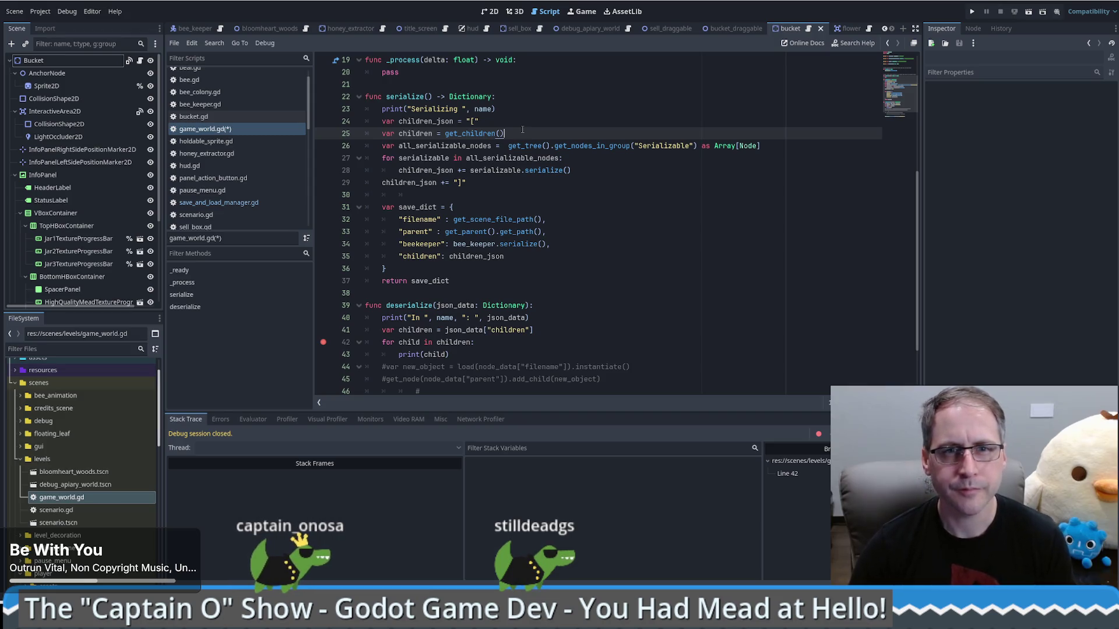
key(Return)
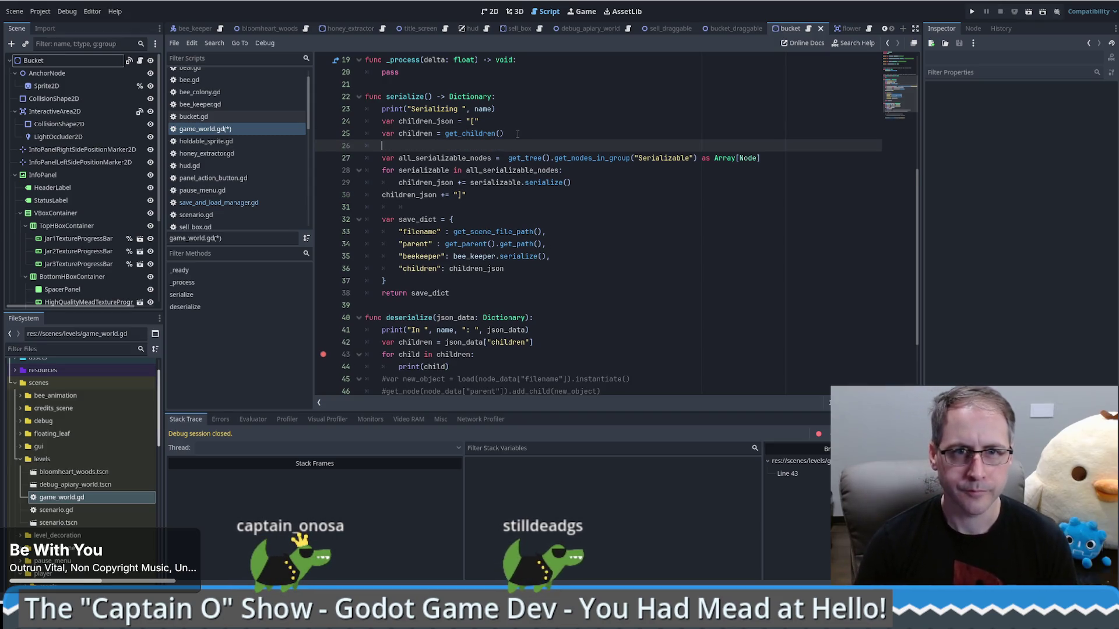
text(for child in children:)
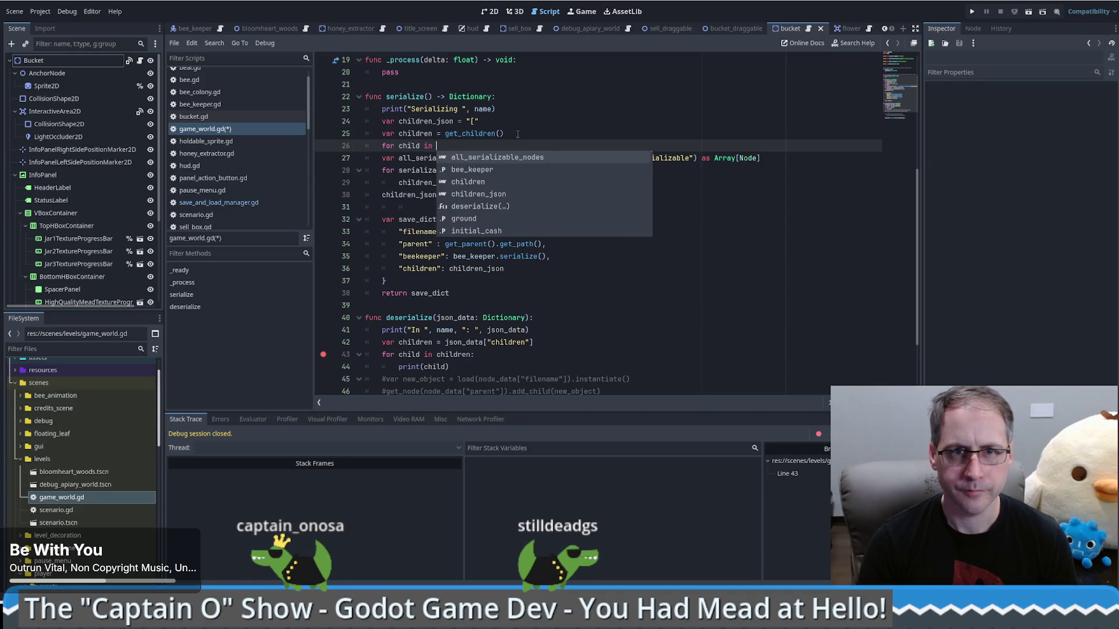
- Add the is_in_group("Serializable") check inside the loop and delete the old group lookup loop lines
key(Return)
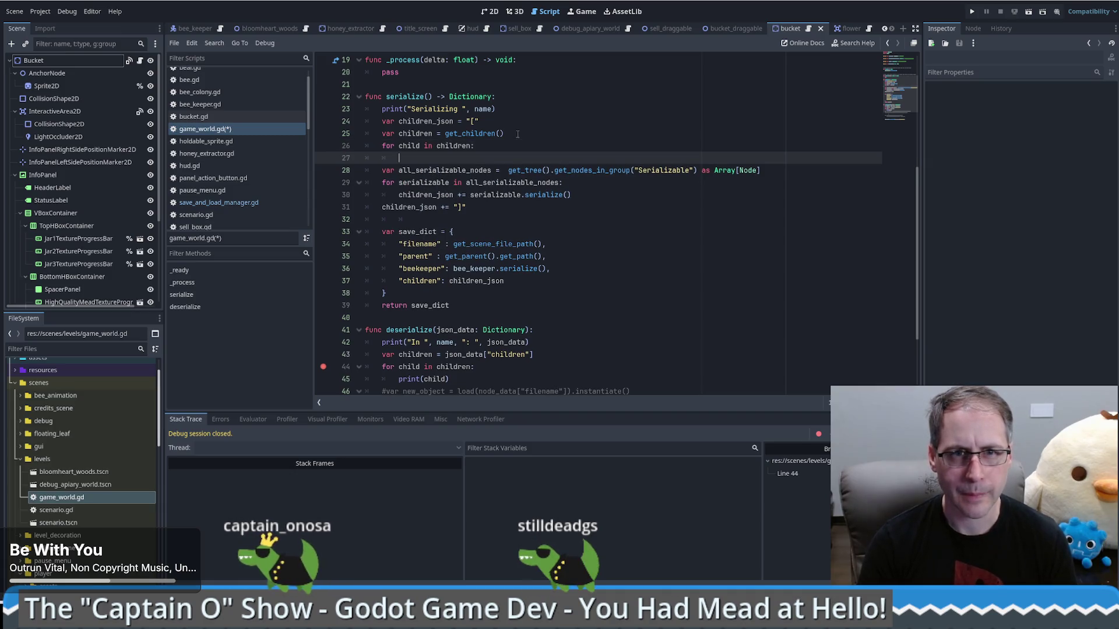
text(if child.gro)
key(Down)
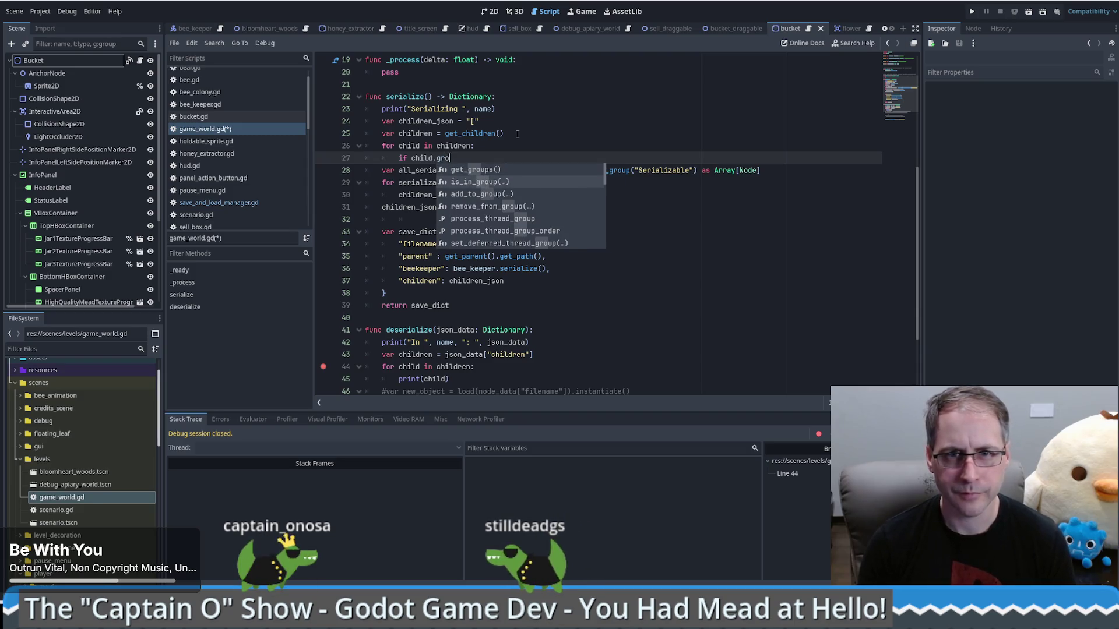
key(Return)
text(")
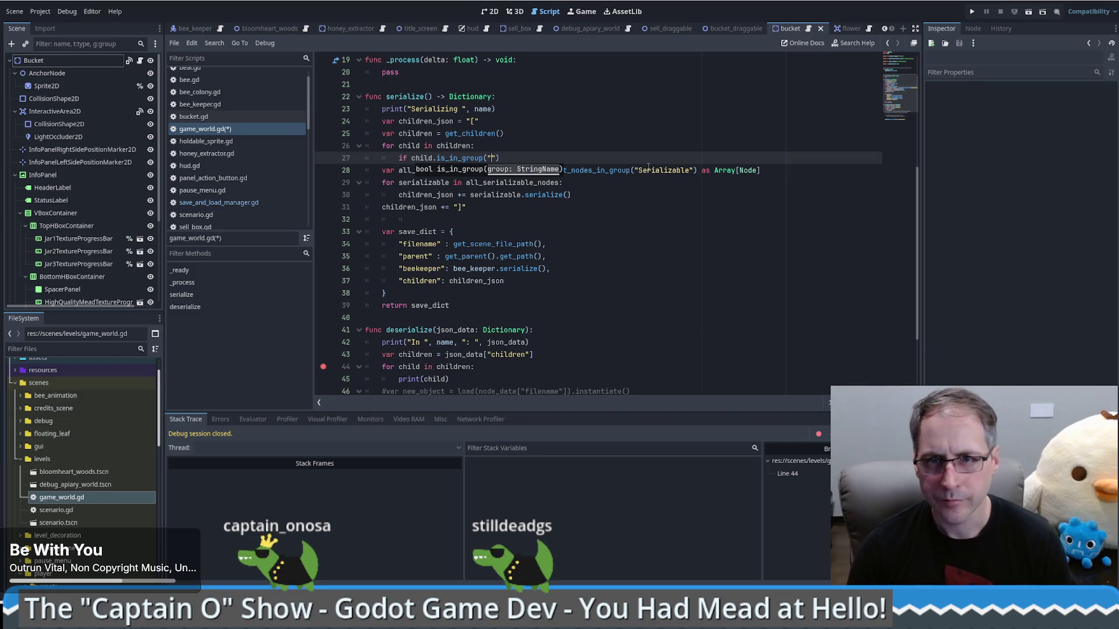
double_click(666, 170)
key(ctrl+c)
click(494, 158)
key(ctrl+v)
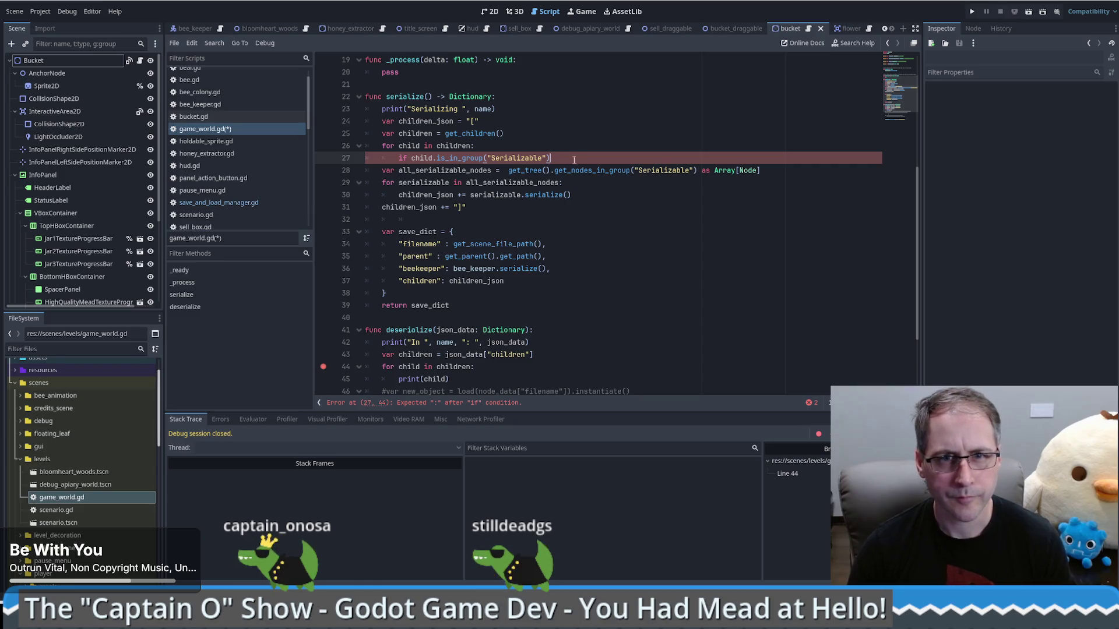
mouse_move(382, 185)
mouse_down()
mouse_move(570, 186)
mouse_move(576, 159)
mouse_move(507, 195)
mouse_move(399, 195)
mouse_up()
key(BackSpace)
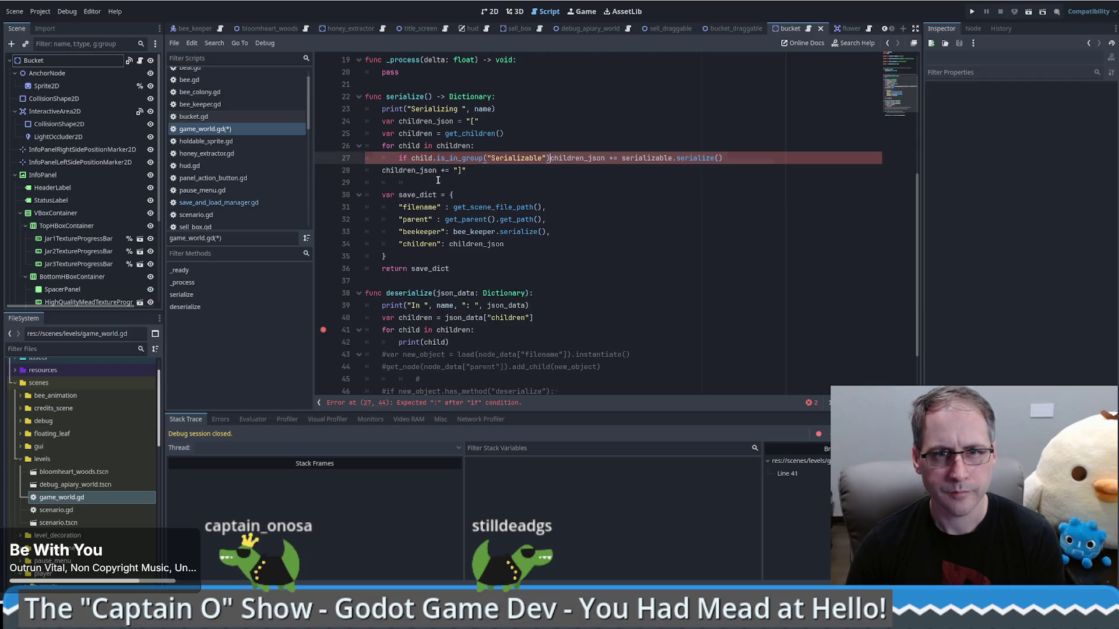
- Indent the append under the if, add its colon, and replace serializable with child
key(Return)
key(Tab)
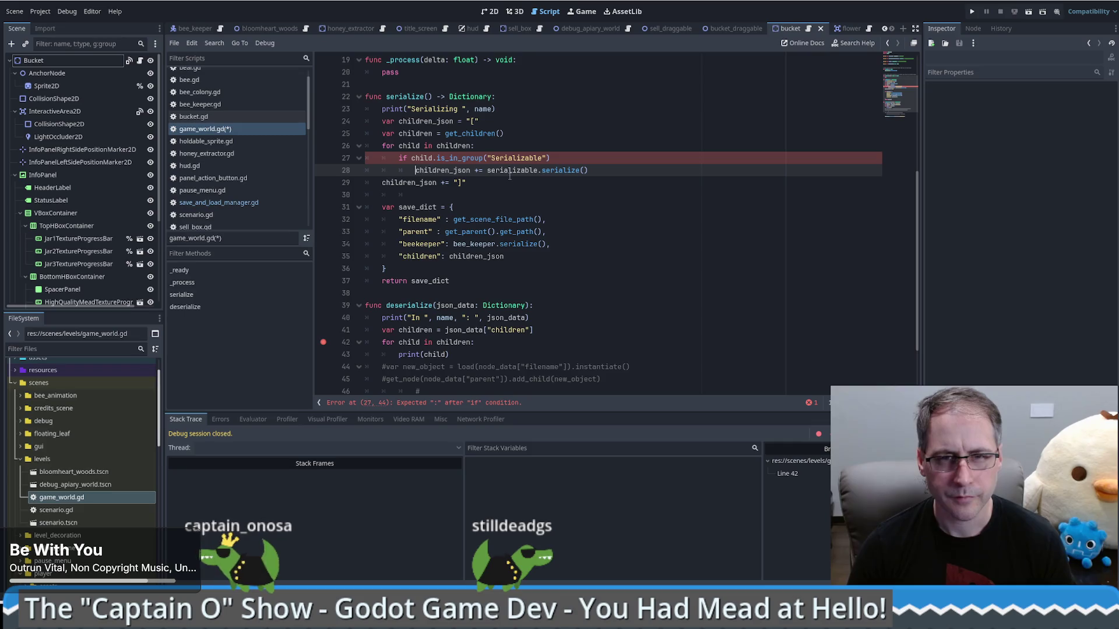
click(581, 159)
text(:)
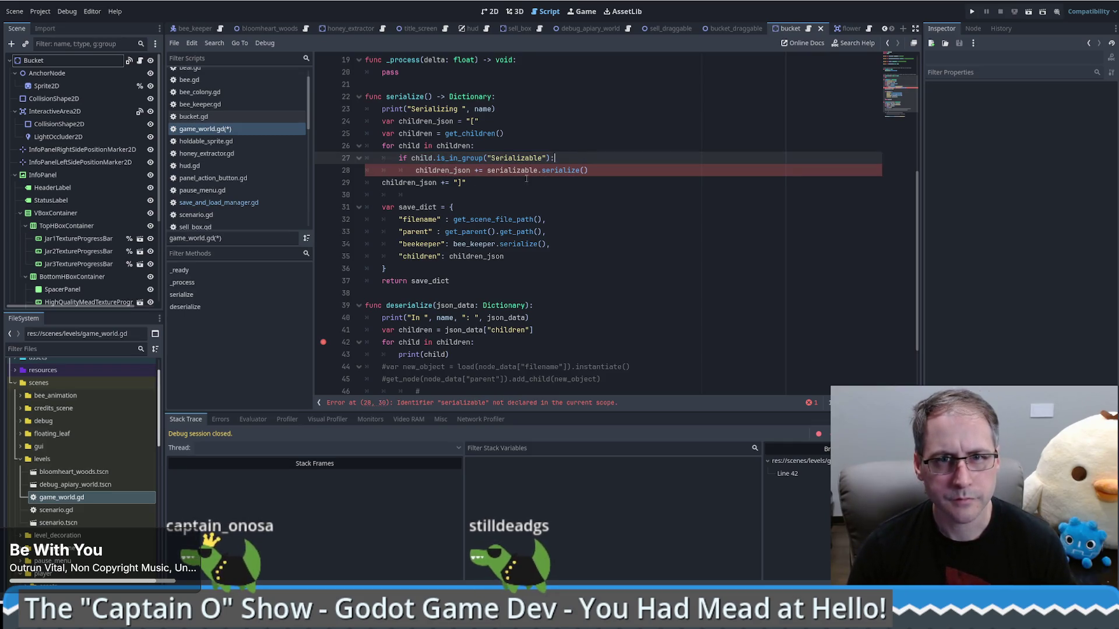
double_click(421, 158)
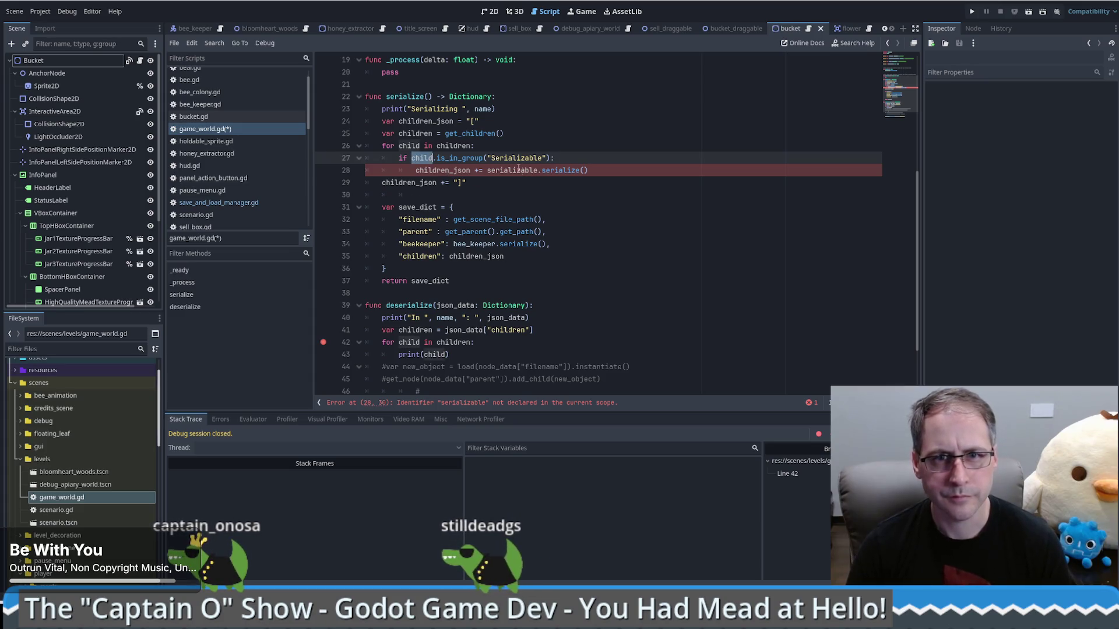
key(ctrl+c)
double_click(518, 170)
key(ctrl+v)
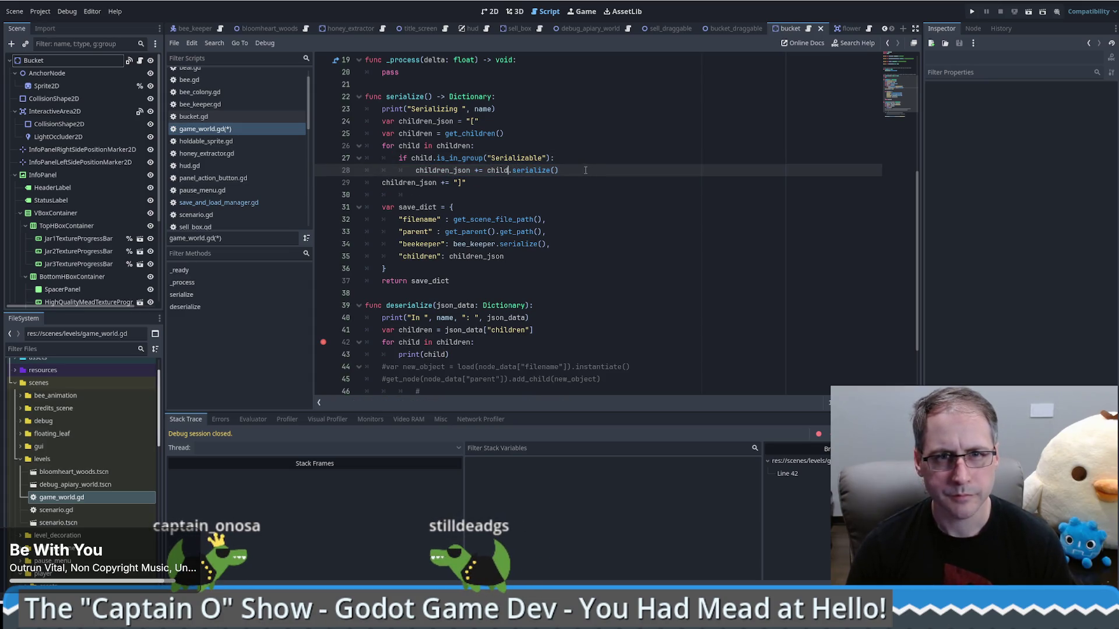
- Check the children list and save_dict's children entry, then launch the game
click(511, 181)
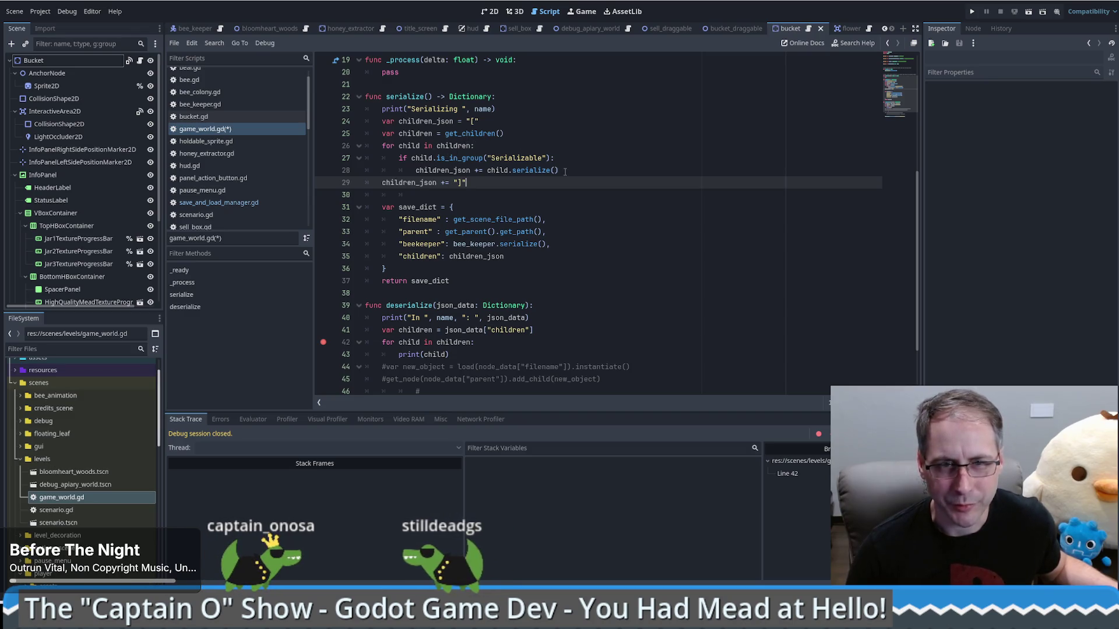
mouse_move(457, 169)
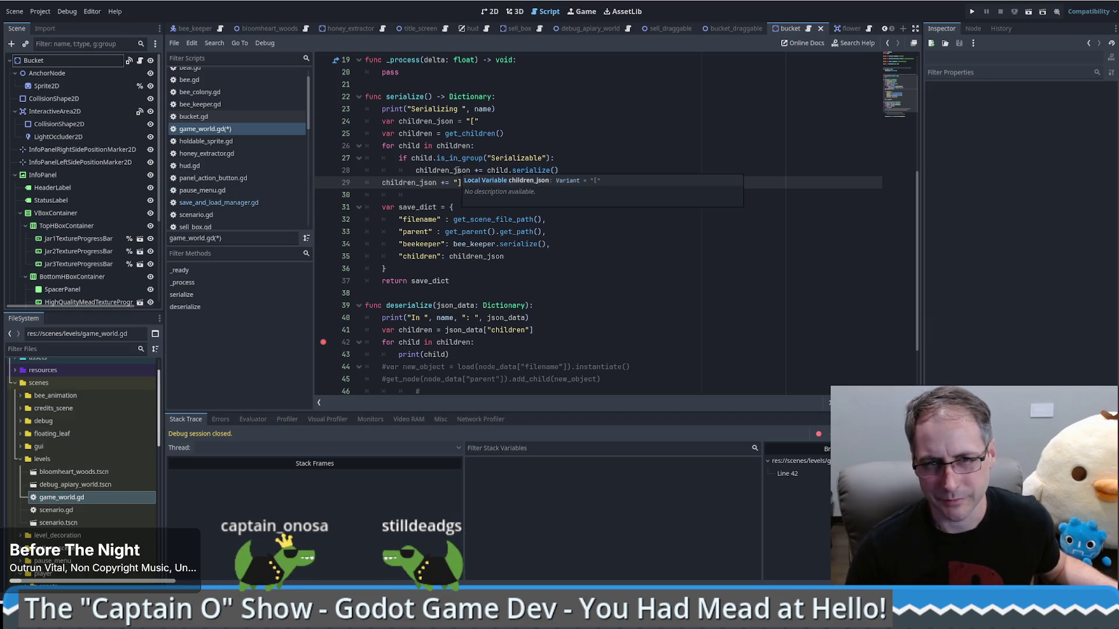
click(512, 257)
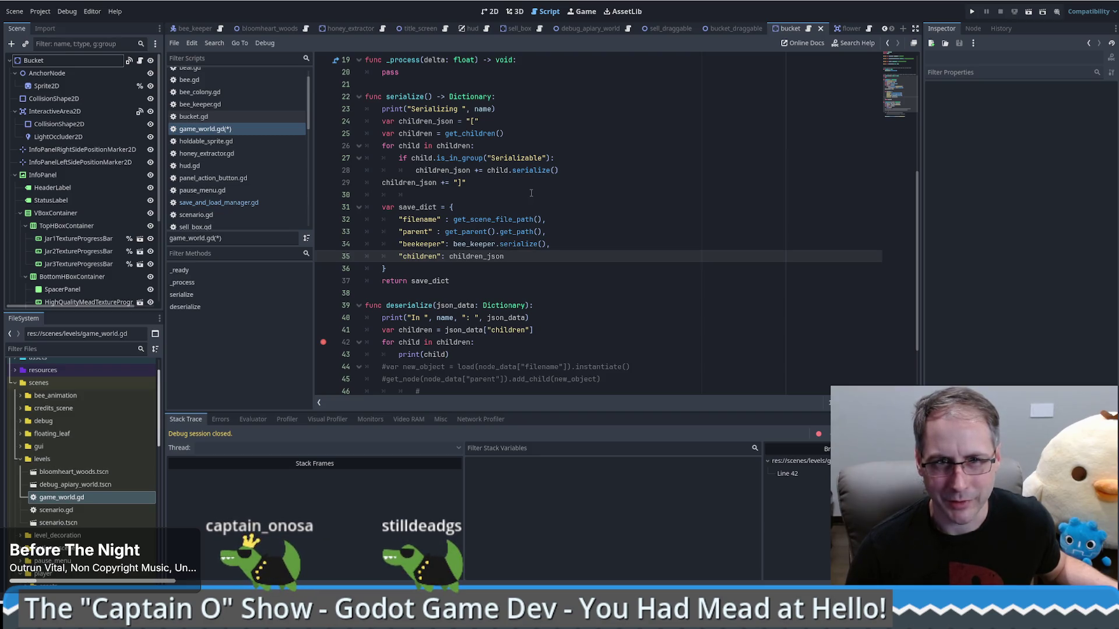
scroll(530, 192, down, 2)
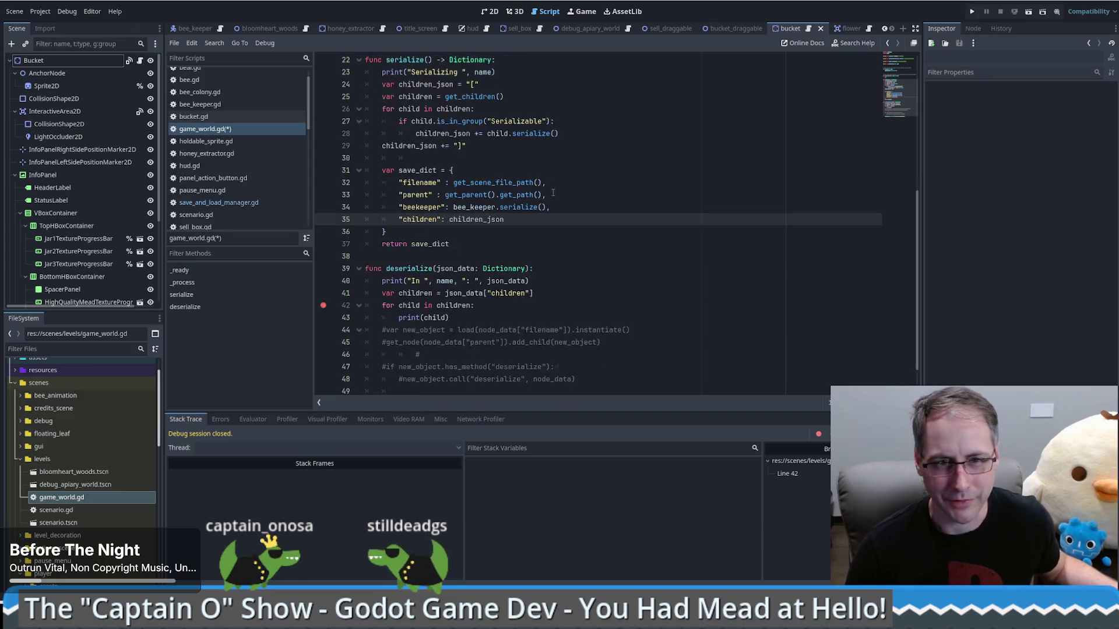
scroll(558, 193, up, 2)
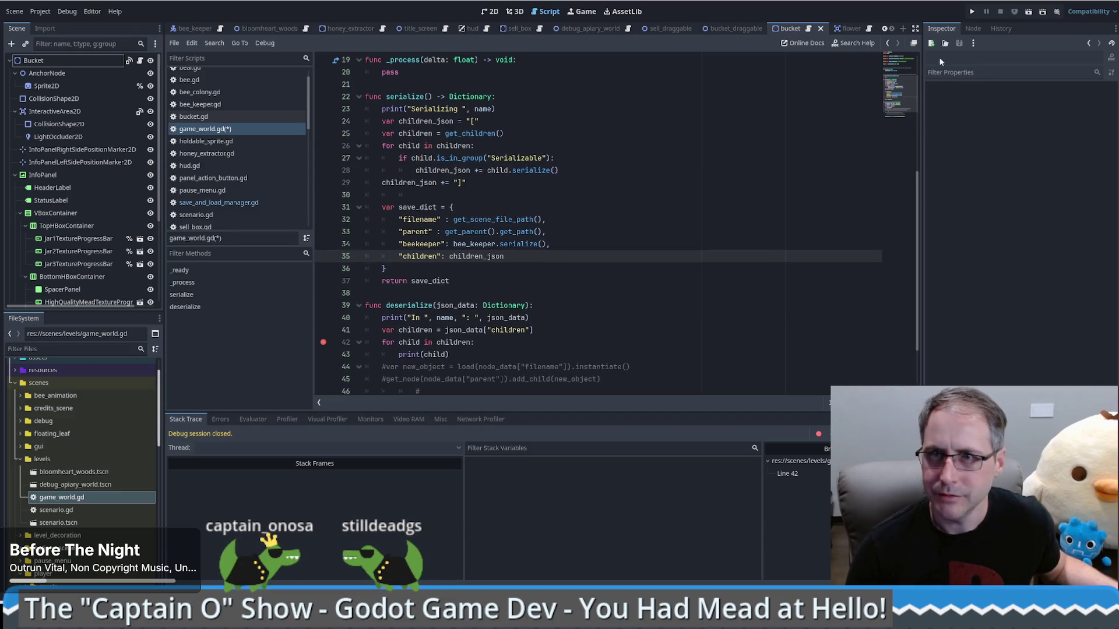
click(972, 12)
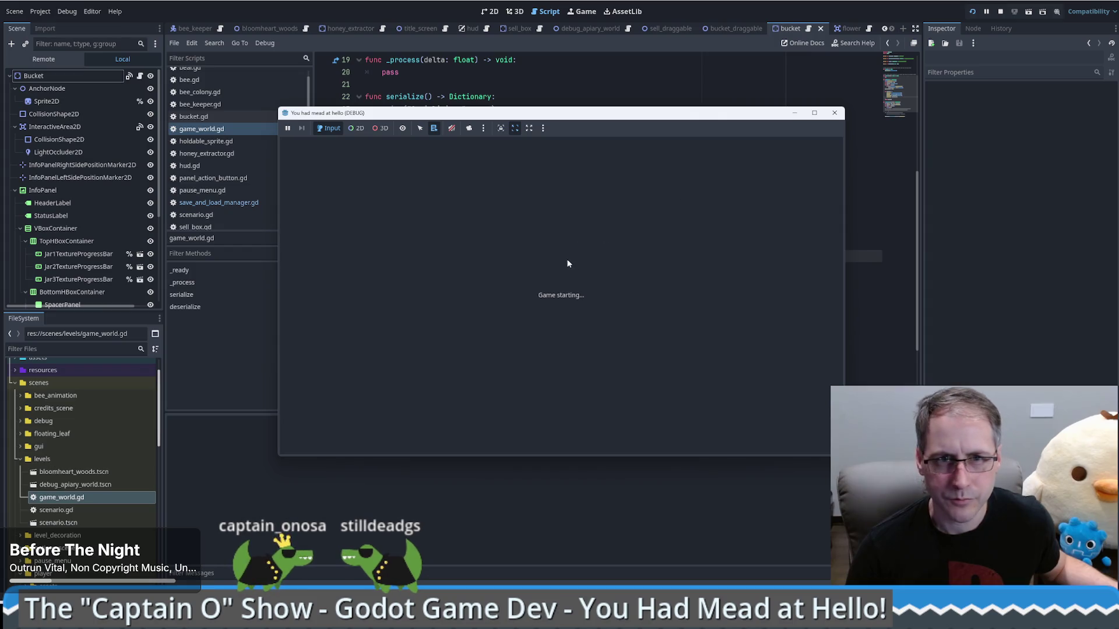
- Start the game, save to trigger the line 28 error, inspect children_json, and stop the game
click(555, 397)
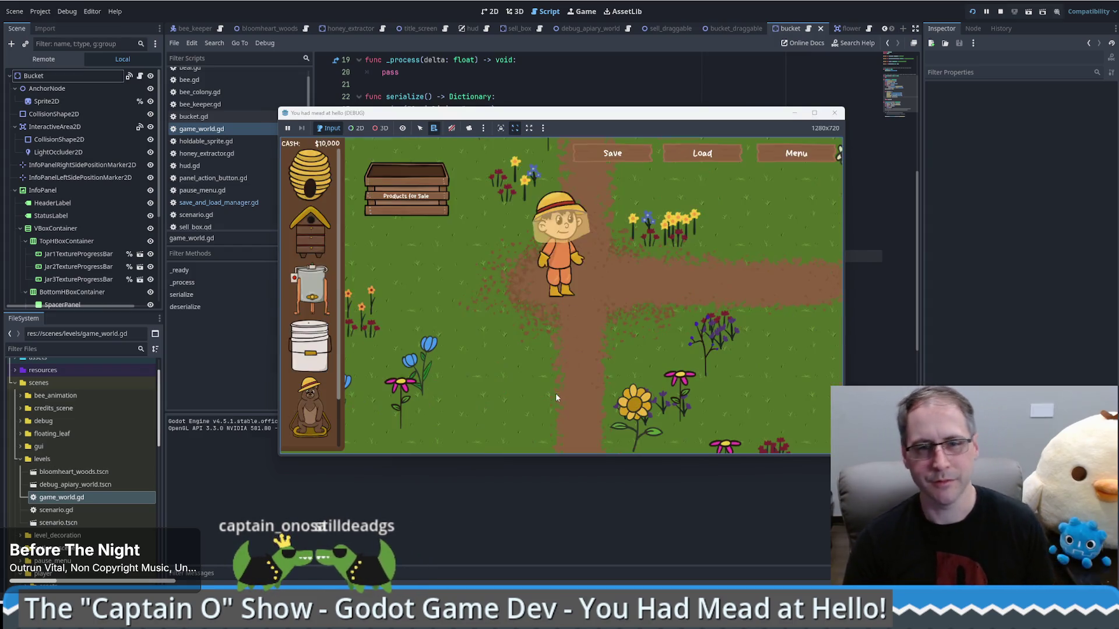
click(620, 155)
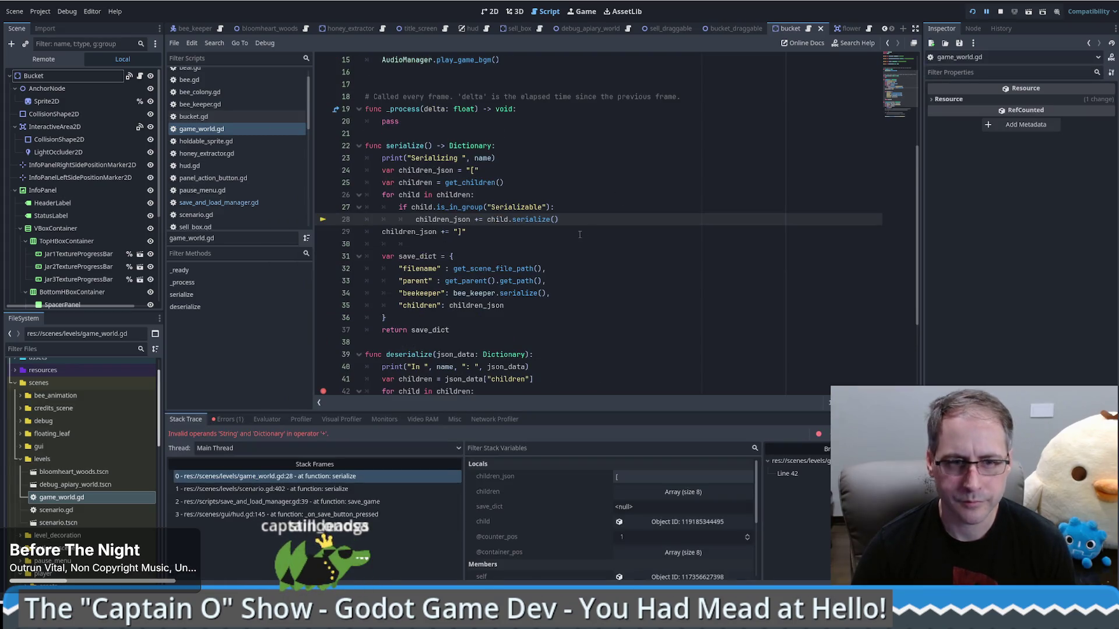
double_click(454, 219)
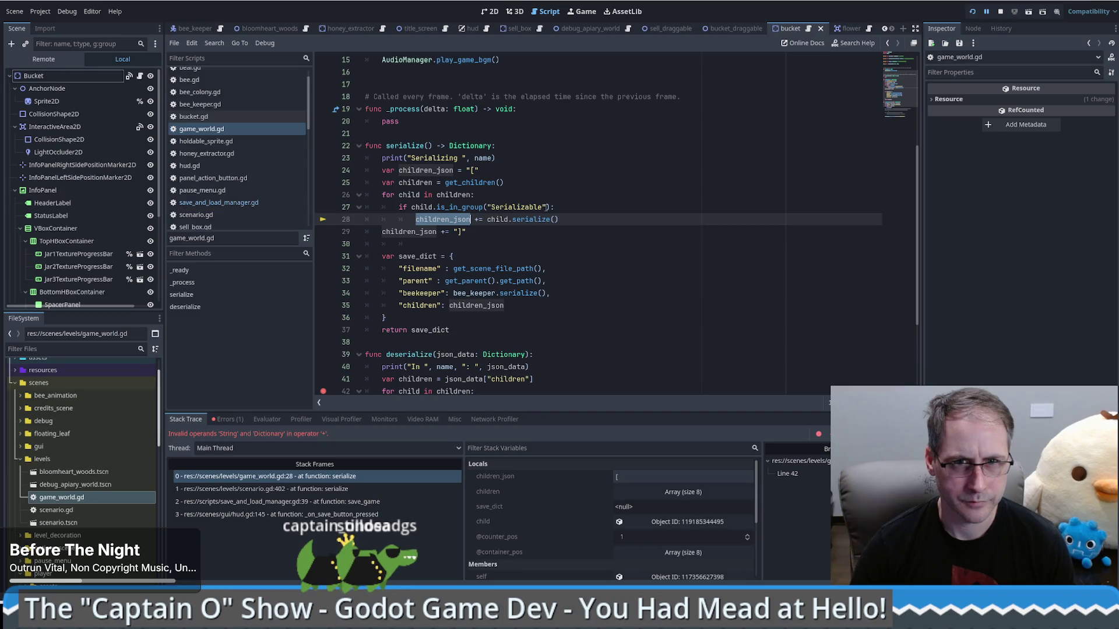
click(532, 219)
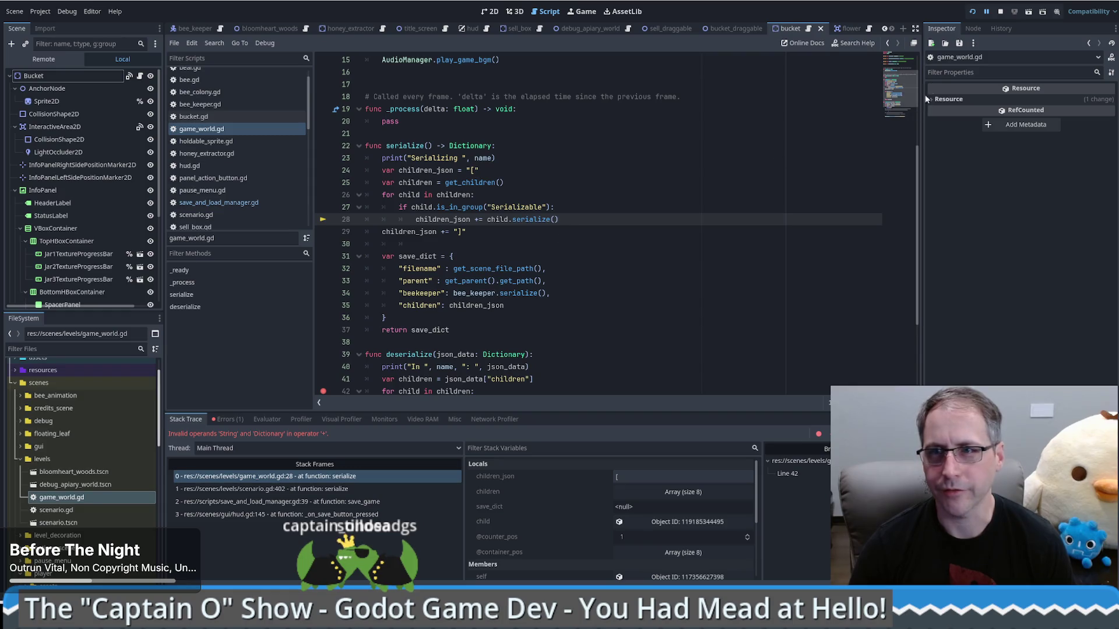
click(1001, 13)
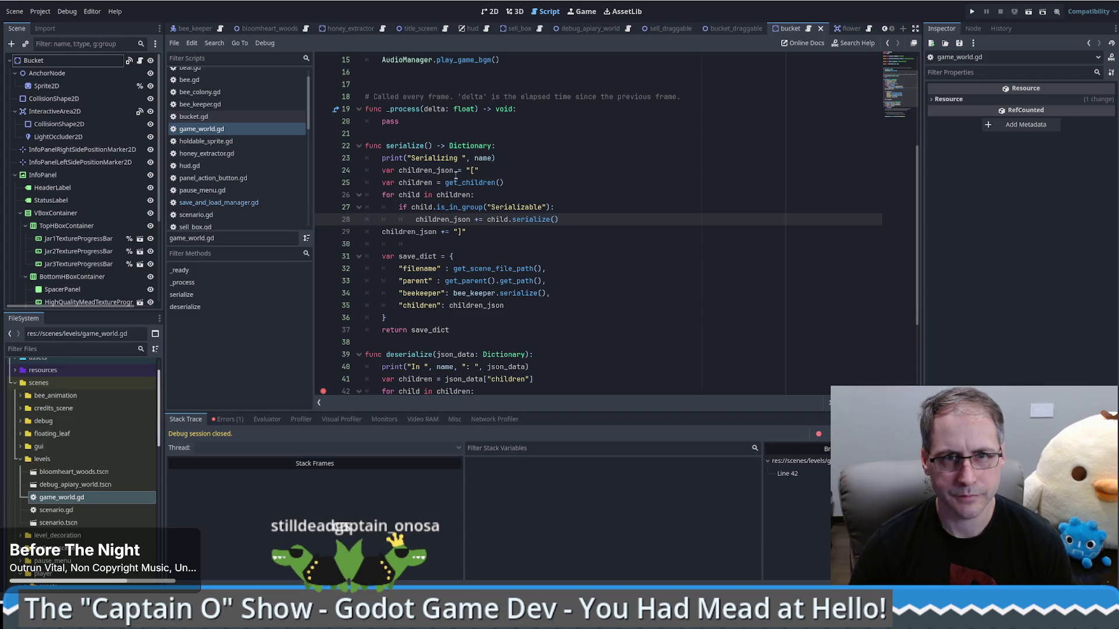
- Redeclare children_json as 'serializable_children : Array[Dictionary] = []' on line 24
drag(433, 170, 454, 170)
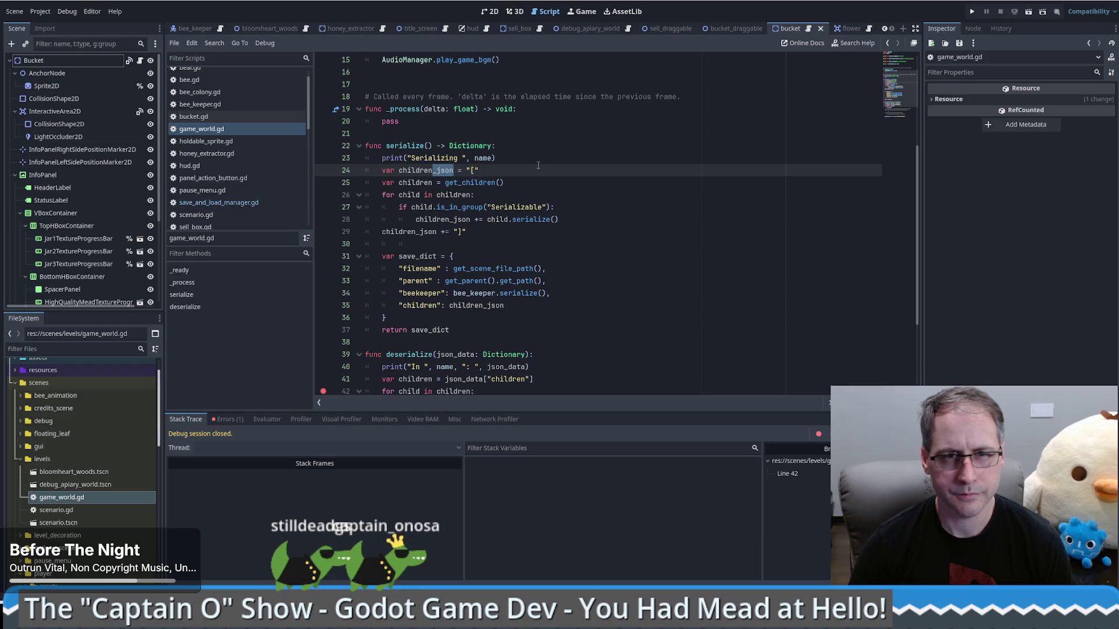
double_click(421, 170)
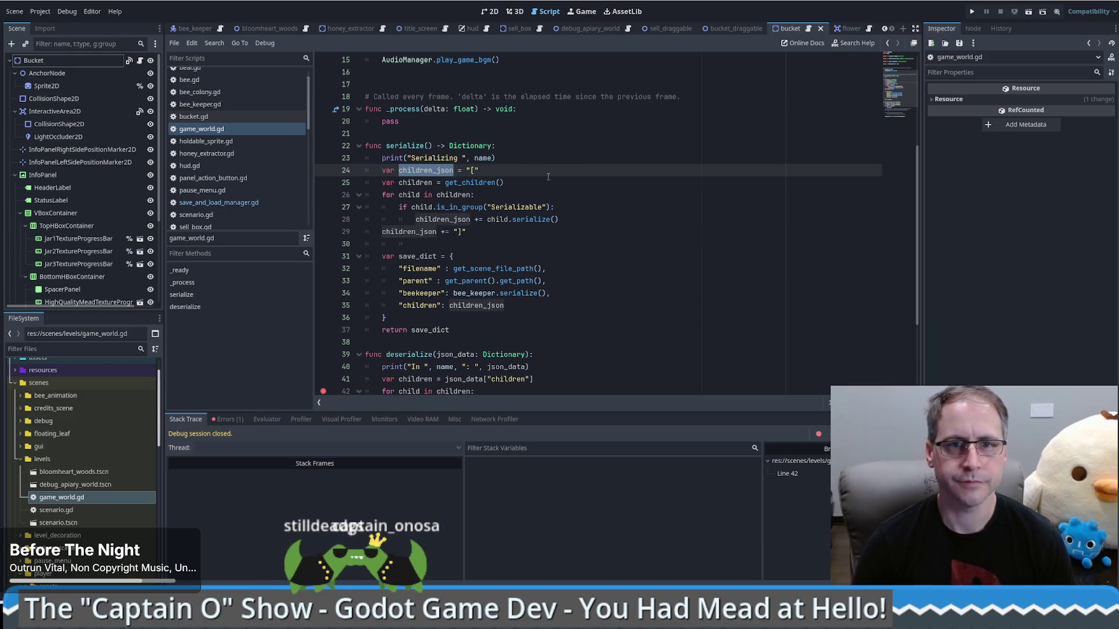
text(serializable_)
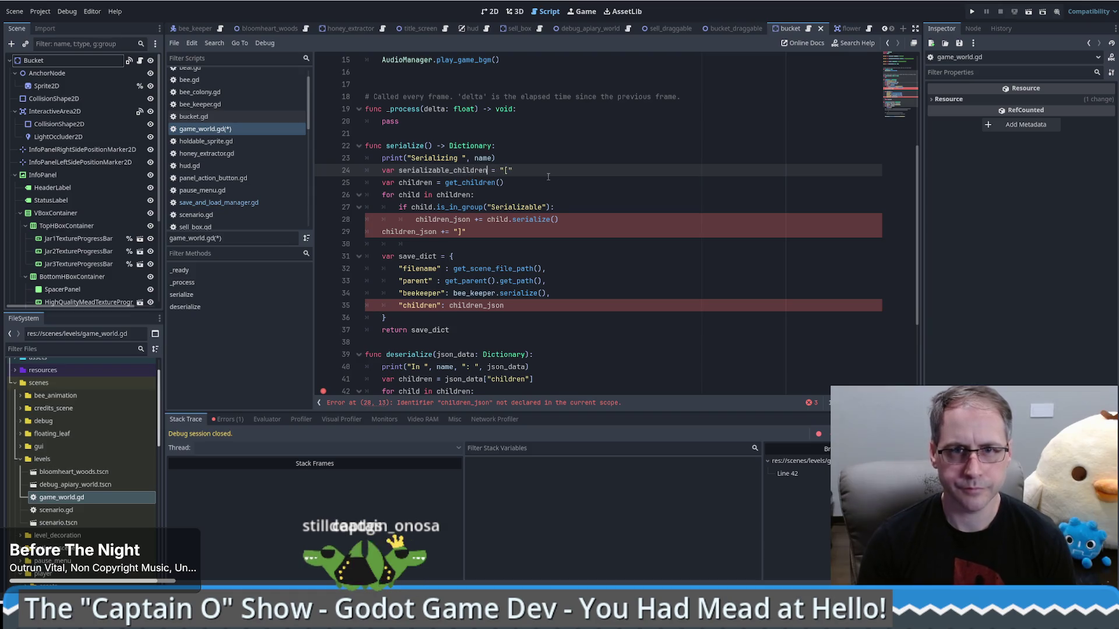
key(BackSpace)
key(BackSpace)
key(BackSpace)
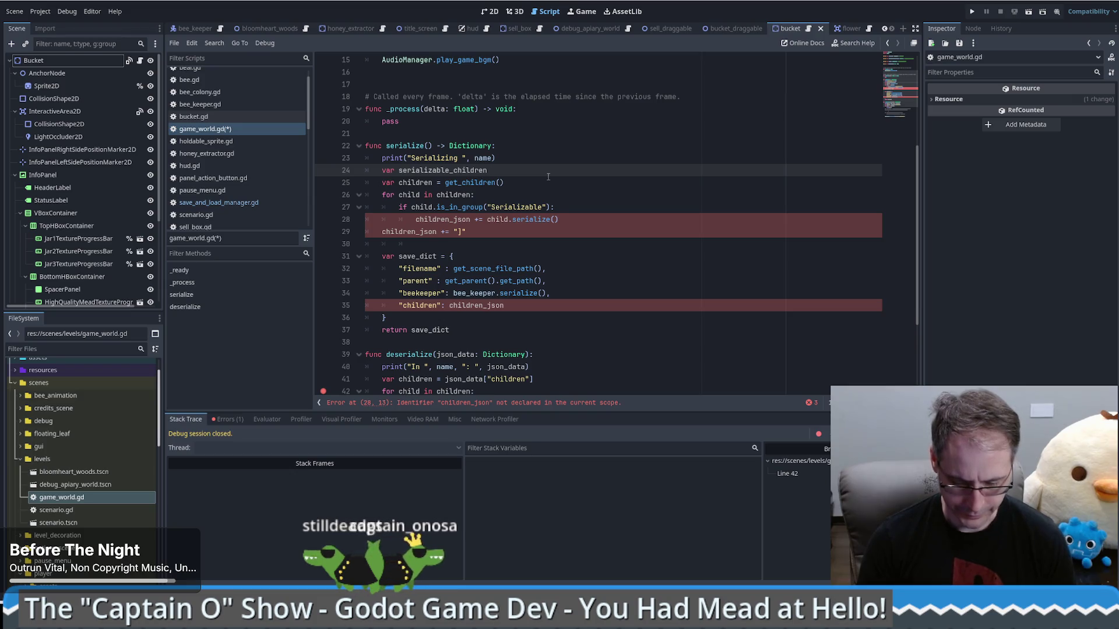
text( : Array[)
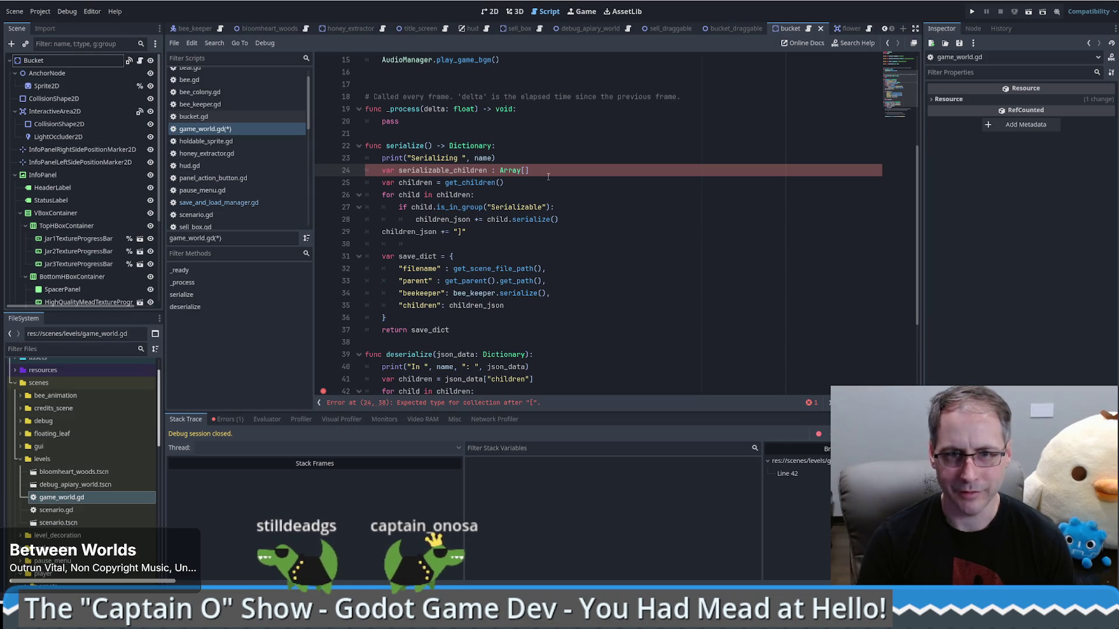
double_click(502, 354)
key(ctrl+c)
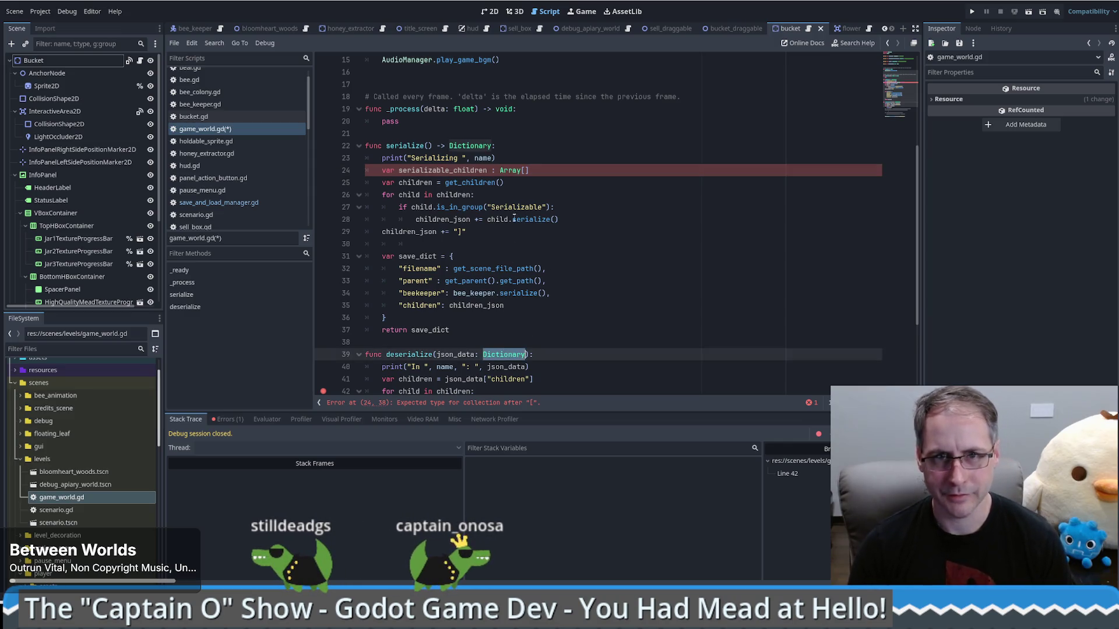
click(524, 170)
key(ctrl+v)
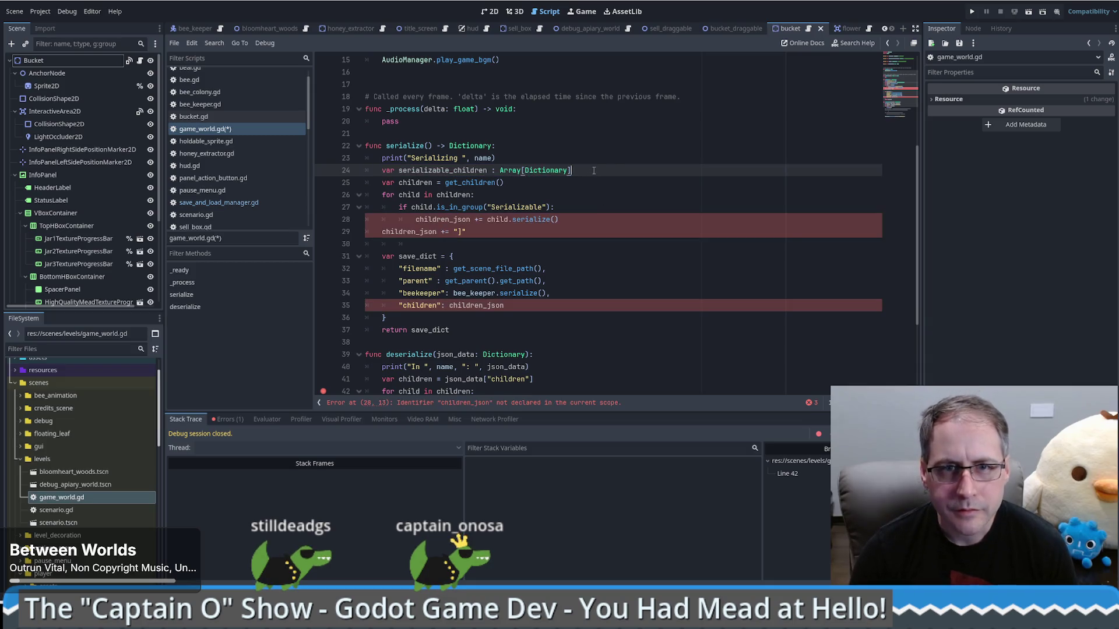
text( =)
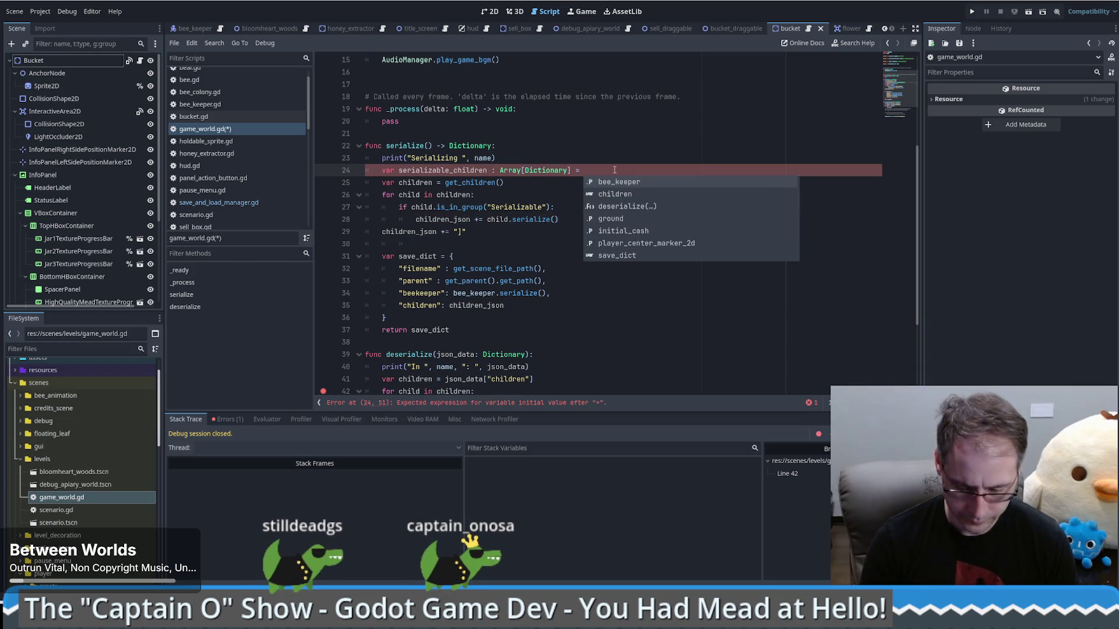
text( [])
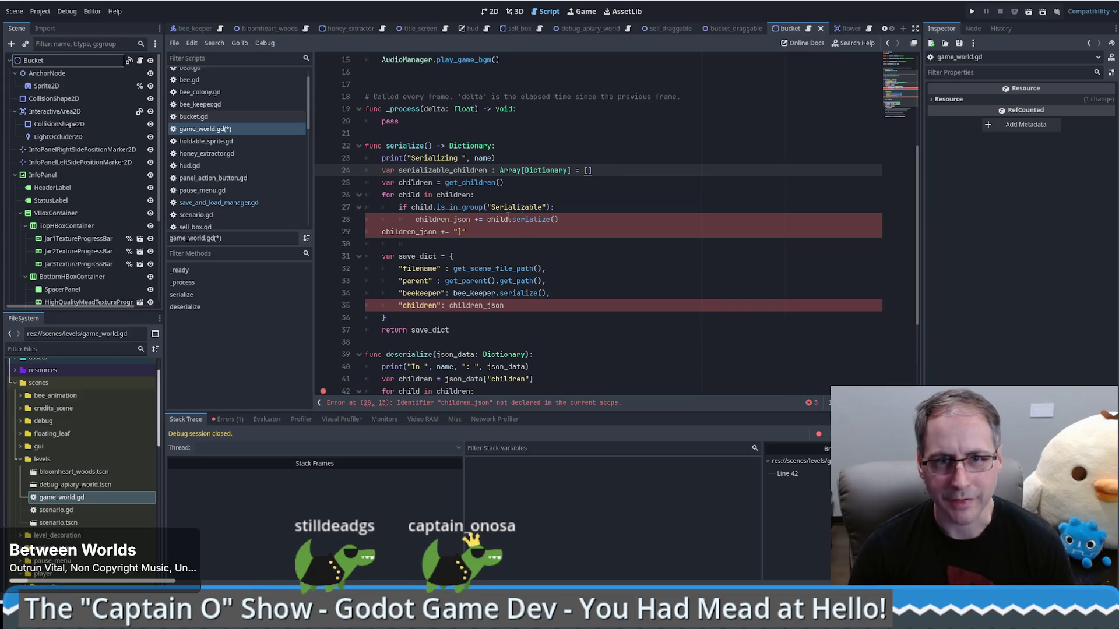
- Replace the += append with push_back(child.serialize()) and delete the leftover closing-bracket line
double_click(478, 219)
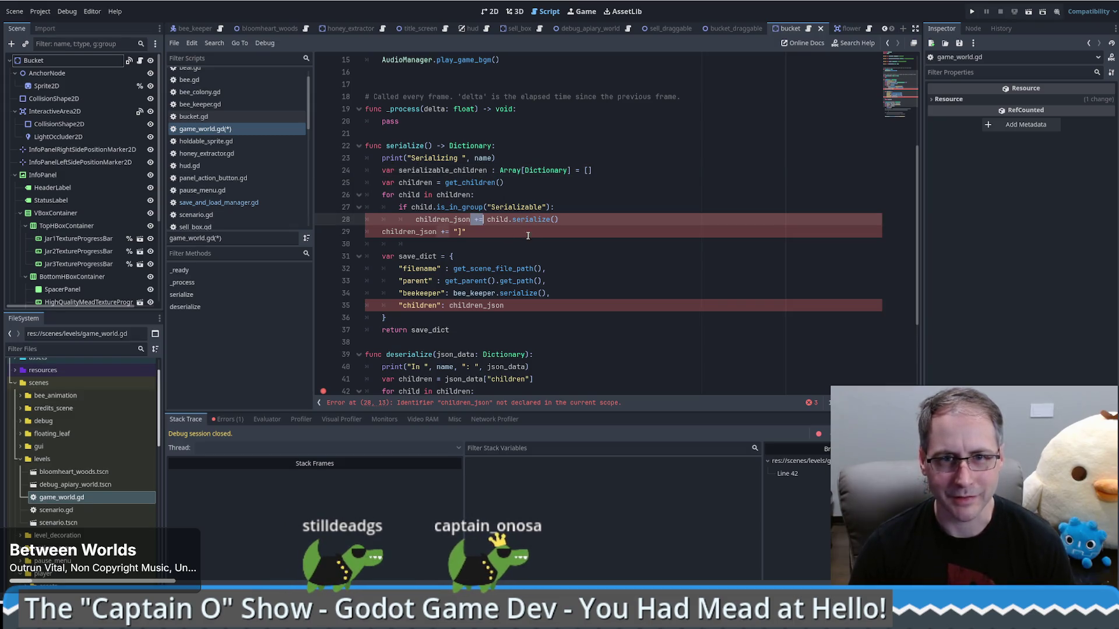
key(BackSpace)
text(a)
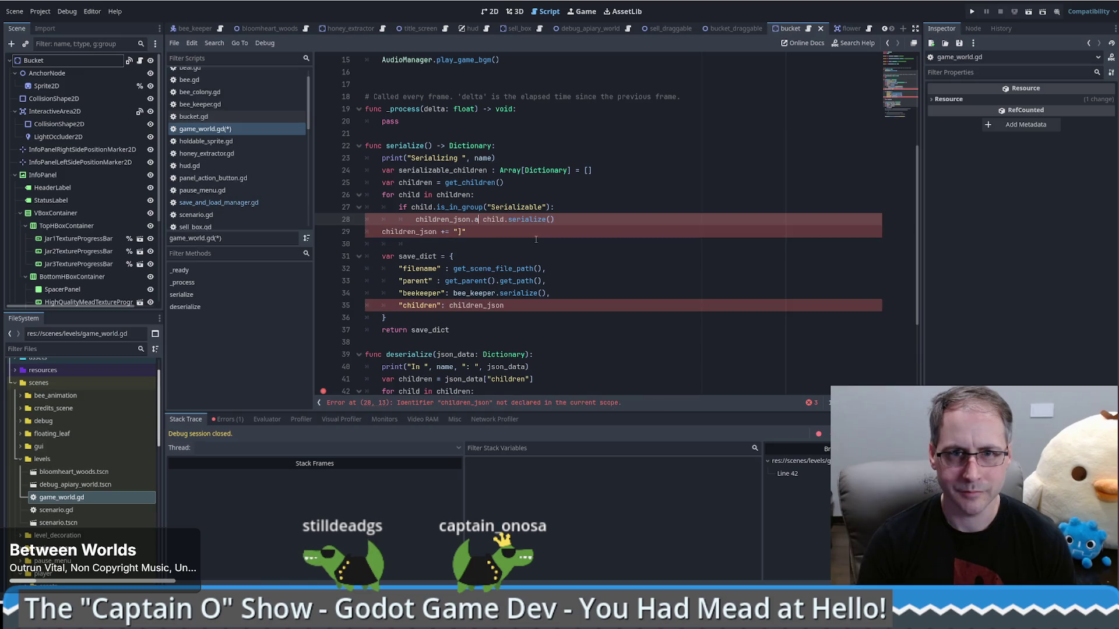
key(BackSpace)
key(BackSpace)
key(BackSpace)
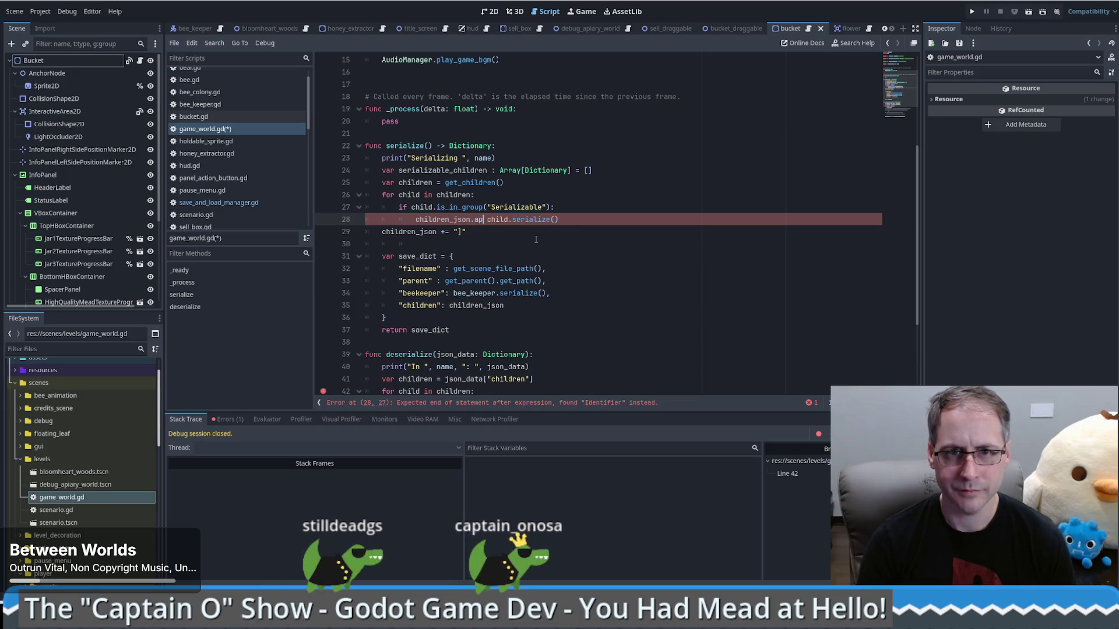
click(471, 173)
click(464, 219)
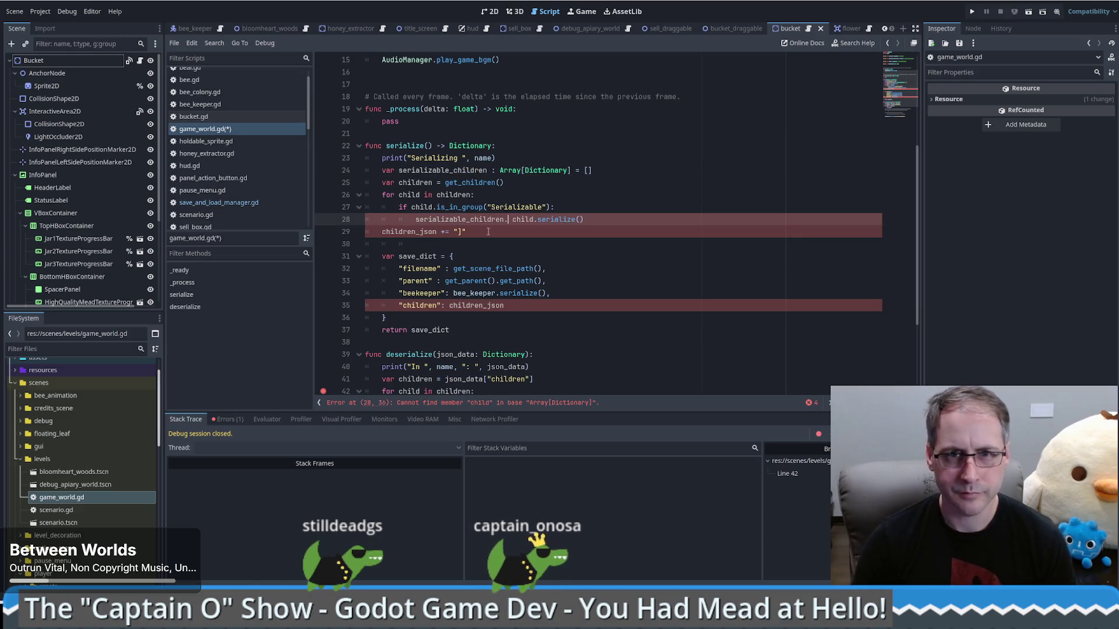
text(pu)
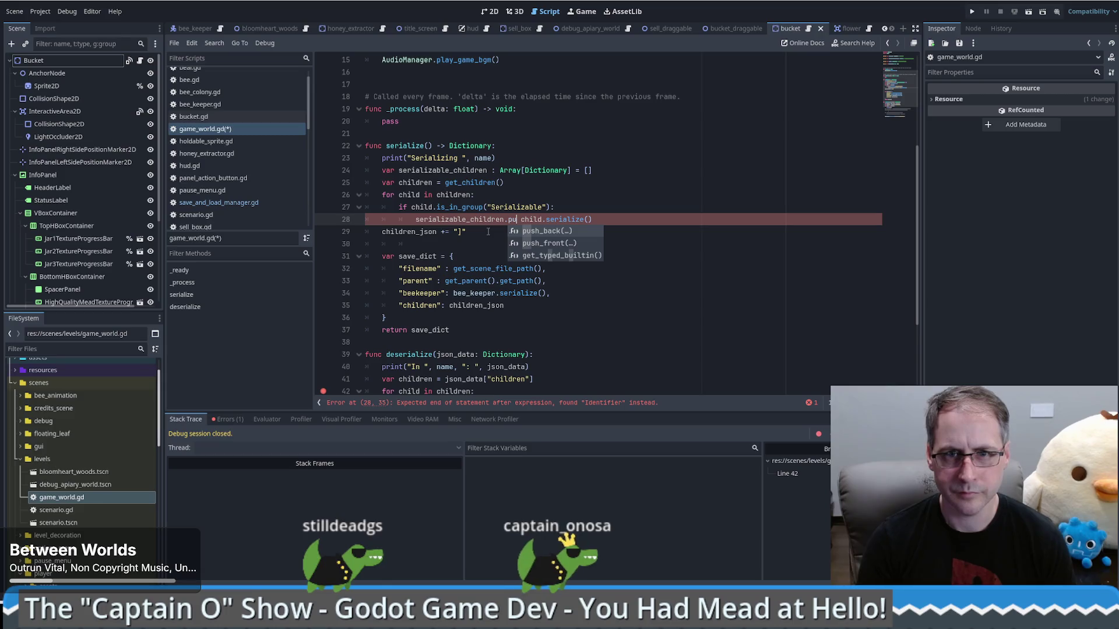
key(Return)
key(Delete)
key(End)
text())
click(489, 232)
key(shift+Home)
key(BackSpace)
key(BackSpace)
key(BackSpace)
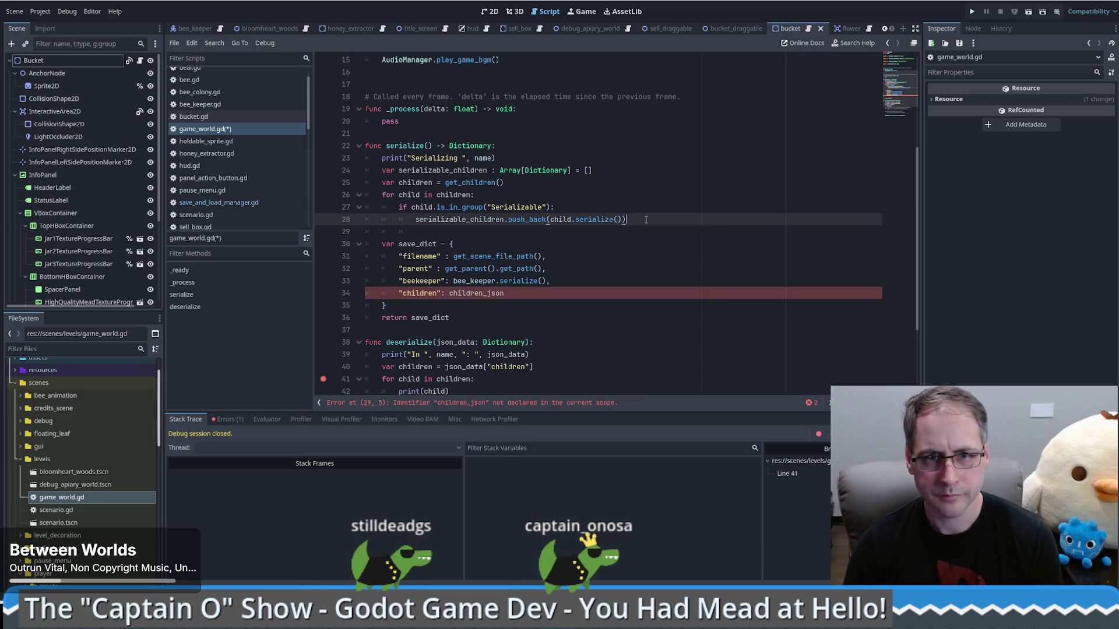
- Store serializable_children under "children" in save_dict and check the push_back documentation
double_click(443, 170)
key(ctrl+c)
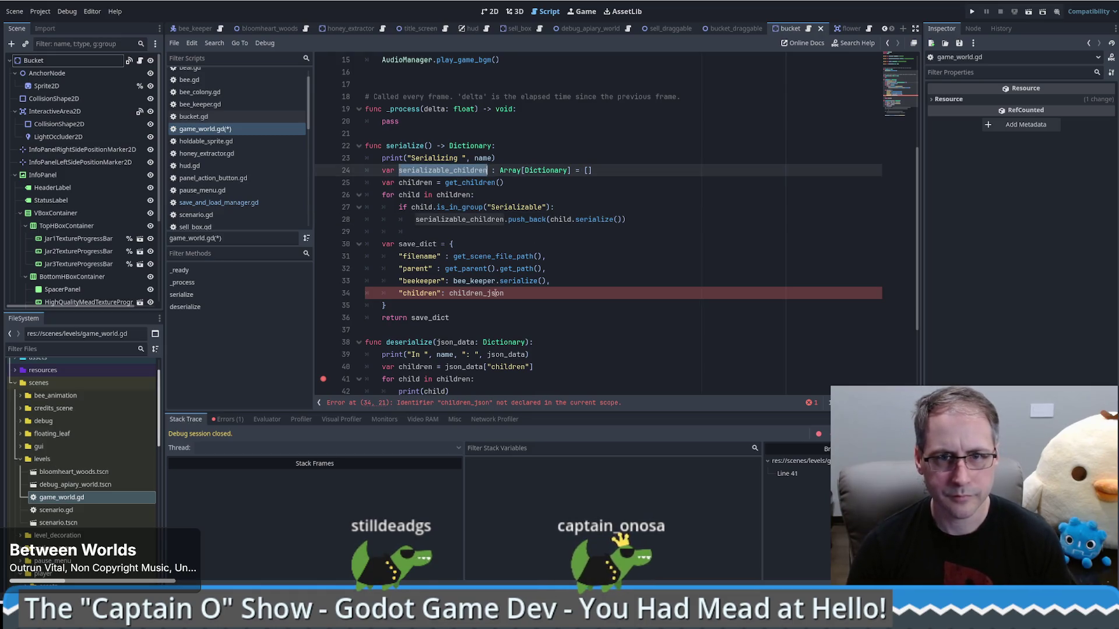
double_click(476, 293)
key(ctrl+v)
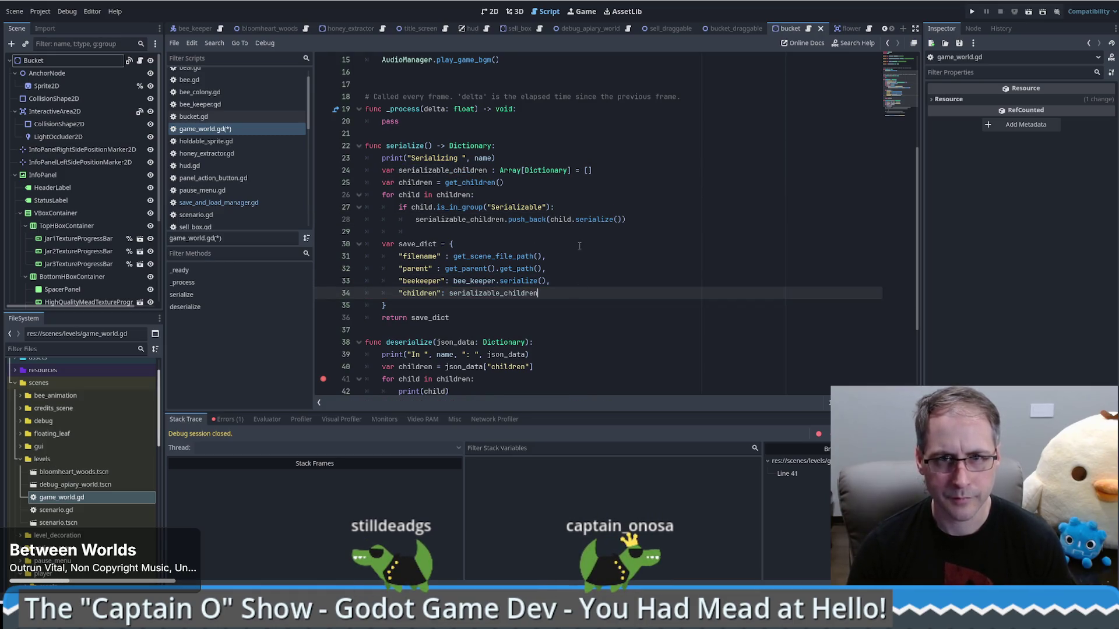
click(590, 234)
ctrl+click(527, 221)
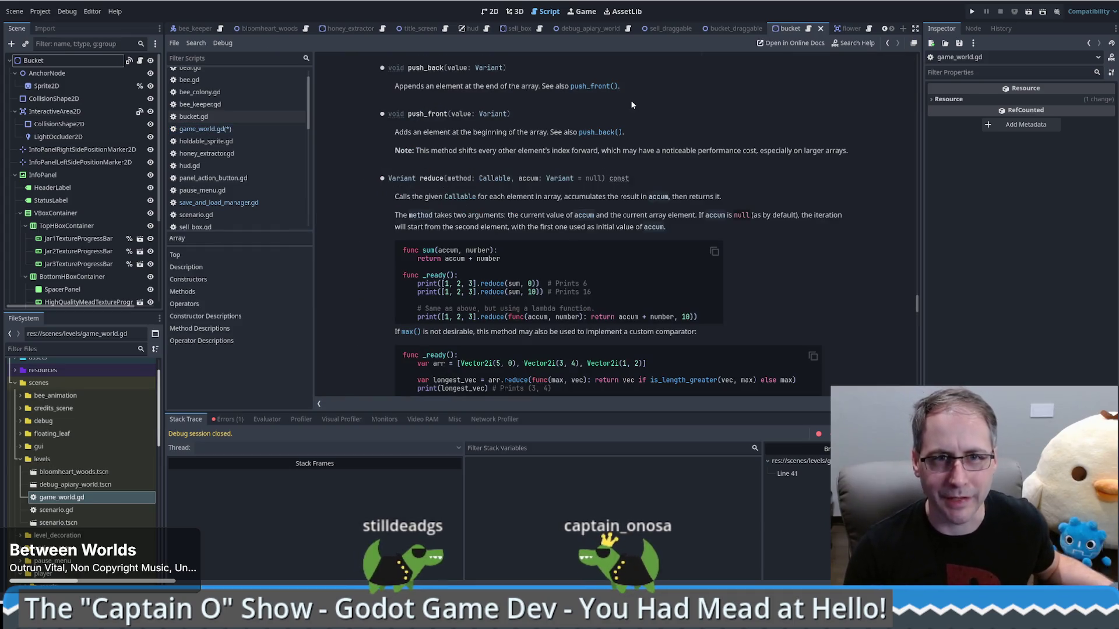
key(alt+Left)
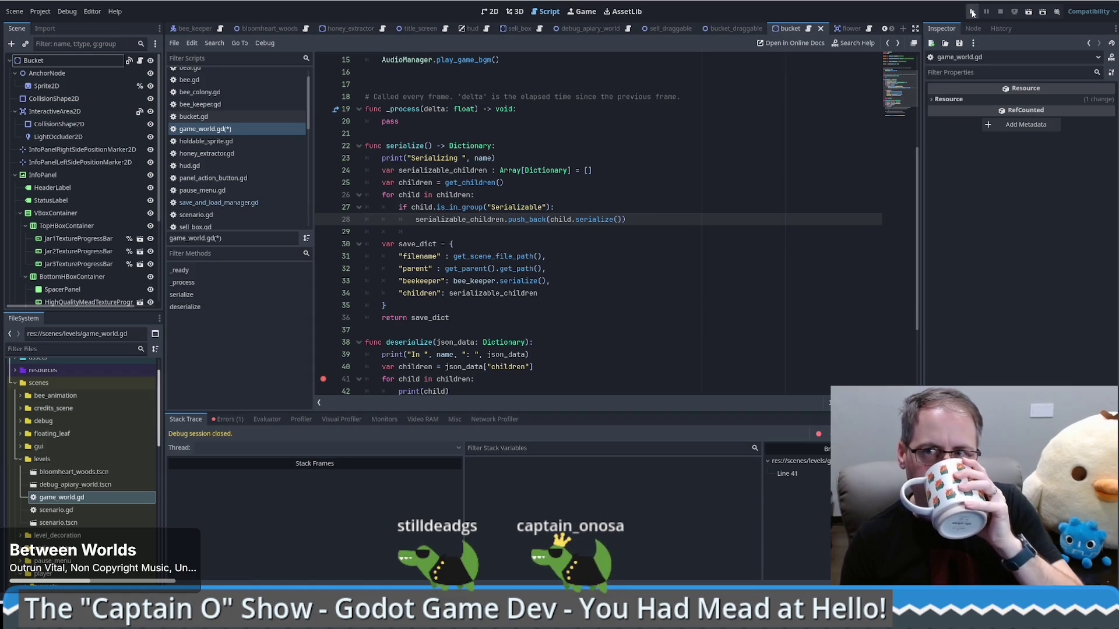
- Run the project with F5, drag two honey extractors onto the map, and save twice
key(F5)
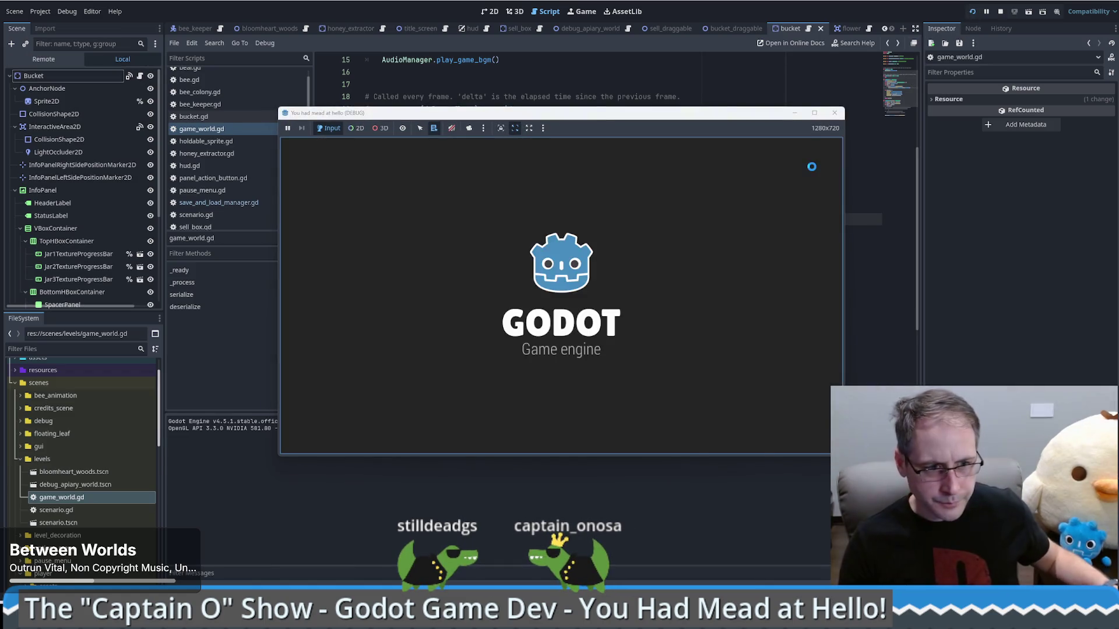
click(589, 410)
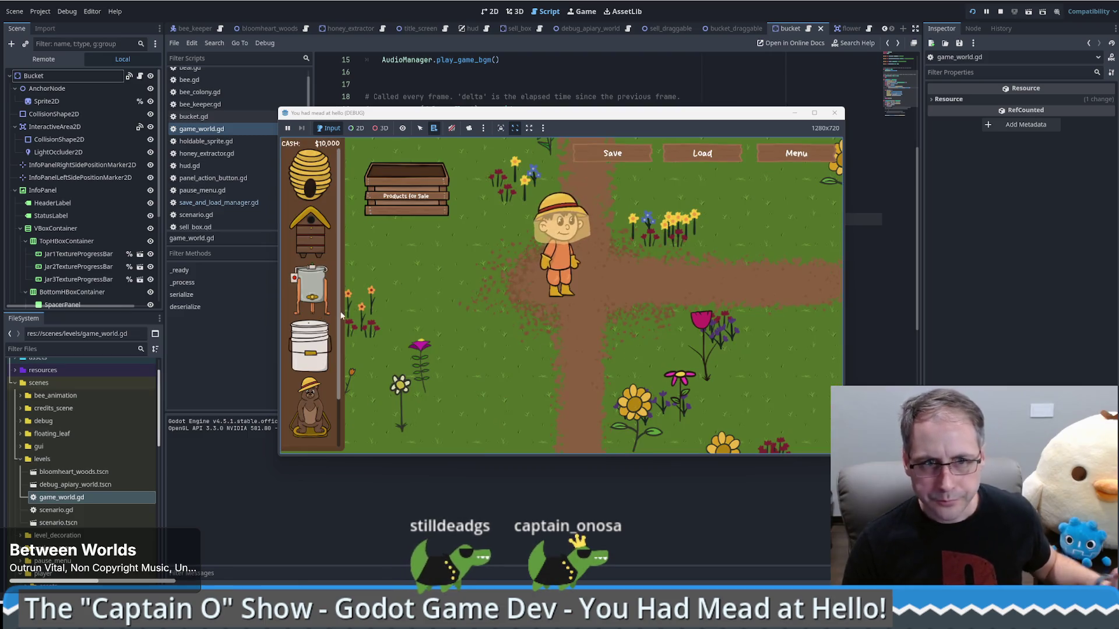
mouse_move(314, 294)
mouse_down()
mouse_move(643, 284)
mouse_move(654, 300)
mouse_up()
click(613, 154)
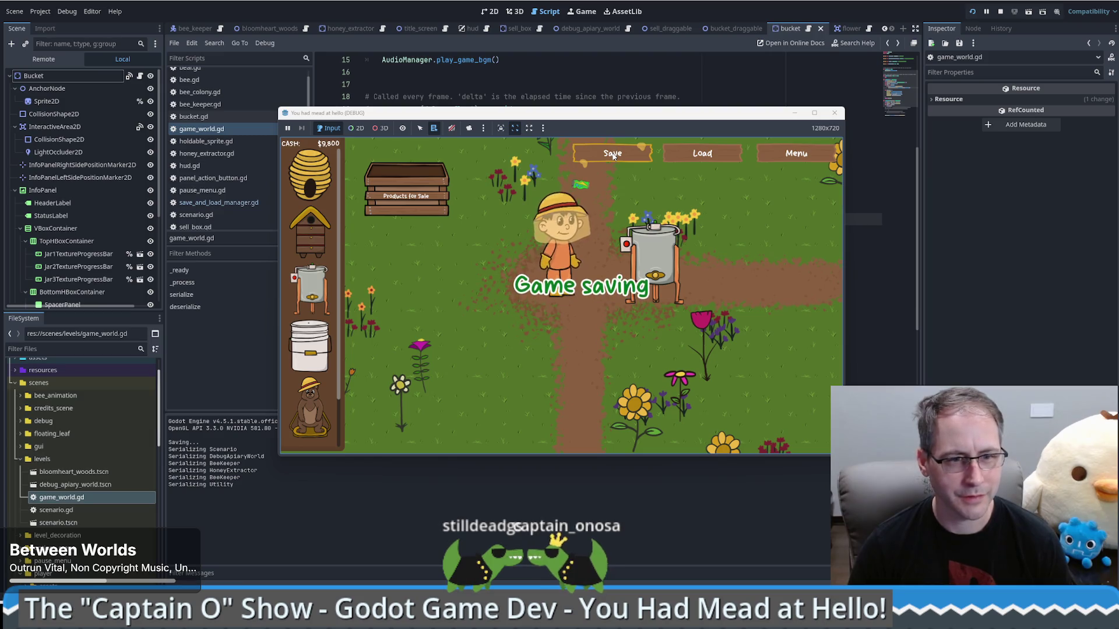
mouse_move(319, 294)
mouse_down()
mouse_move(493, 381)
mouse_move(484, 379)
mouse_up()
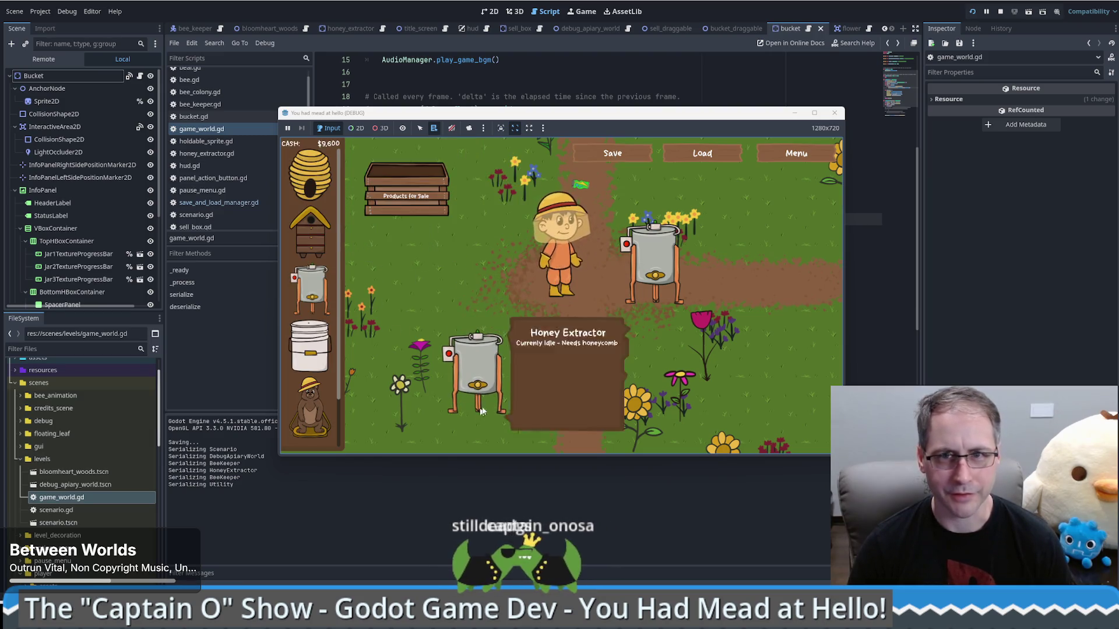
click(610, 156)
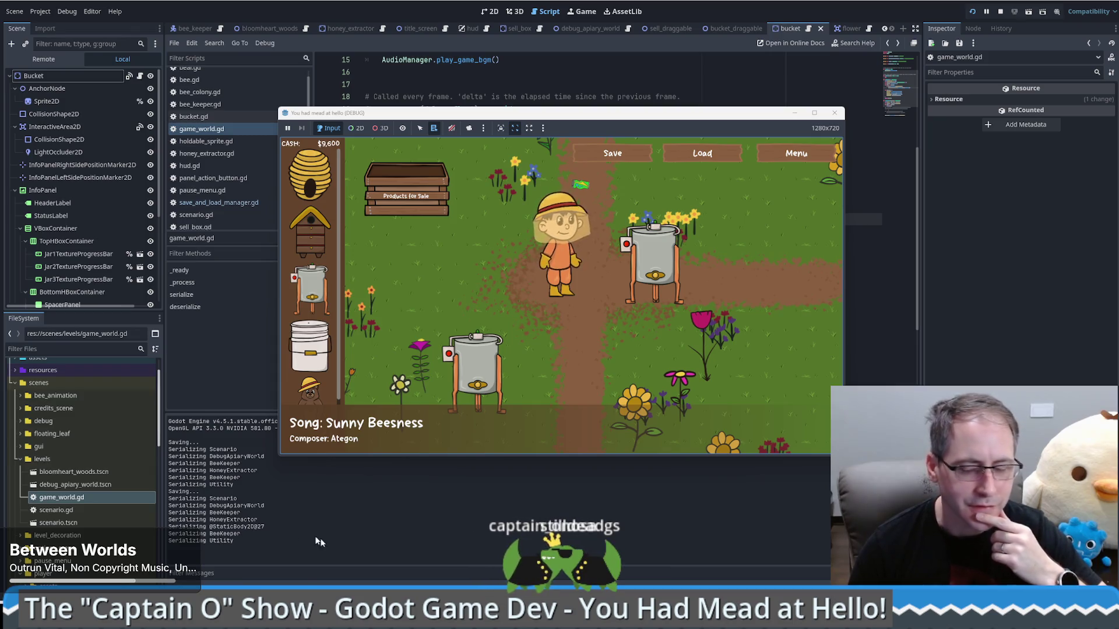
- Inspect the beekeeper and honey extractor entries in savegame.save's children array, then close Notepad
key(alt+Tab)
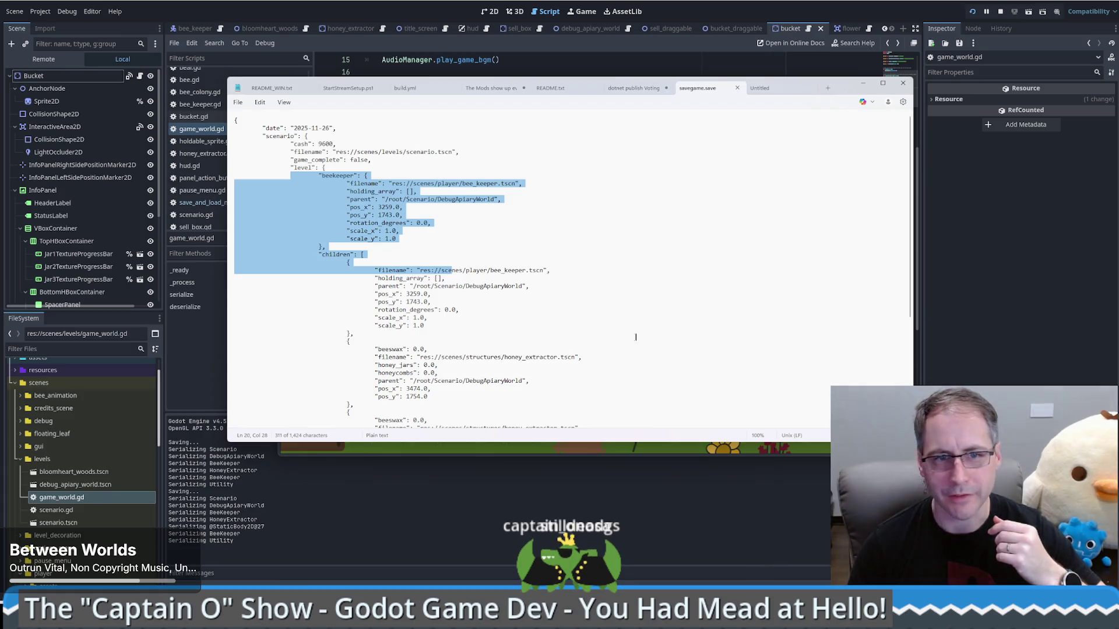
click(403, 207)
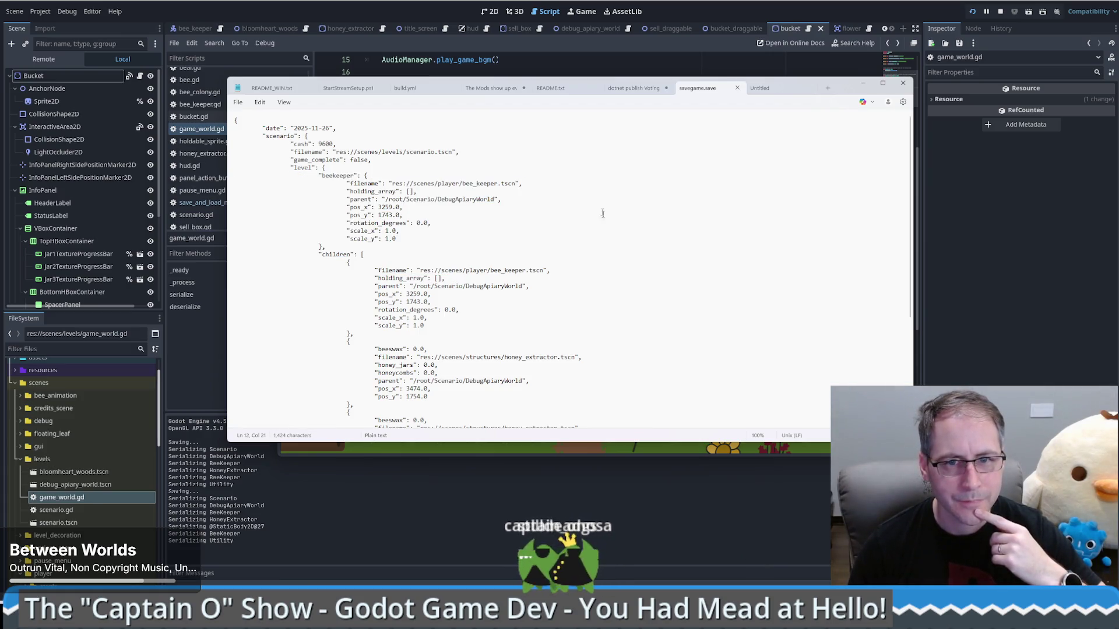
scroll(403, 207, down, 2)
scroll(499, 251, down, 1)
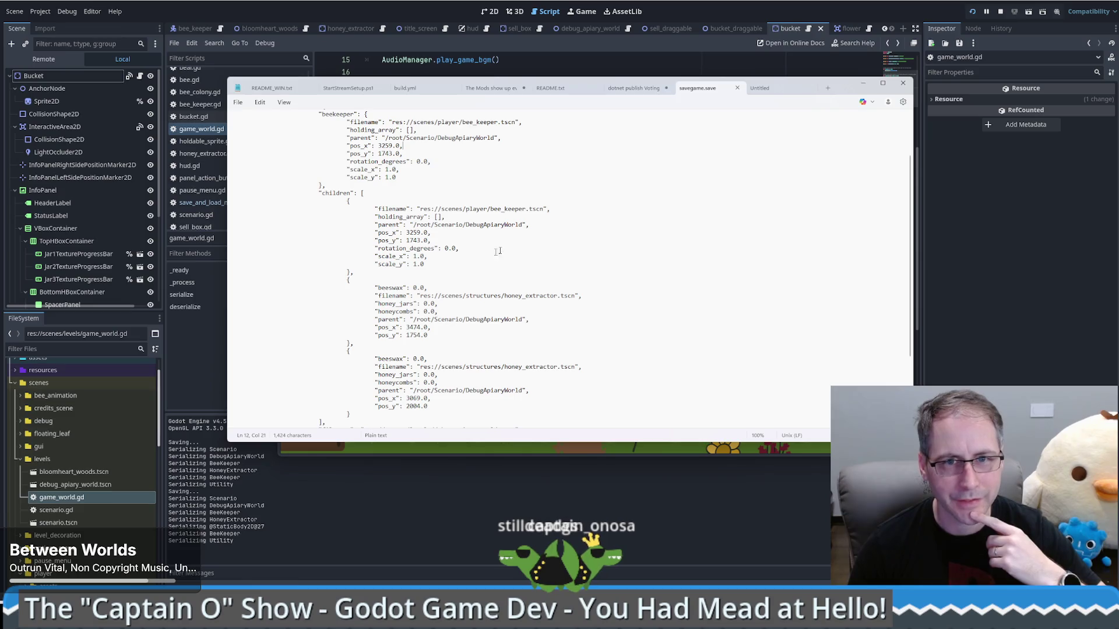
mouse_move(354, 272)
mouse_down()
mouse_move(408, 217)
mouse_move(358, 193)
mouse_move(239, 193)
mouse_up()
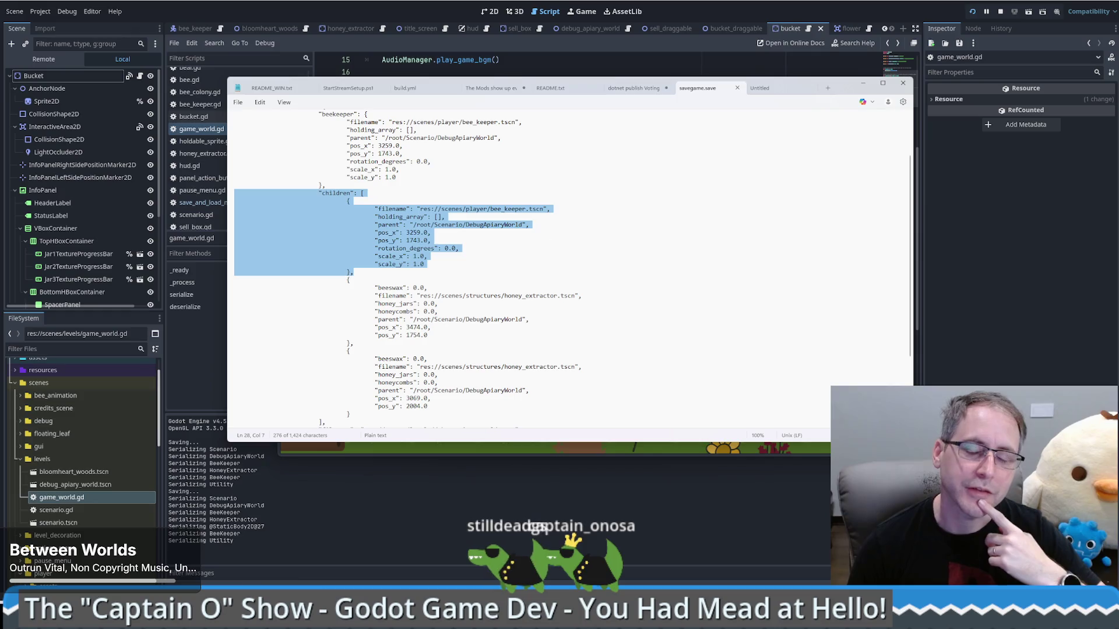
click(431, 240)
scroll(525, 262, up, 3)
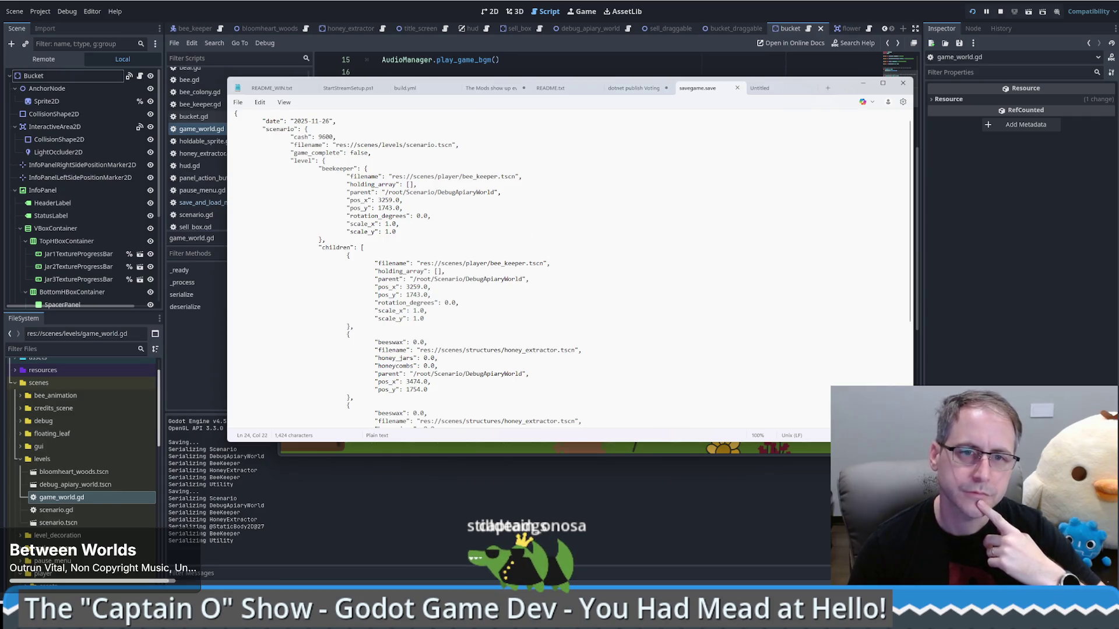
key(alt+Tab)
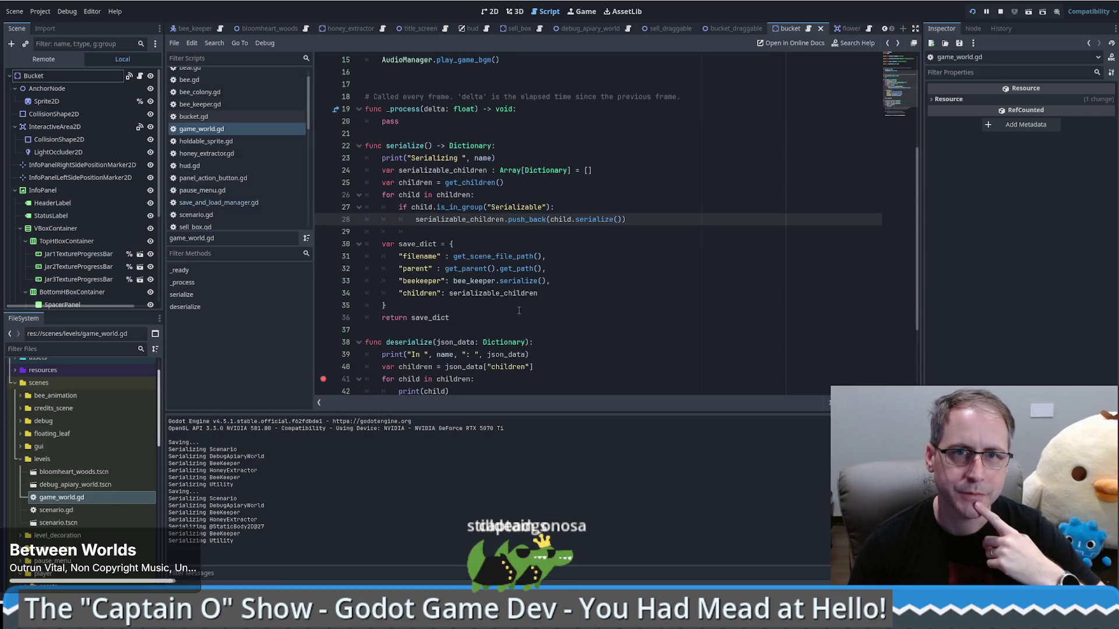
- Delete the "beekeeper" entry from save_dict
scroll(560, 232, down, 2)
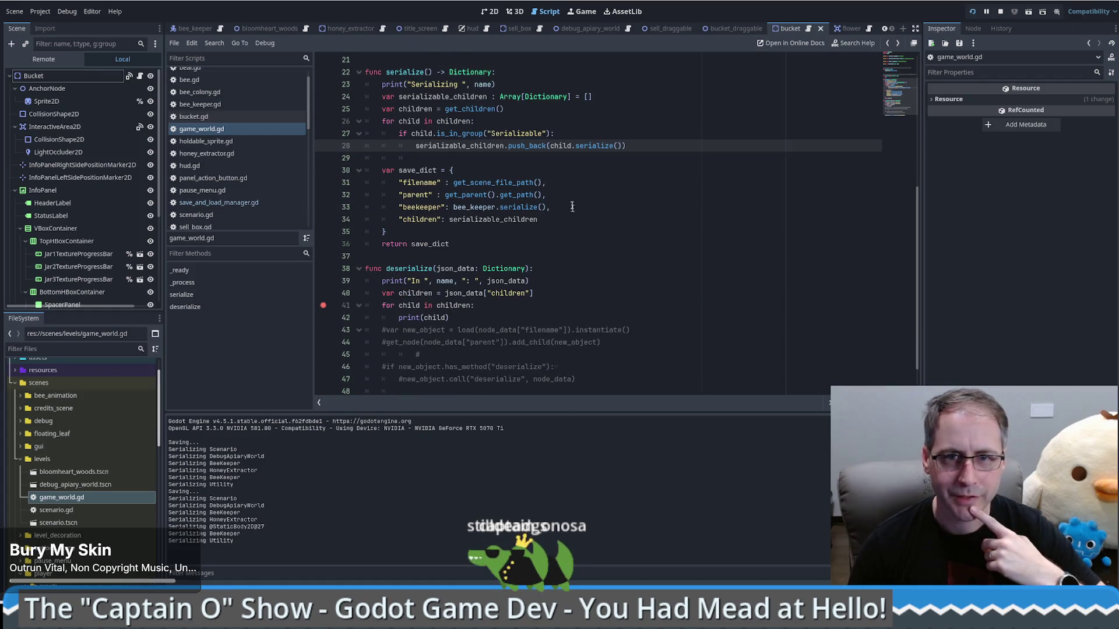
drag(569, 195, 572, 206)
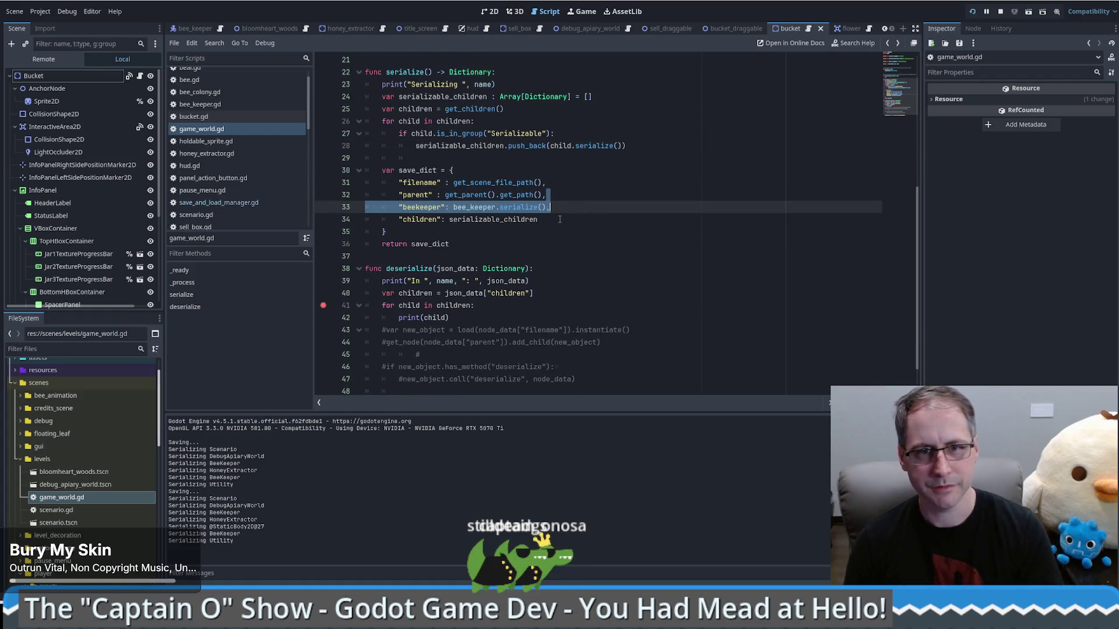
key(BackSpace)
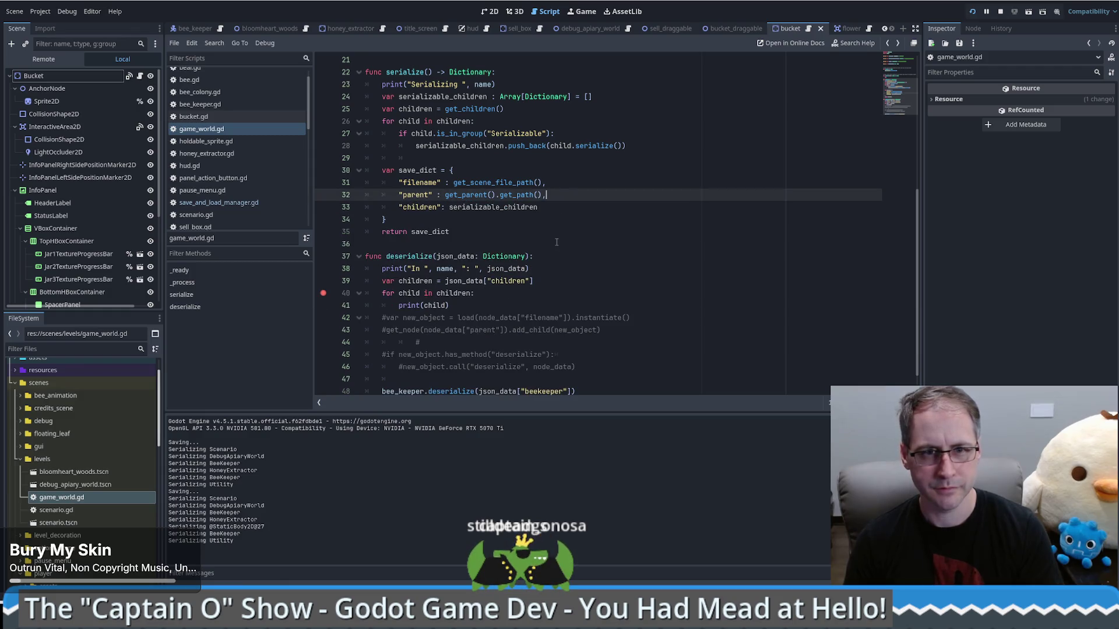
- Comment out the bee_keeper.deserialize call on line 48 and bring the running game forward
scroll(557, 242, down, 1)
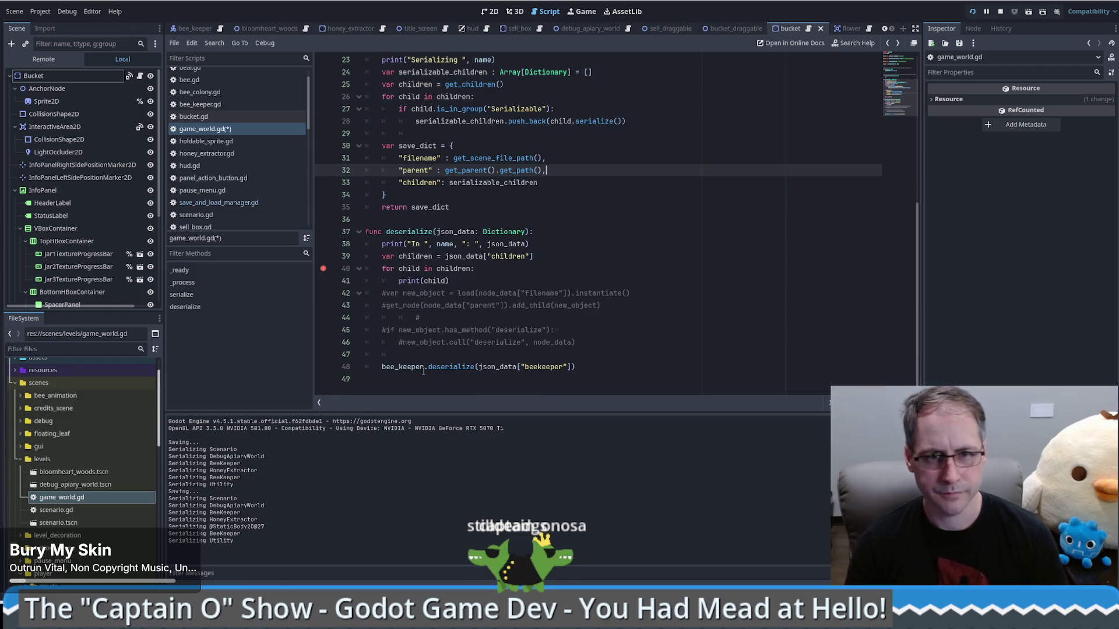
click(383, 366)
text(#)
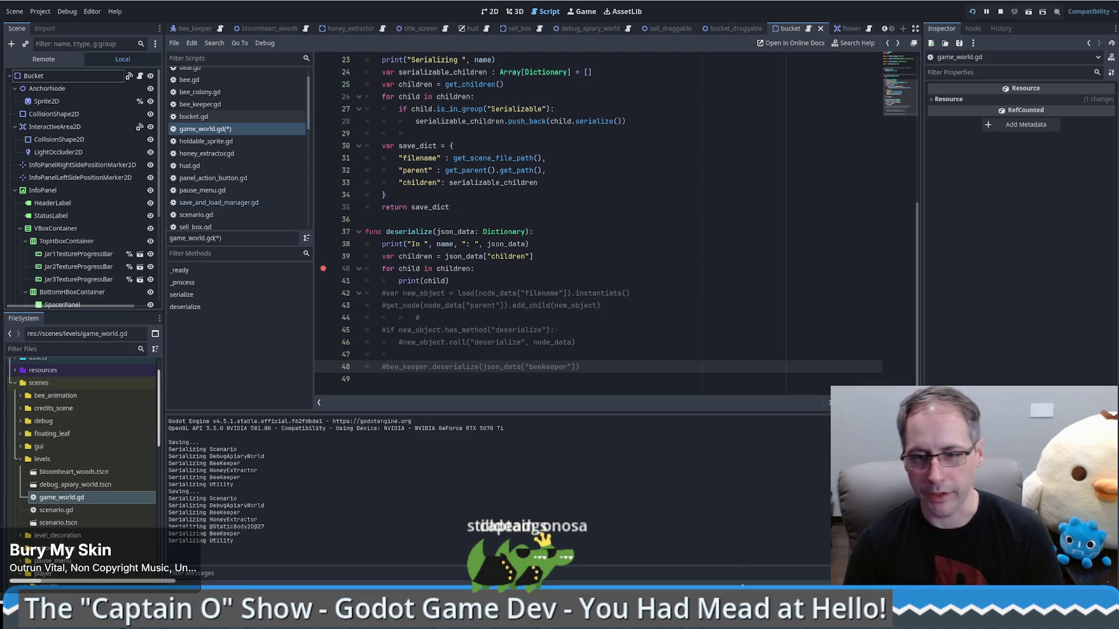
click(773, 583)
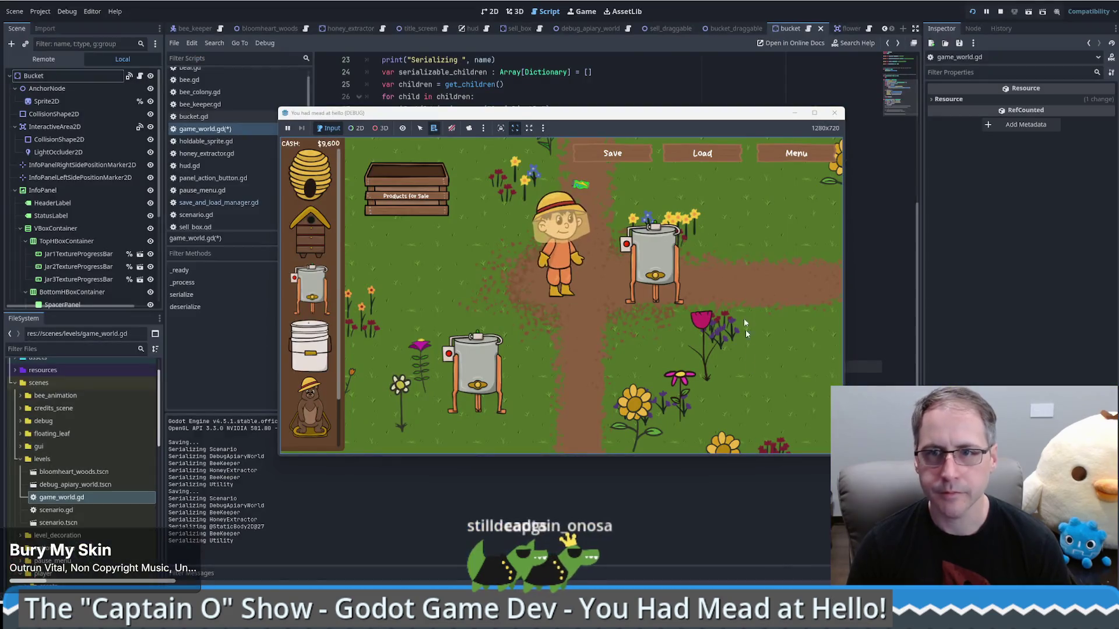
- Load the save to pause in deserialize, and inspect json_data's three-item children array
click(707, 152)
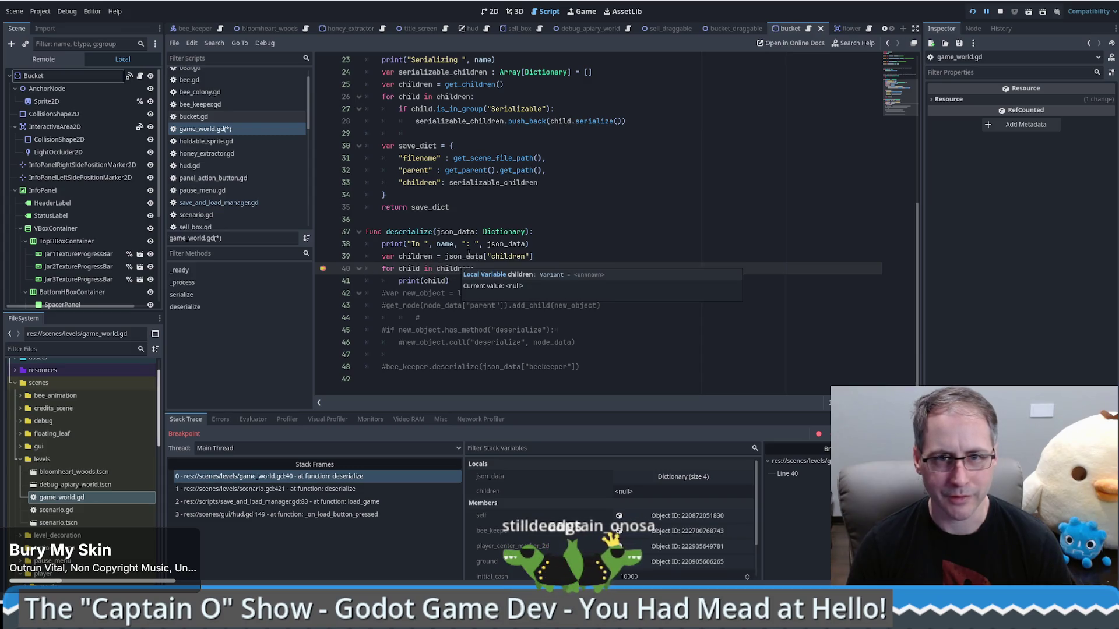
mouse_move(467, 257)
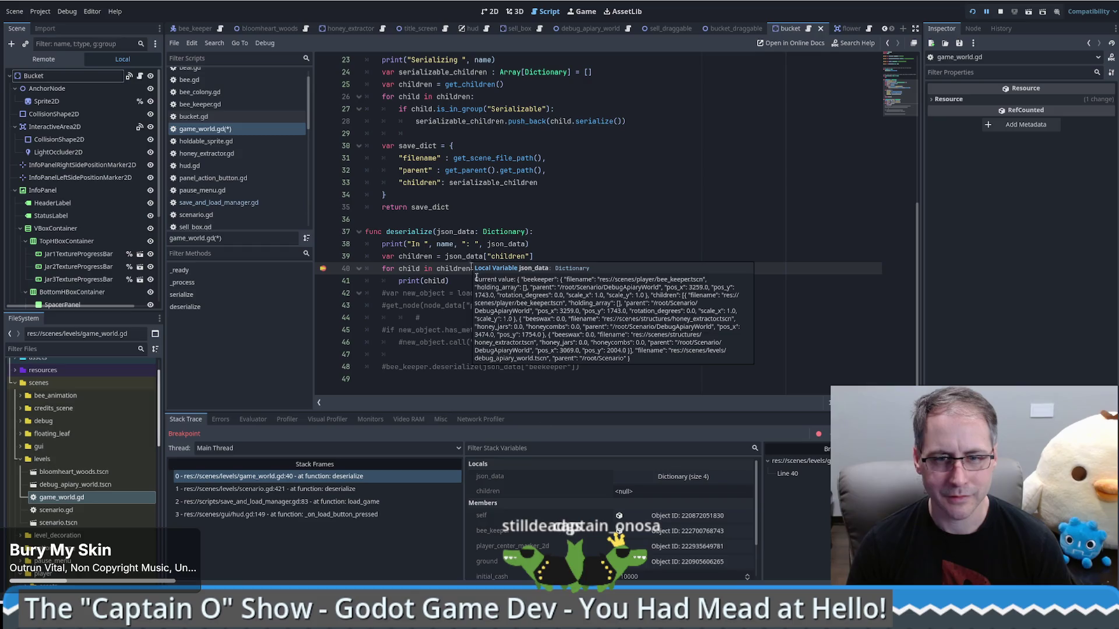
click(683, 476)
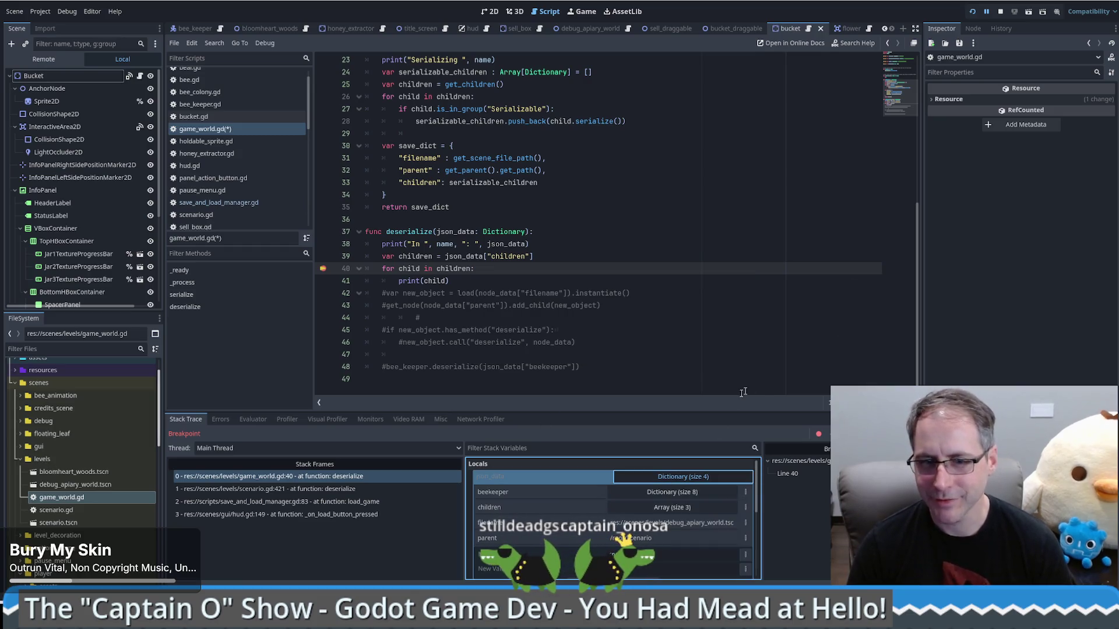
click(653, 508)
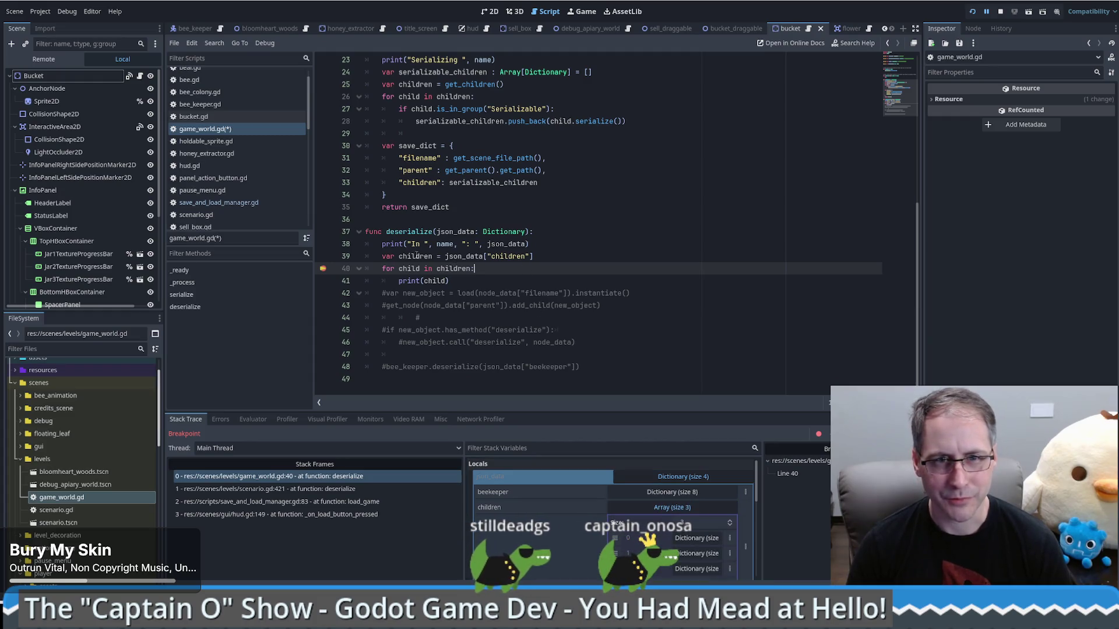
click(657, 507)
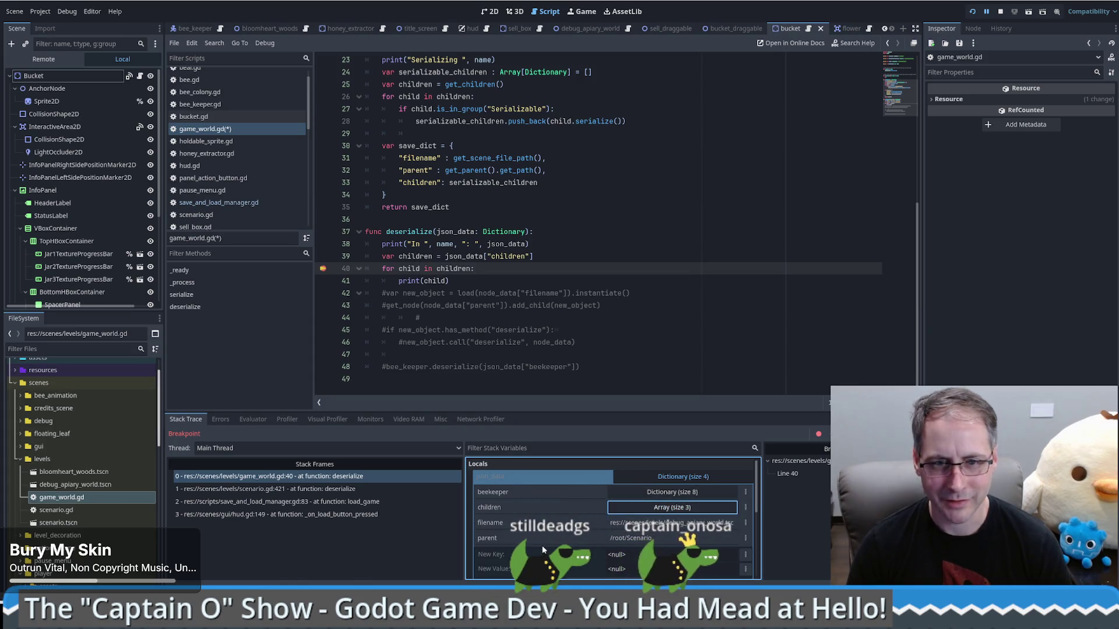
click(685, 475)
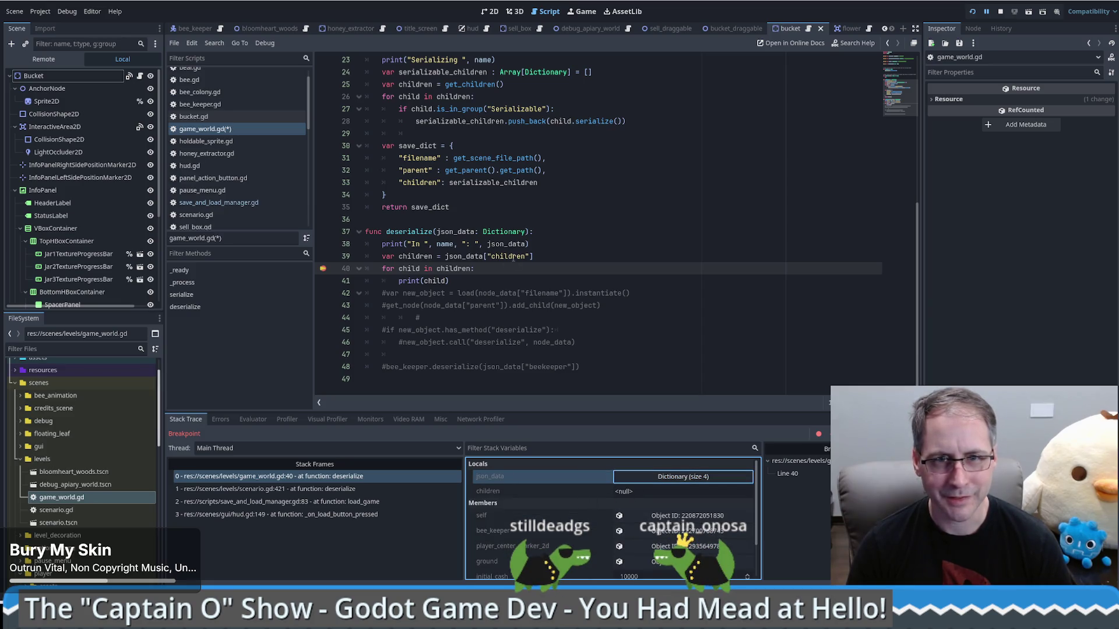
- Compare the children key written in save_dict with where it is read, then re-expand json_data
click(430, 185)
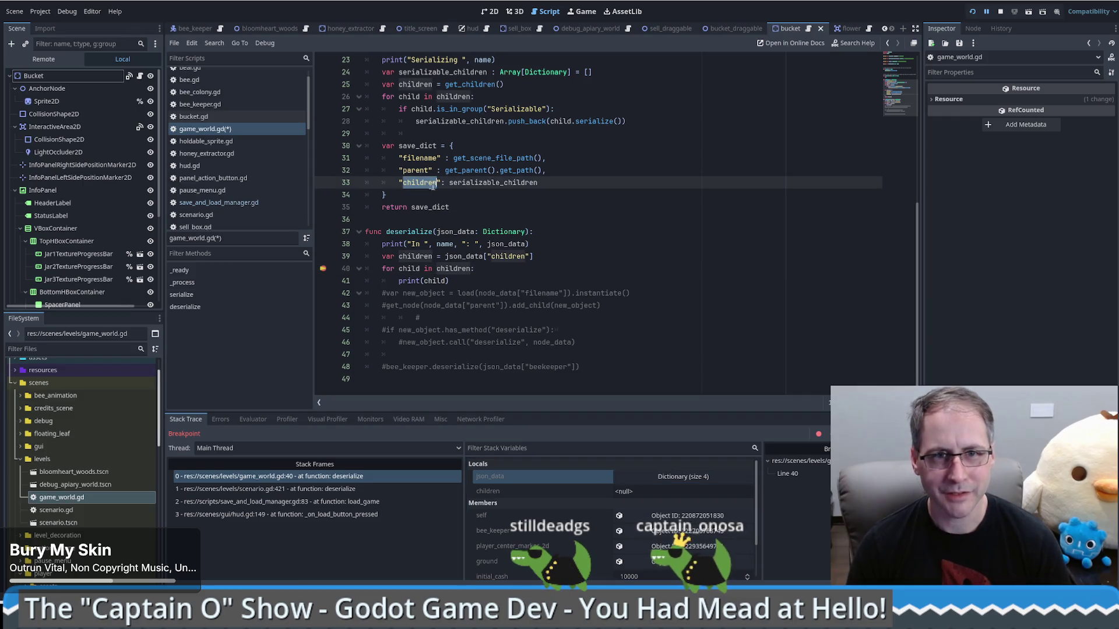
click(527, 257)
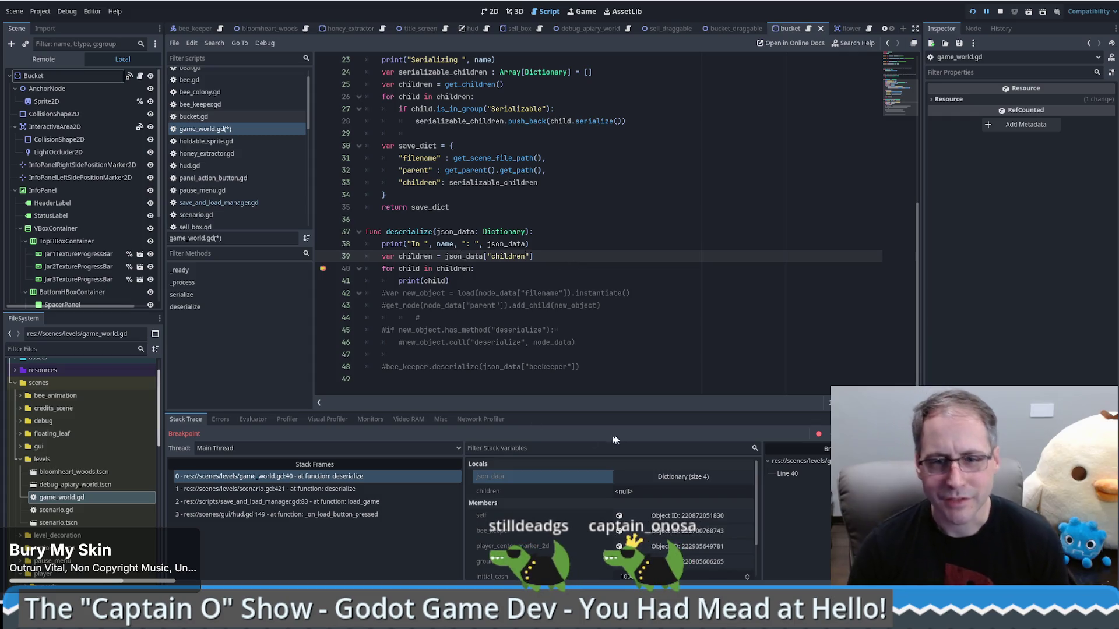
click(660, 475)
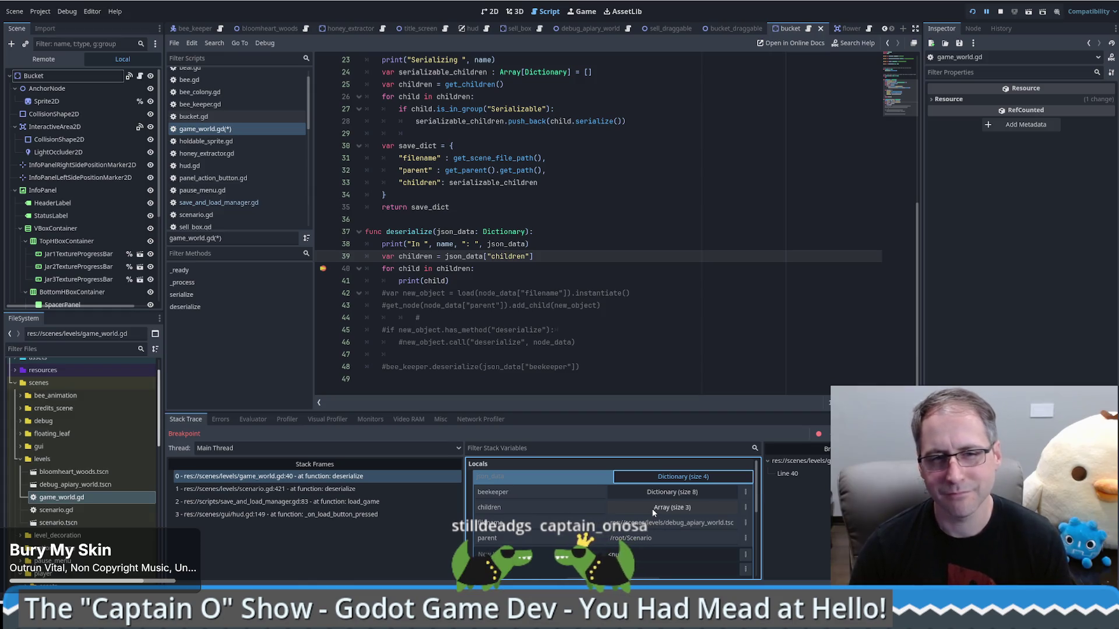
click(495, 269)
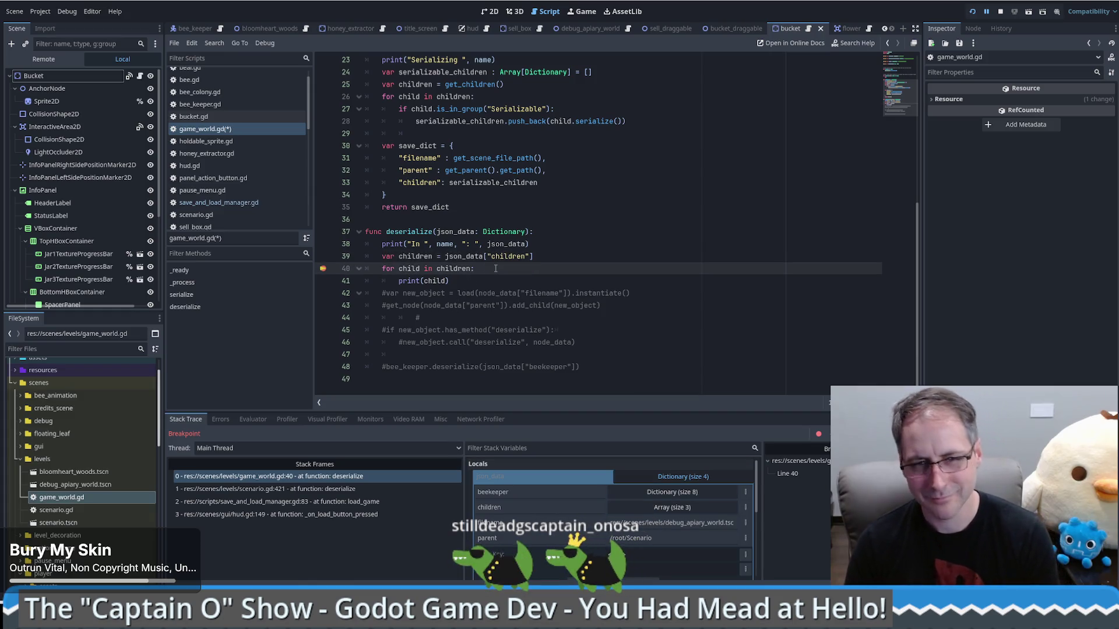
- Step to lines 41 and 42, checking the output log and the first child's data
key(F10)
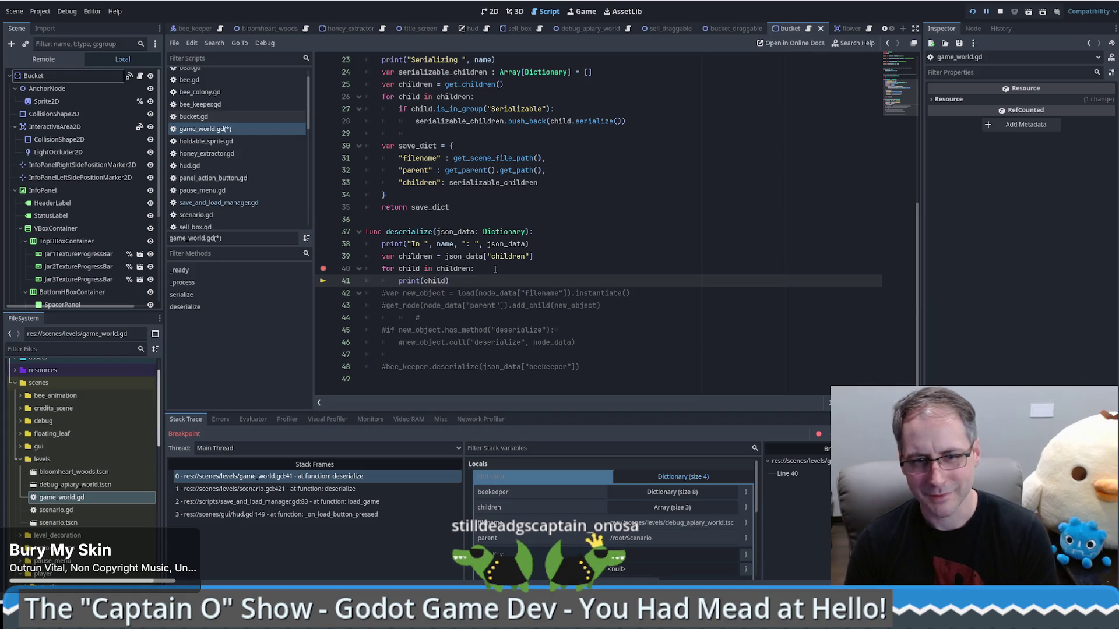
click(627, 481)
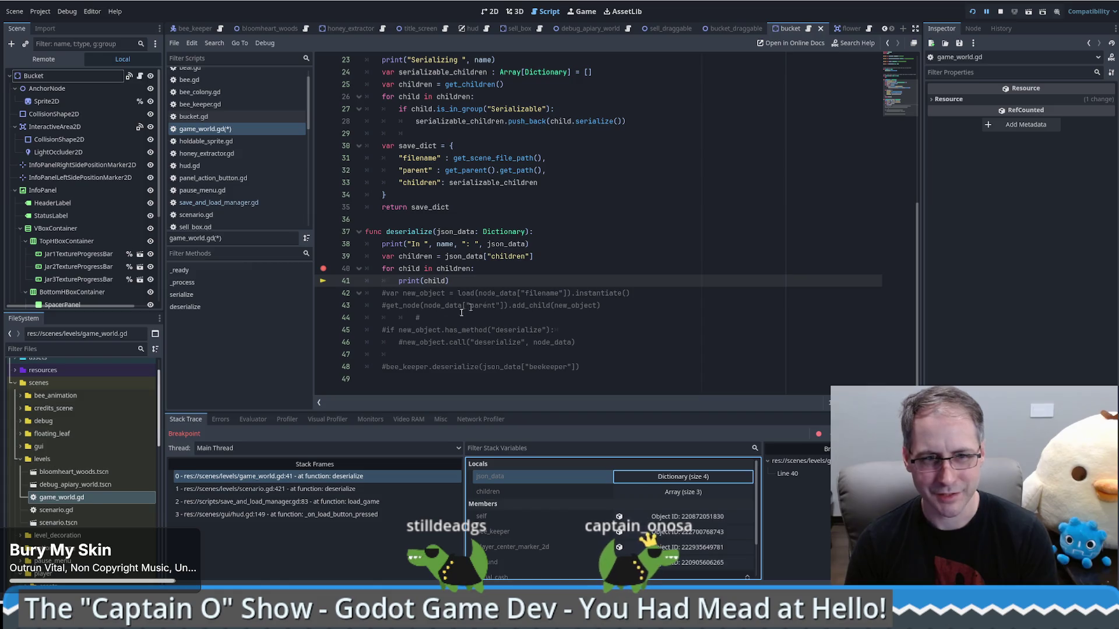
click(216, 577)
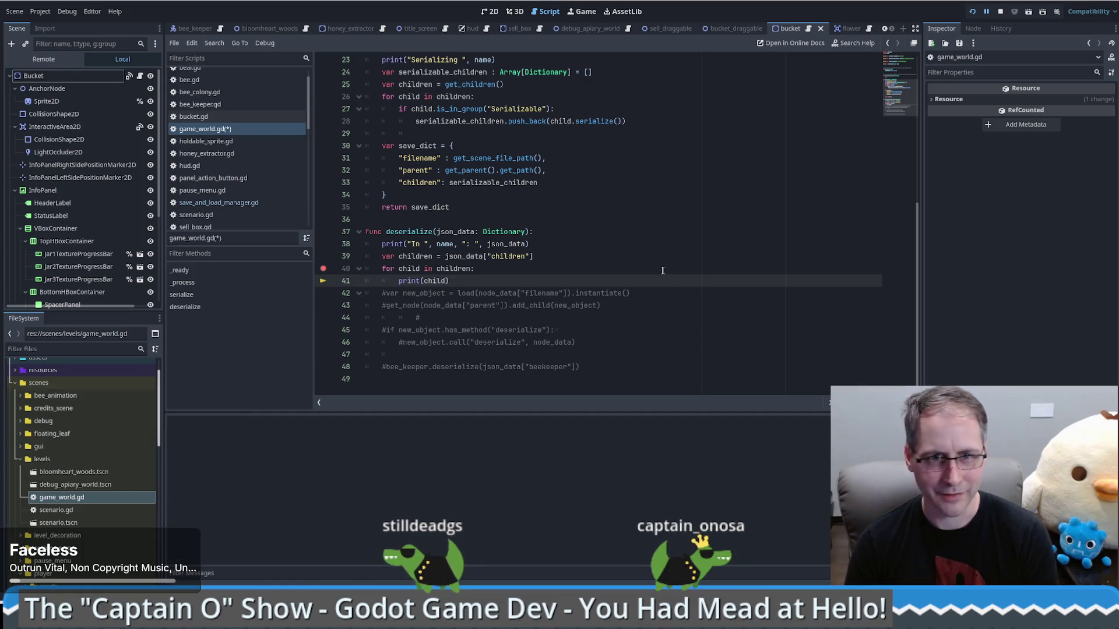
key(F10)
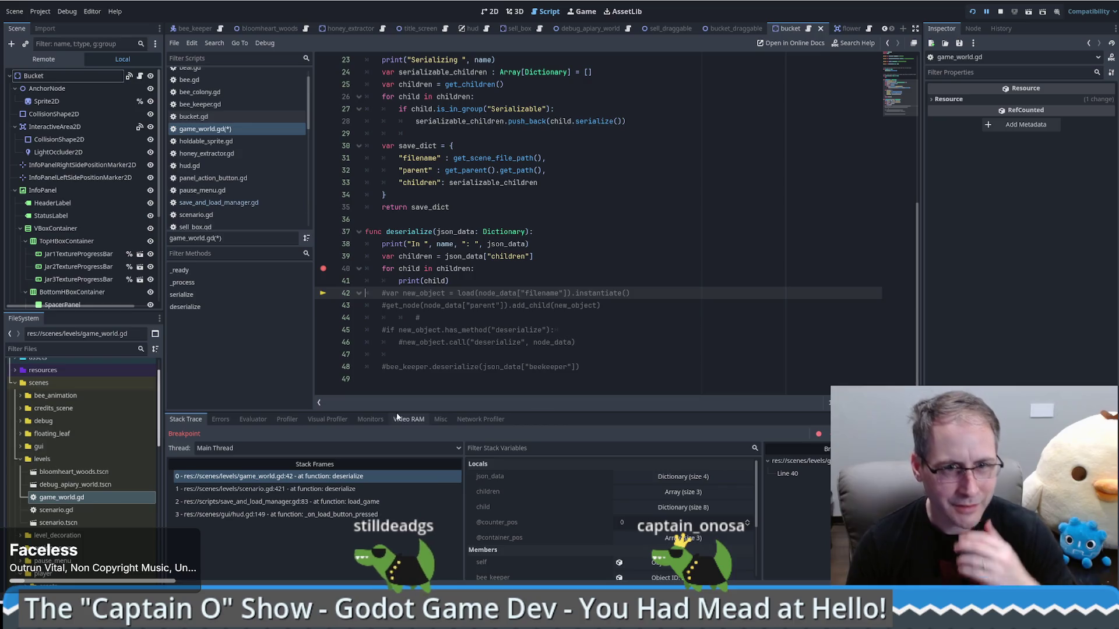
click(196, 576)
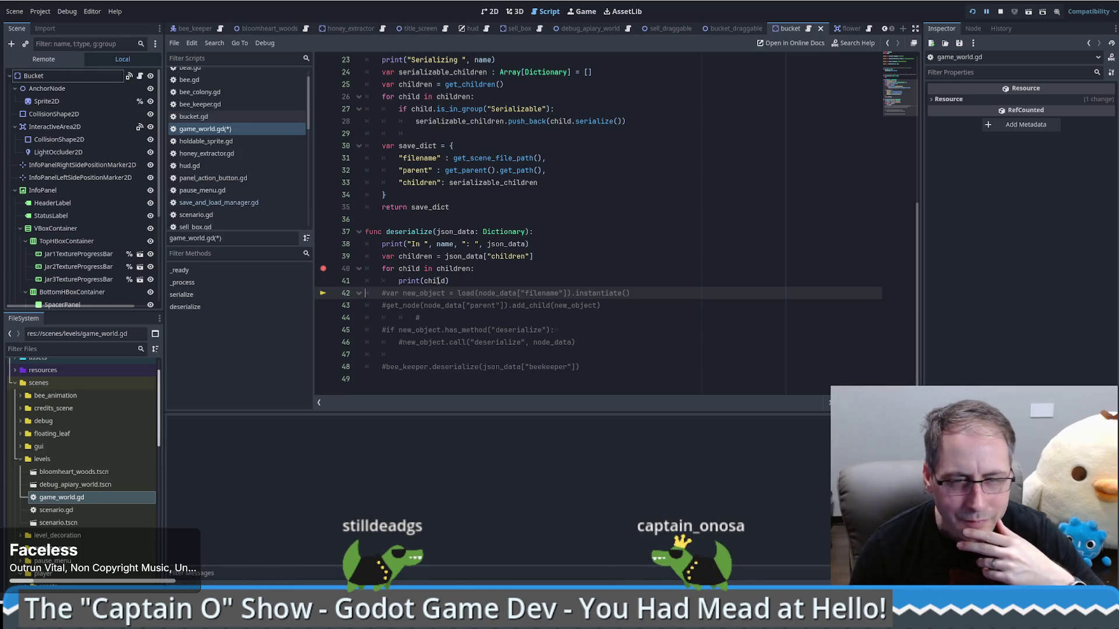
mouse_move(437, 281)
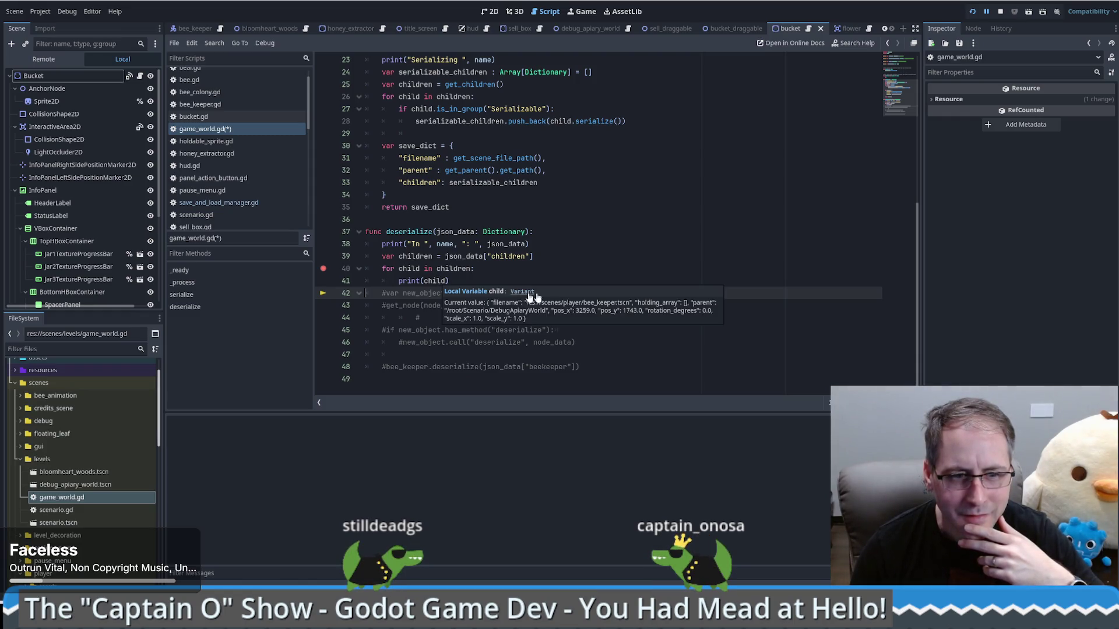
click(212, 584)
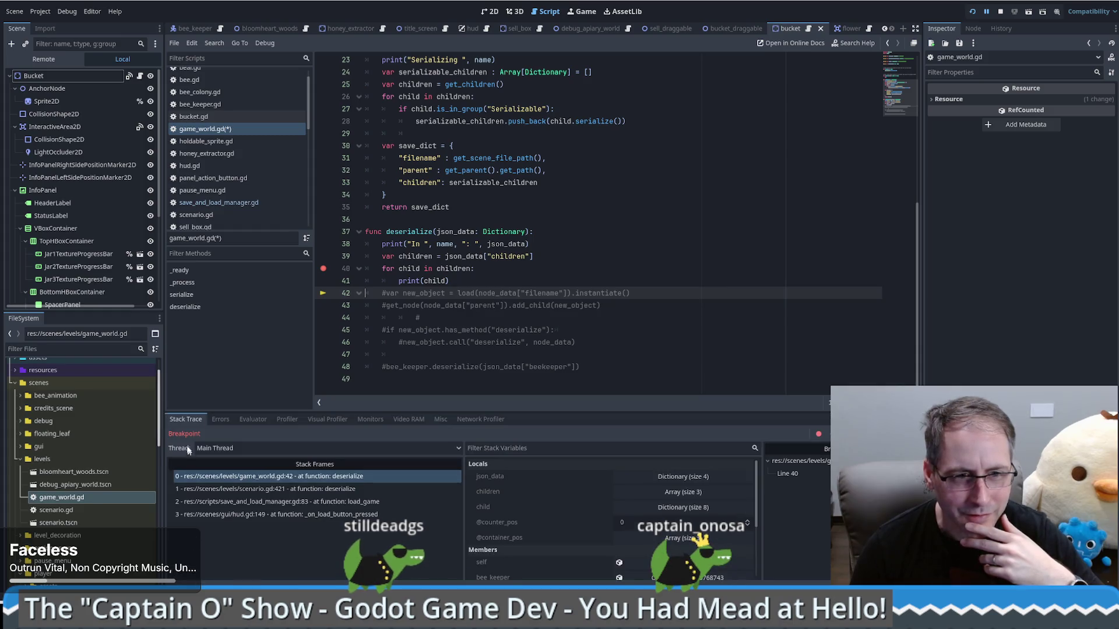
- Check the Errors tab, stop debugging, and remove the line 40 breakpoint
click(221, 420)
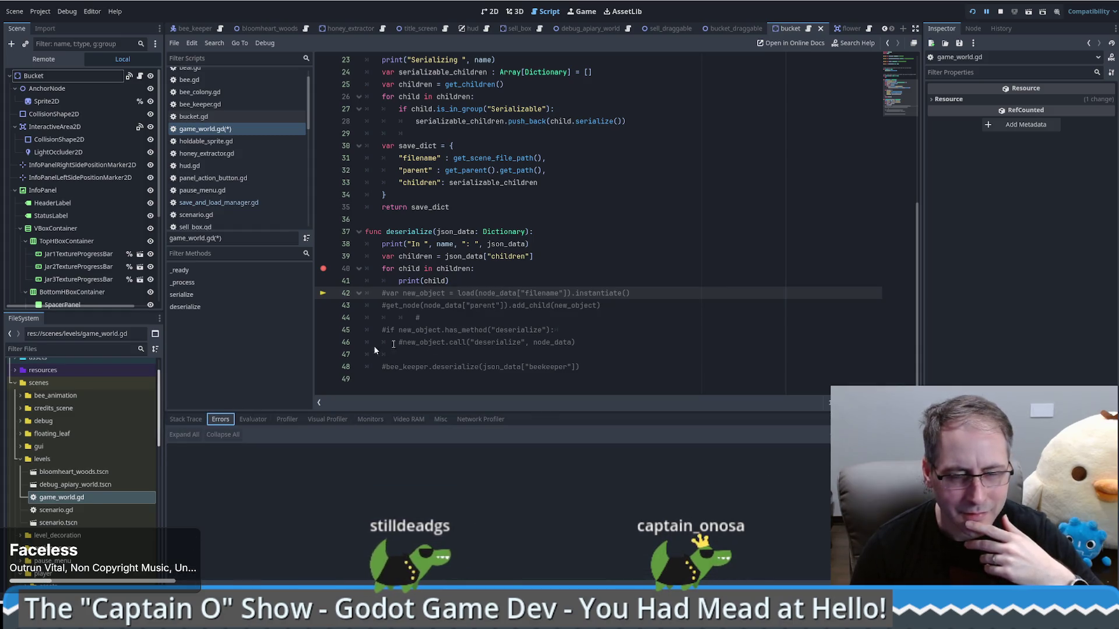
key(F8)
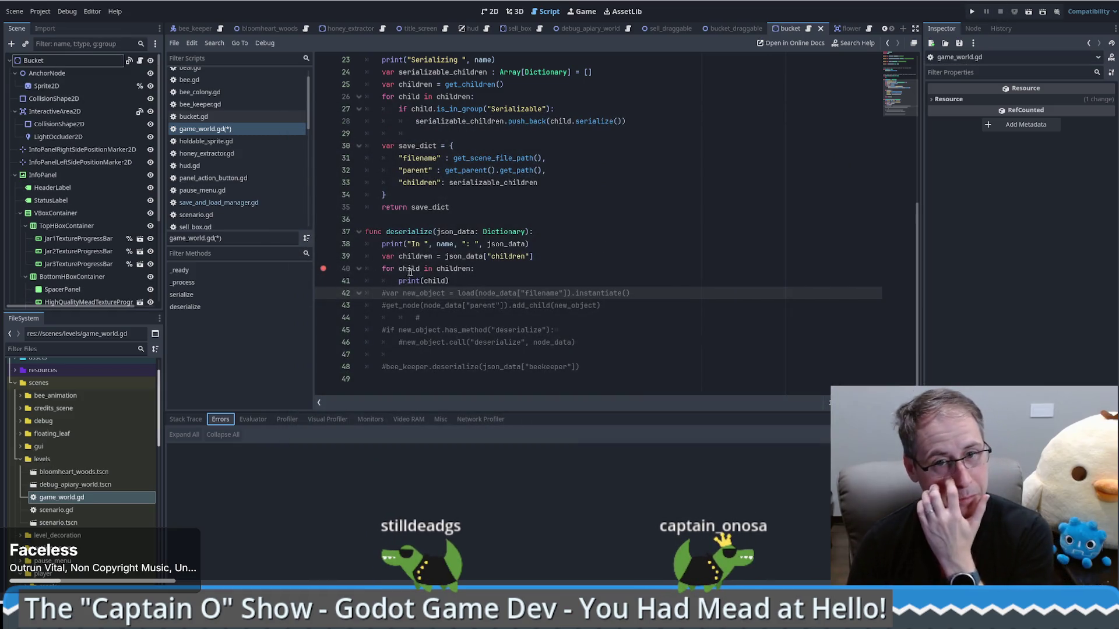
click(323, 268)
click(503, 268)
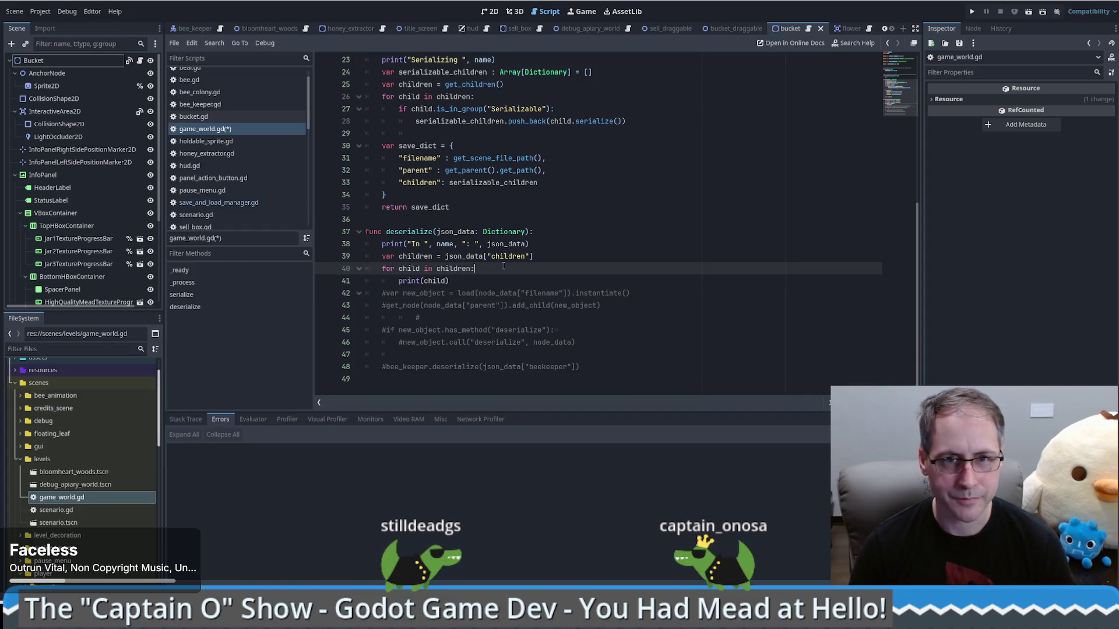
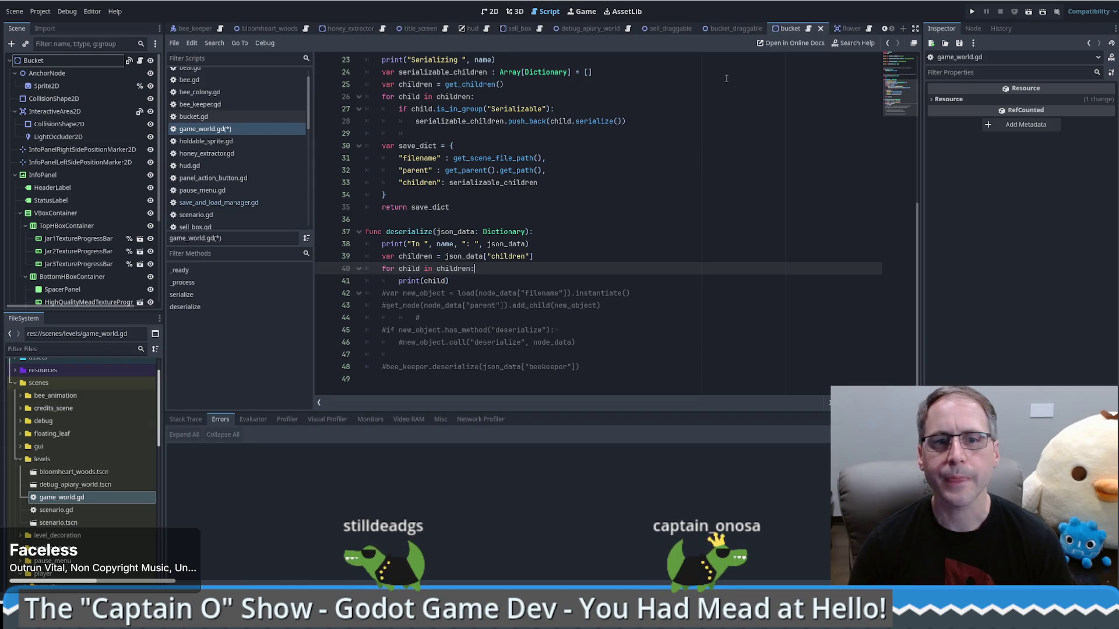
- Run the game, then open a new line above the children loop in game_world.gd
click(972, 11)
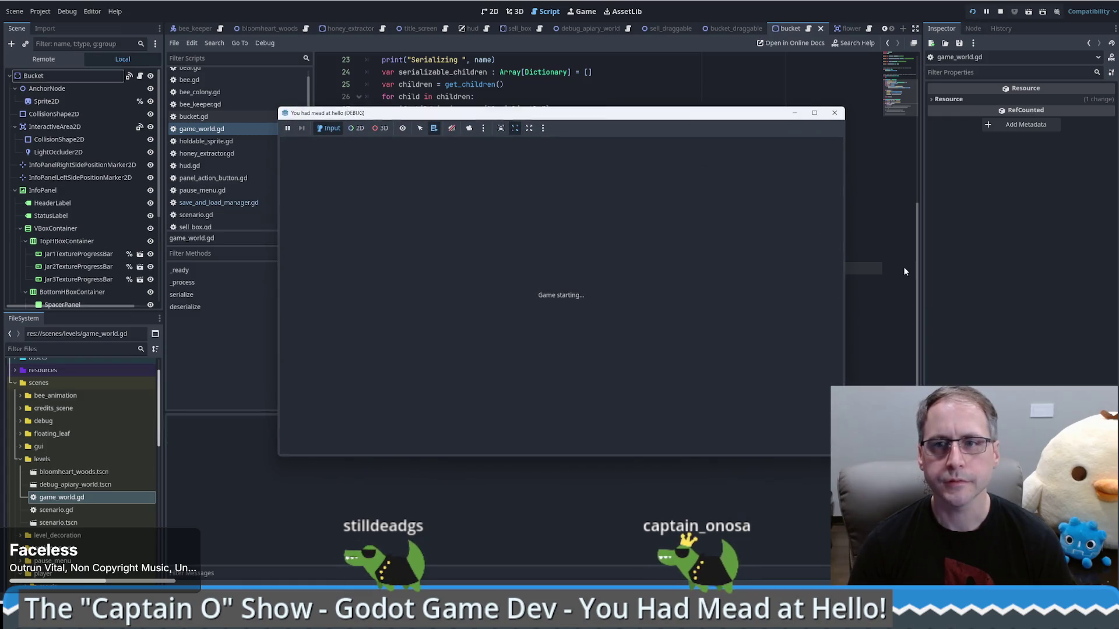
key(alt+Tab)
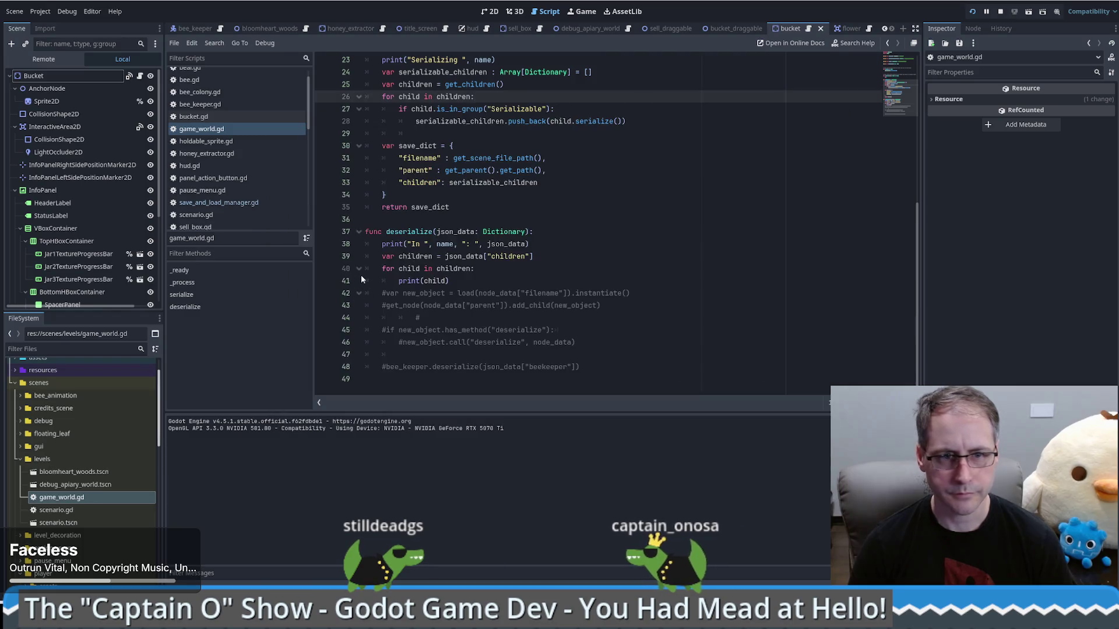
click(399, 282)
key(Up)
key(Up)
key(End)
key(Return)
- Add print(children) above the loop at line 40, save, and relaunch the game
text(print(child))
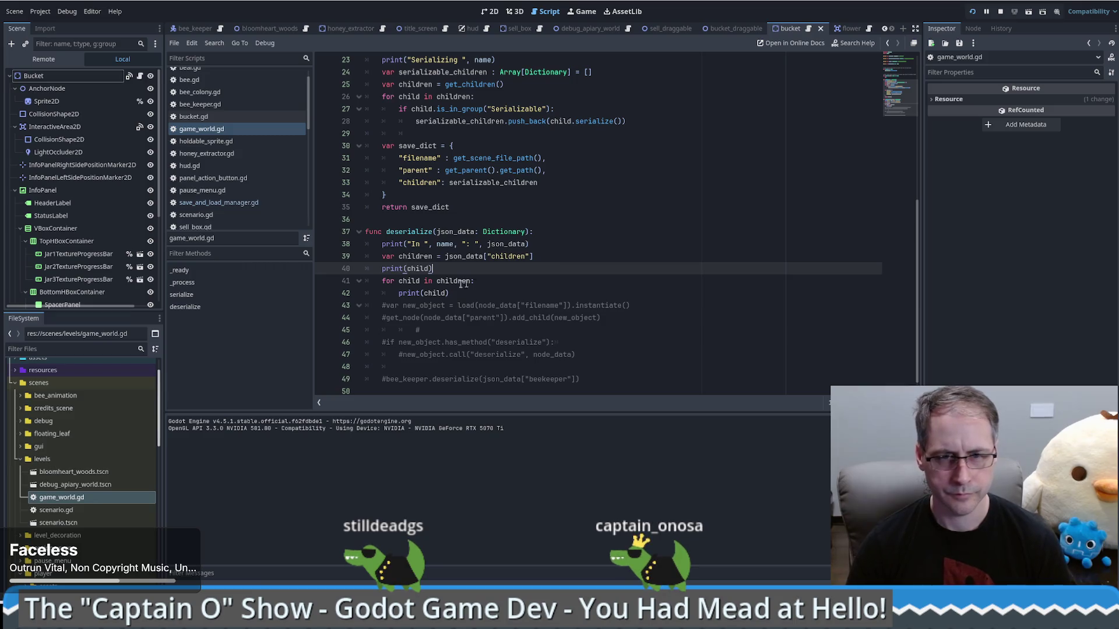
key(Left)
text(ren)
key(ctrl+s)
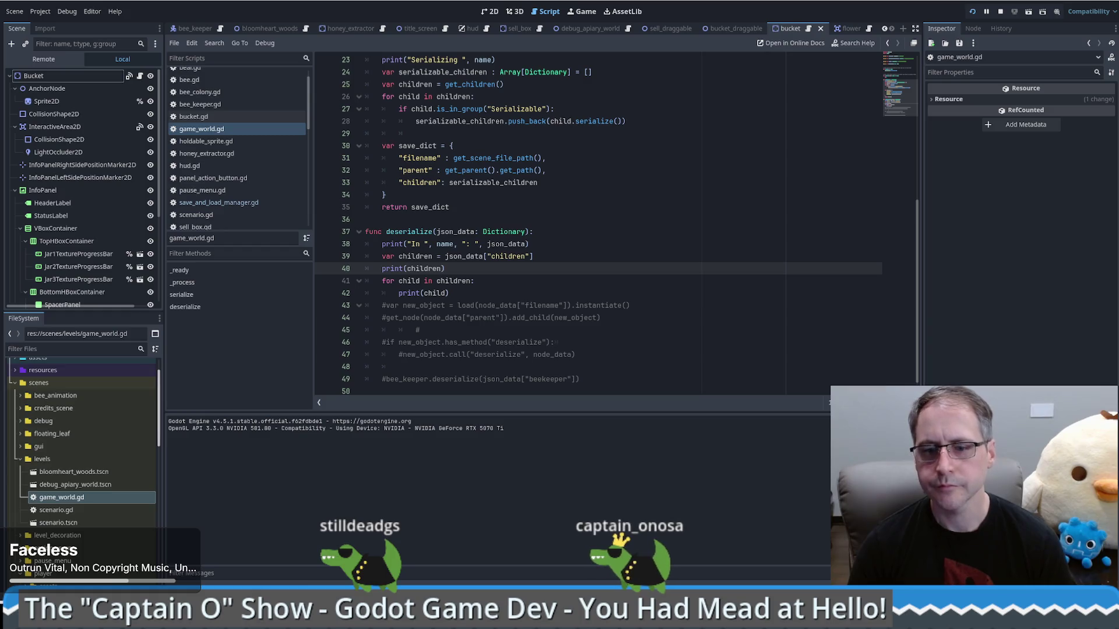
click(583, 11)
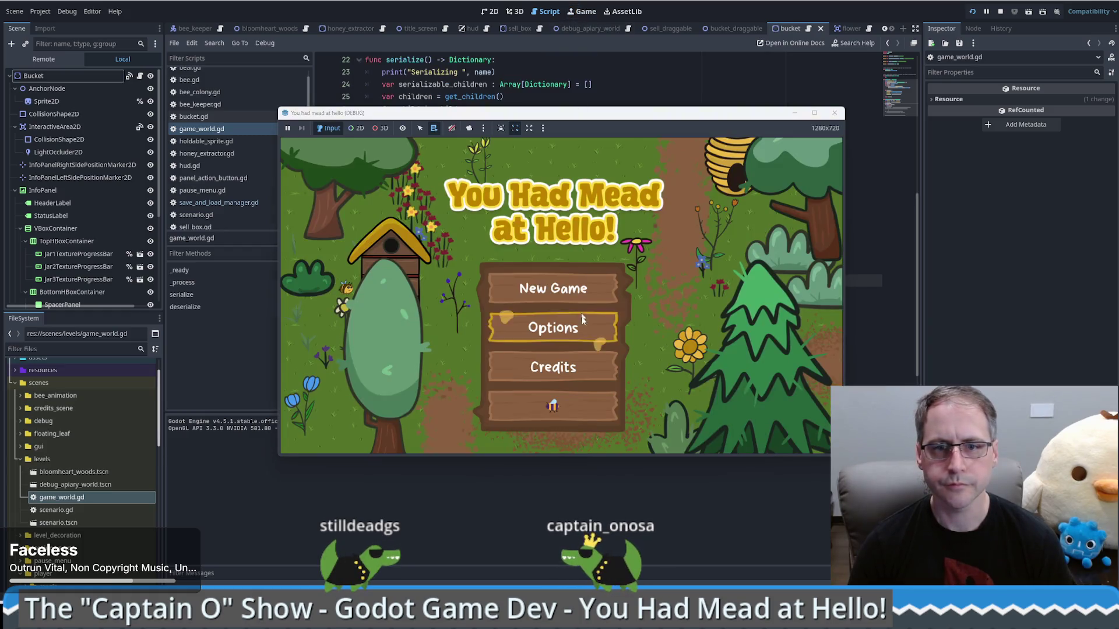
- Start a New Game, breakpoint the print(children) line 40, then load the saved game
click(582, 408)
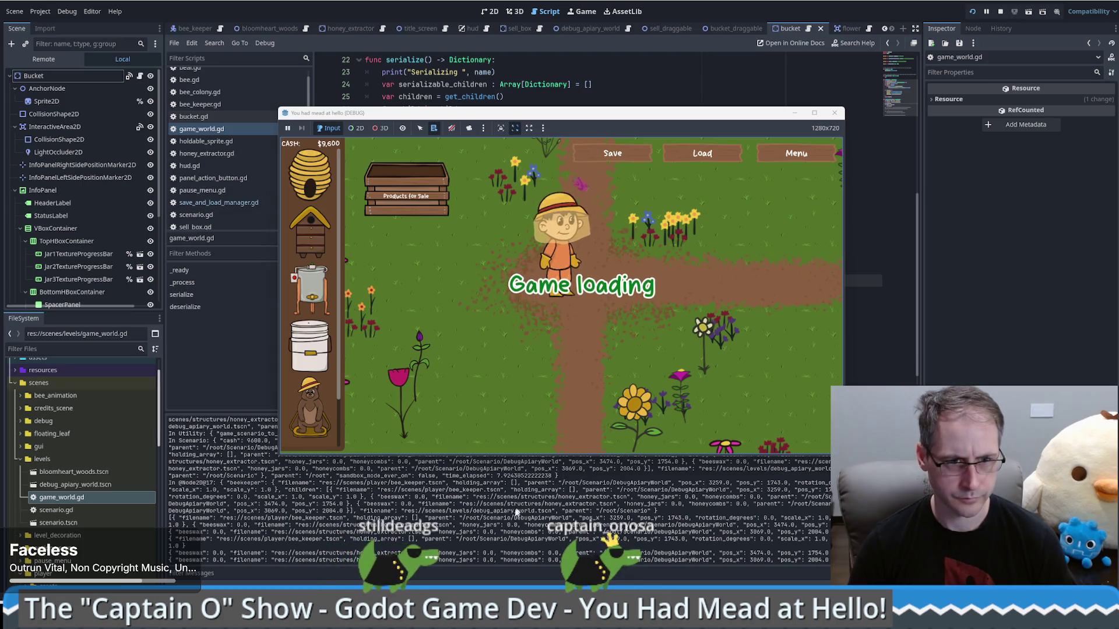
click(859, 357)
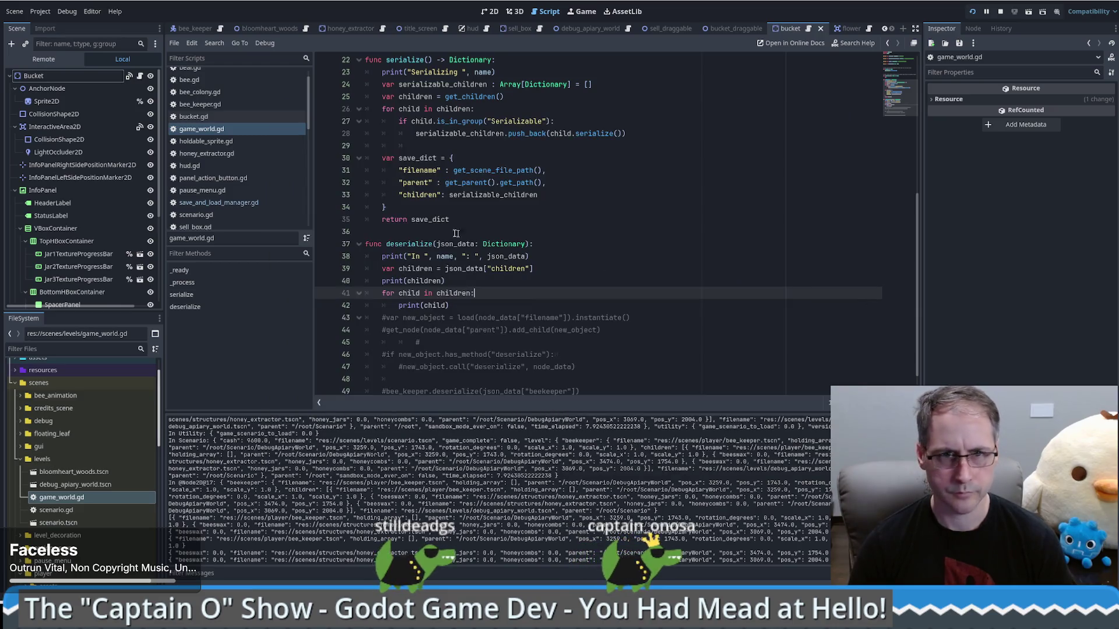
click(323, 280)
shift+click(364, 280)
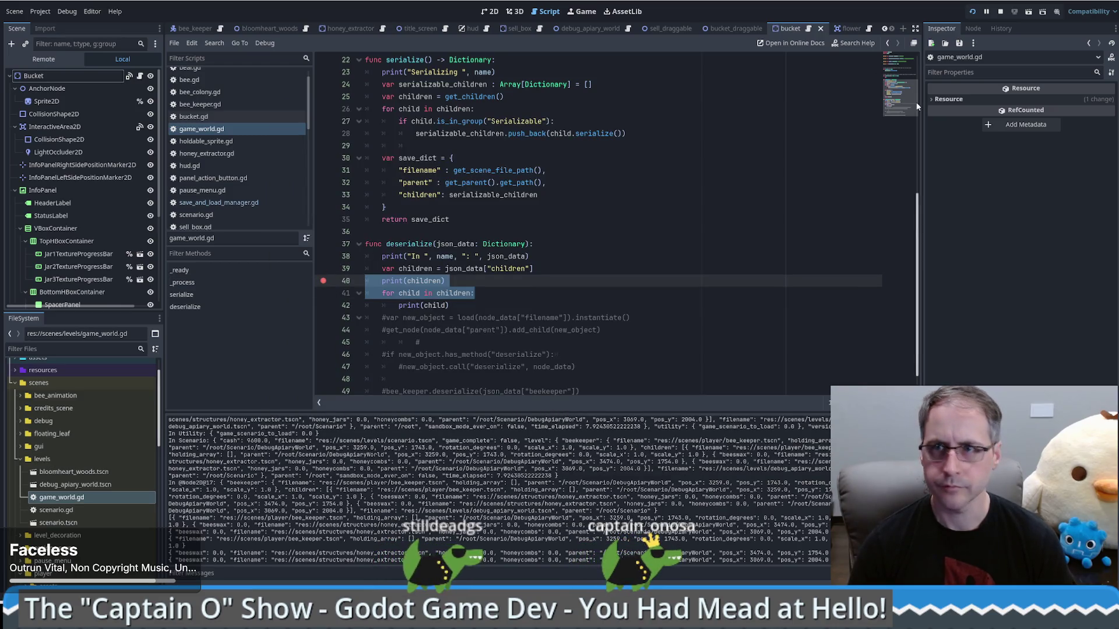
key(alt+Tab)
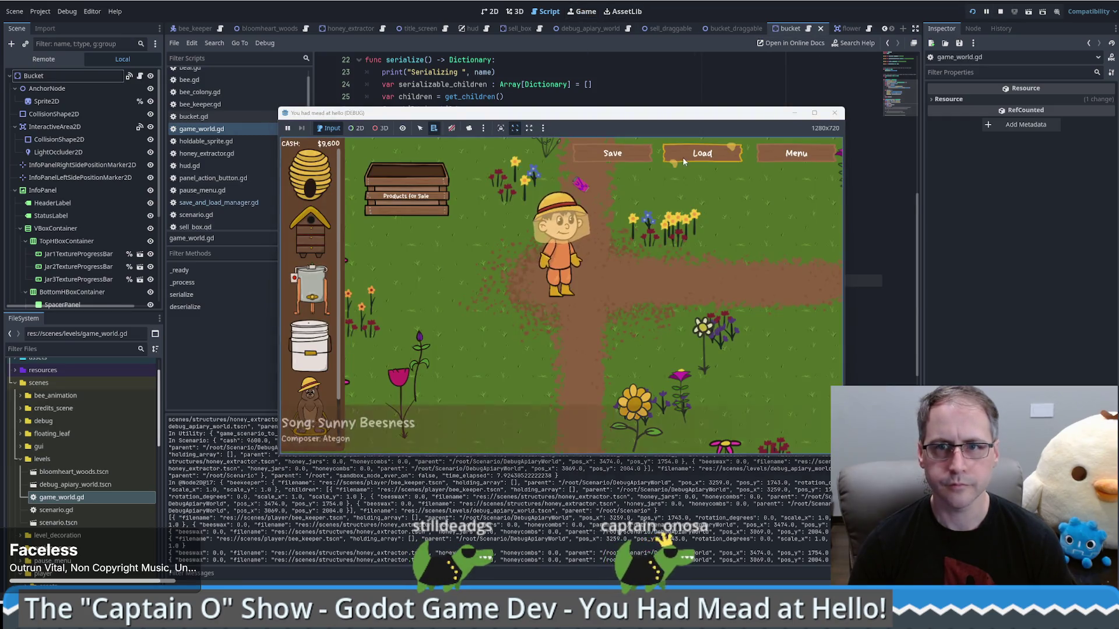
click(683, 158)
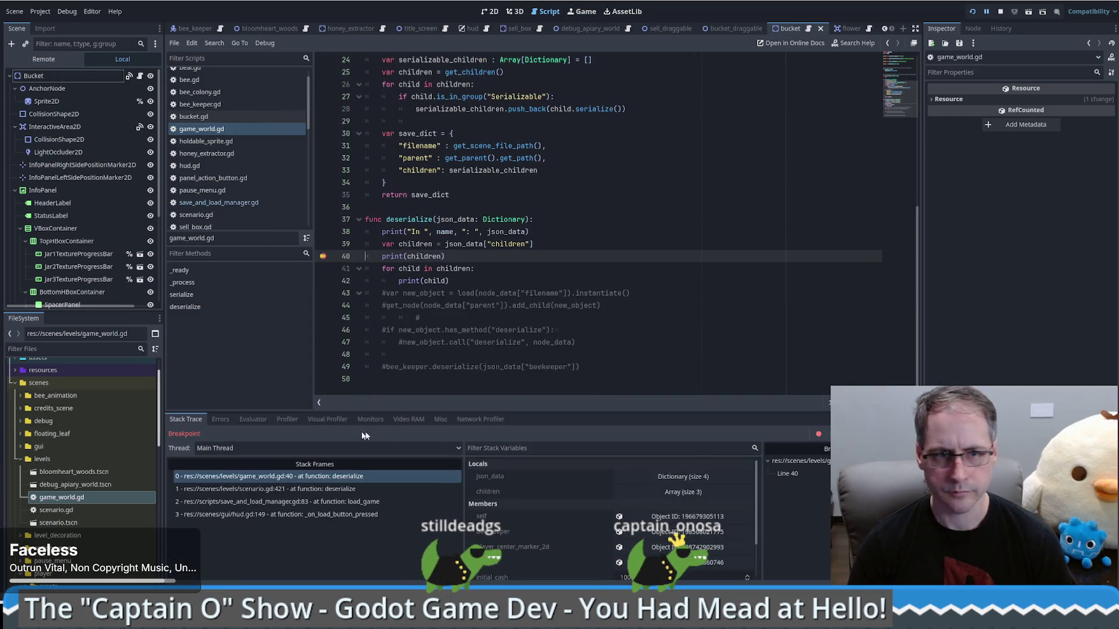
- Check the debugger's error list and stack trace, clear the Output log, and step to line 41
click(222, 419)
click(185, 419)
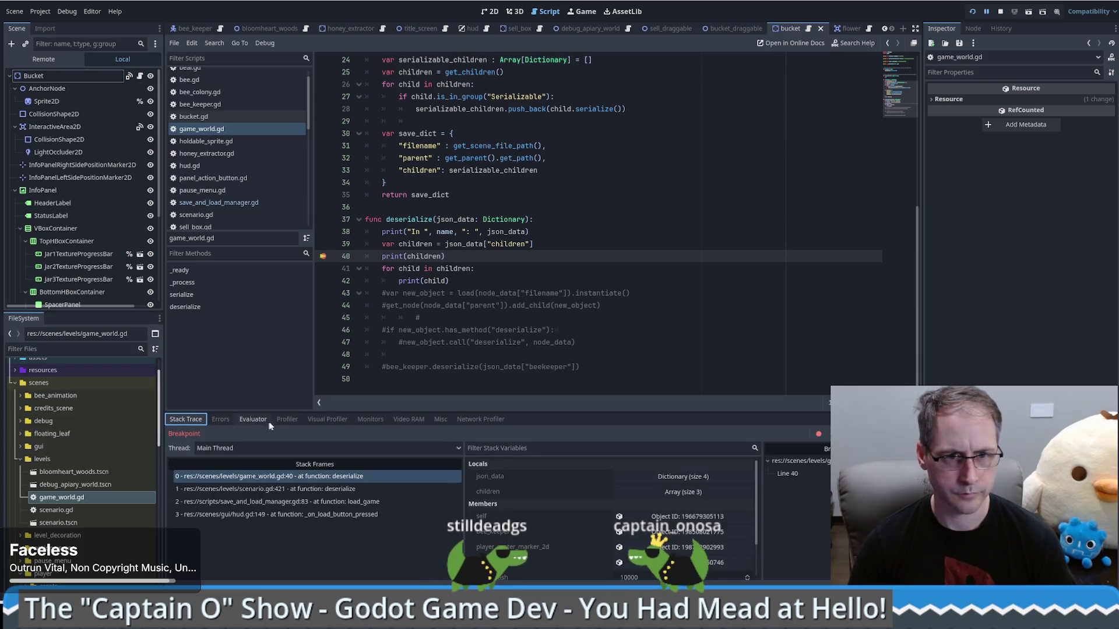
key(alt+o)
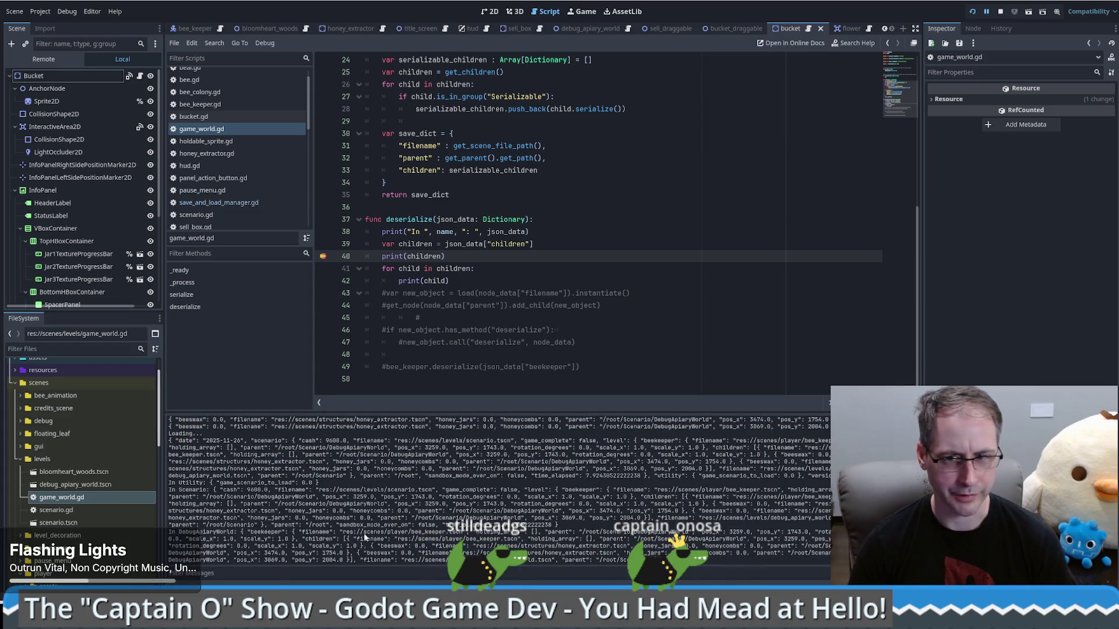
key(ctrl+shift+k)
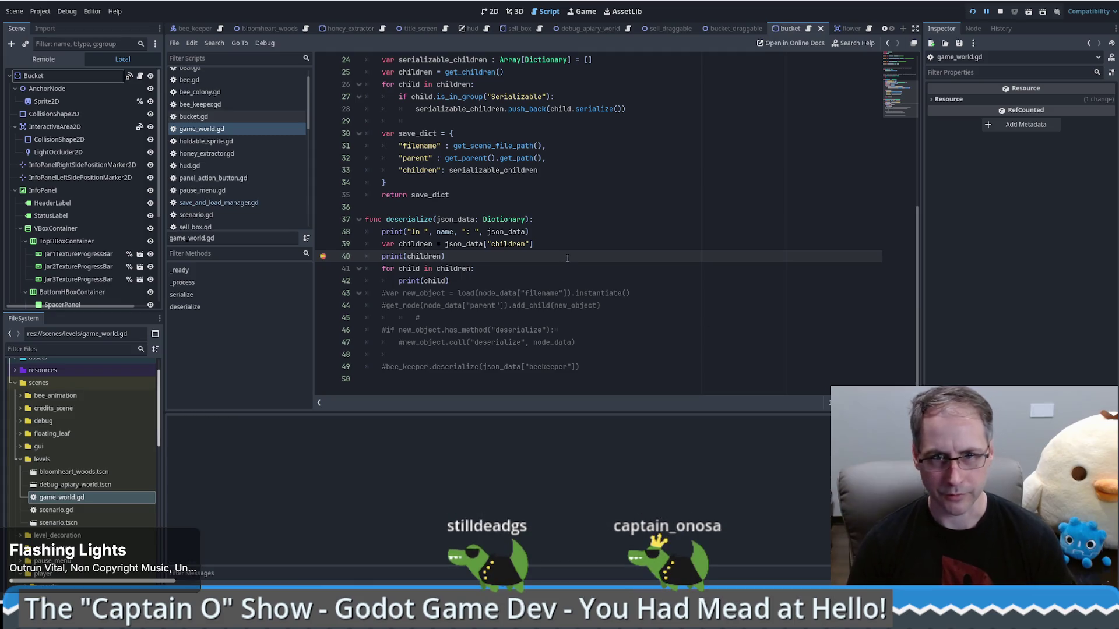
key(F10)
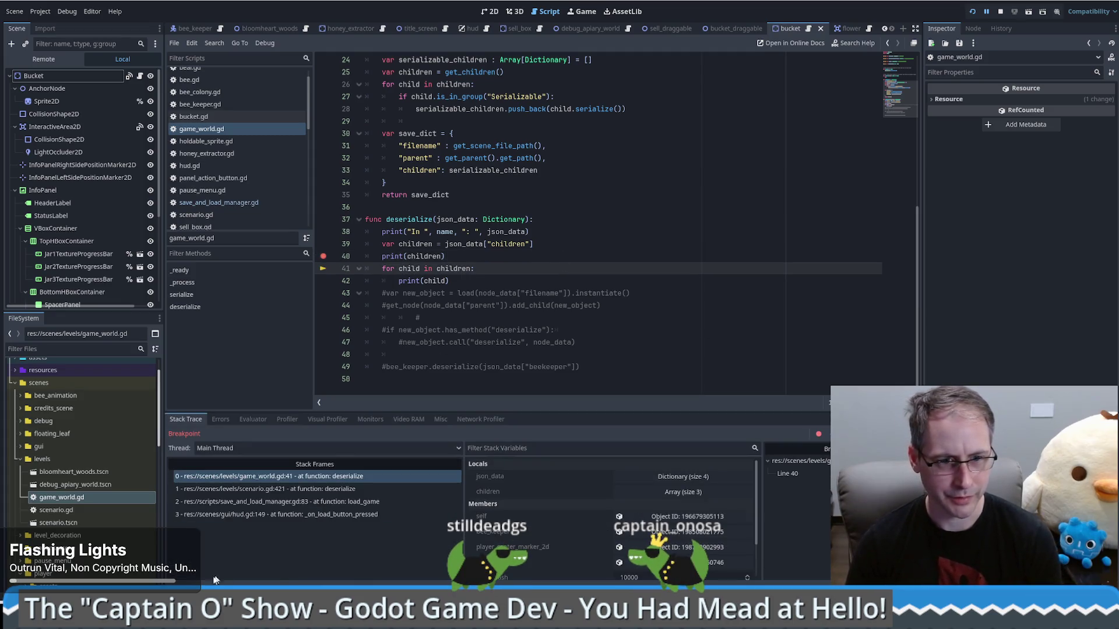
- Inspect the bee keeper's printed save entry, step to line 42, and resume execution
click(181, 583)
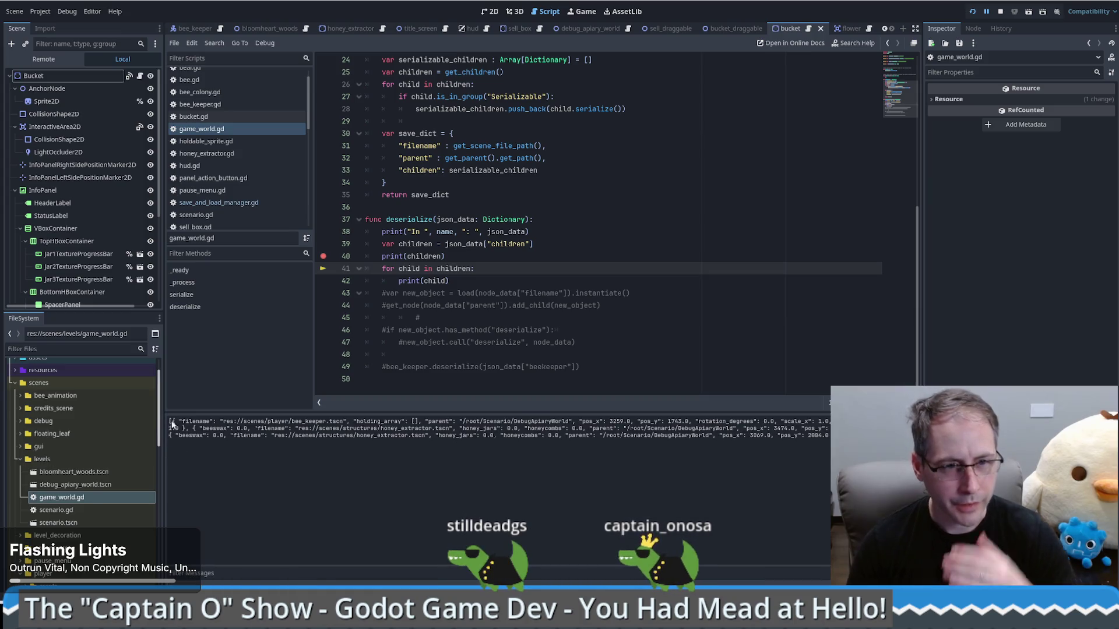
mouse_move(172, 423)
mouse_down()
mouse_move(610, 422)
mouse_move(827, 436)
mouse_up()
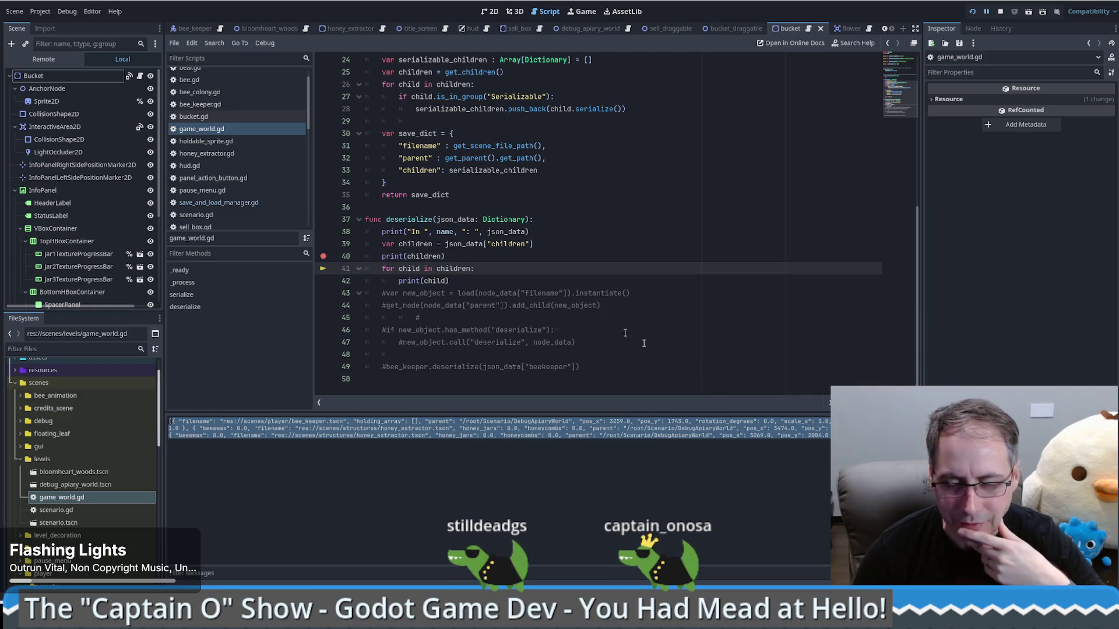
click(488, 268)
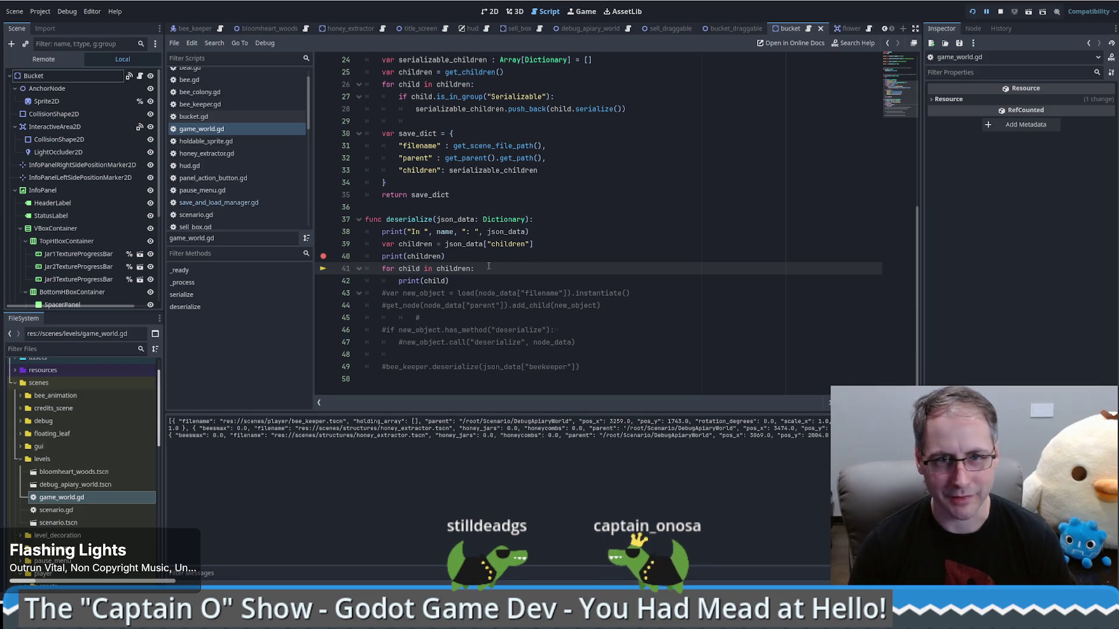
key(F10)
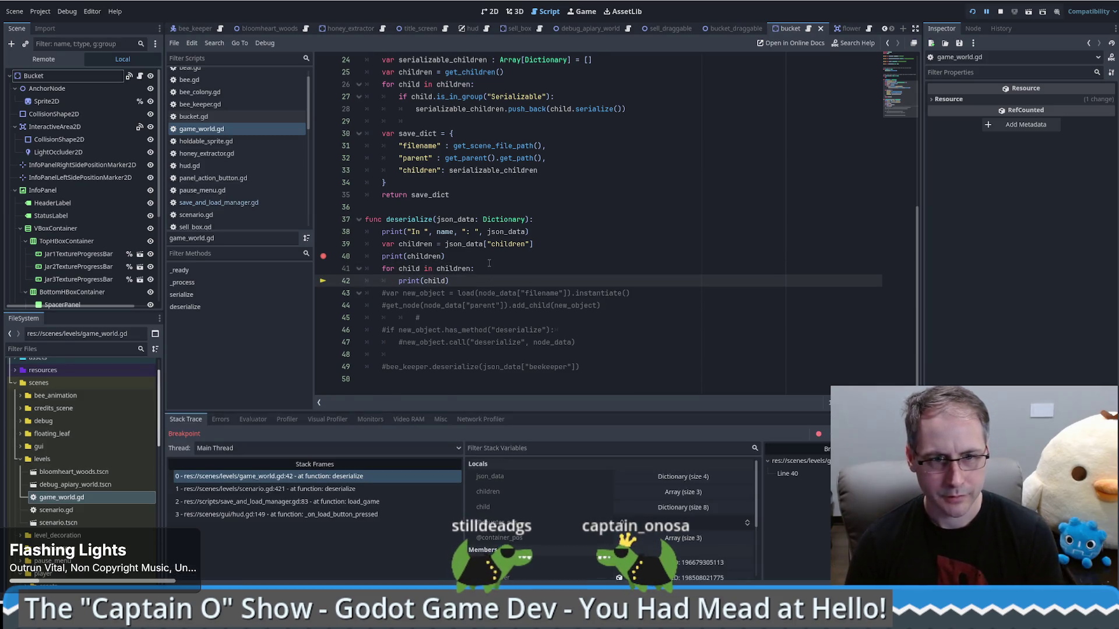
key(F12)
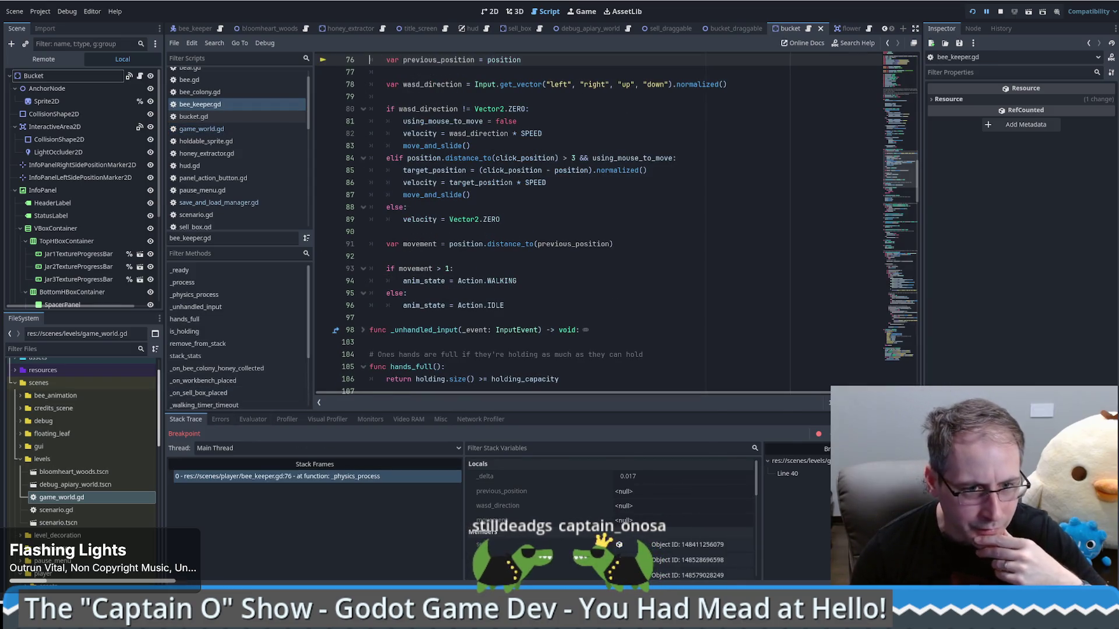
- Select the printed honey extractor entries in the Output log, then stop the game
click(185, 593)
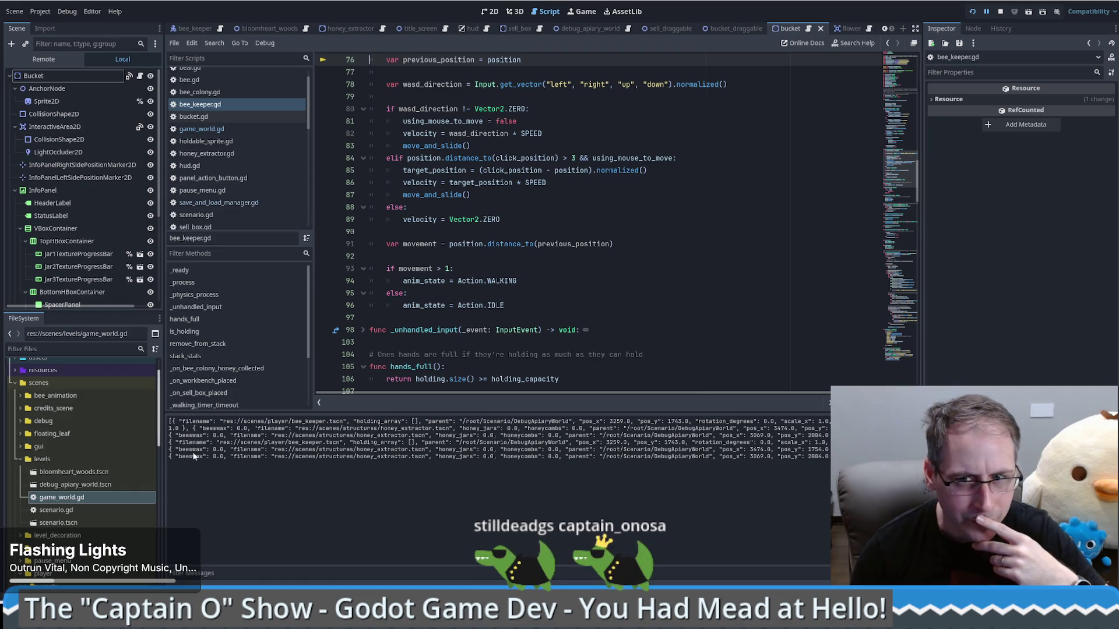
drag(194, 456, 457, 459)
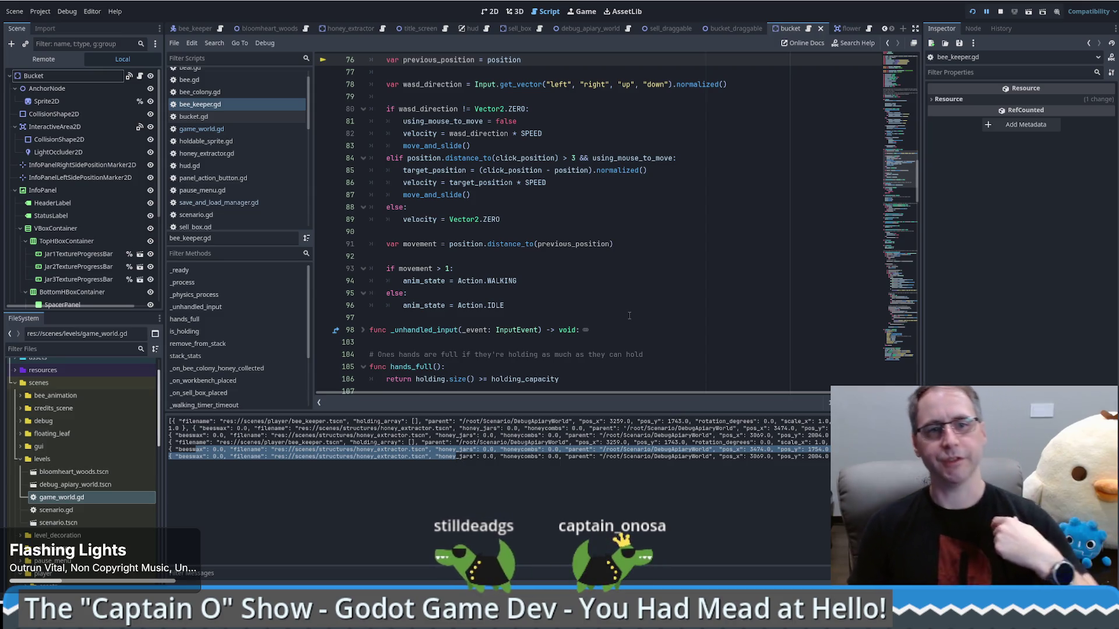
click(1002, 12)
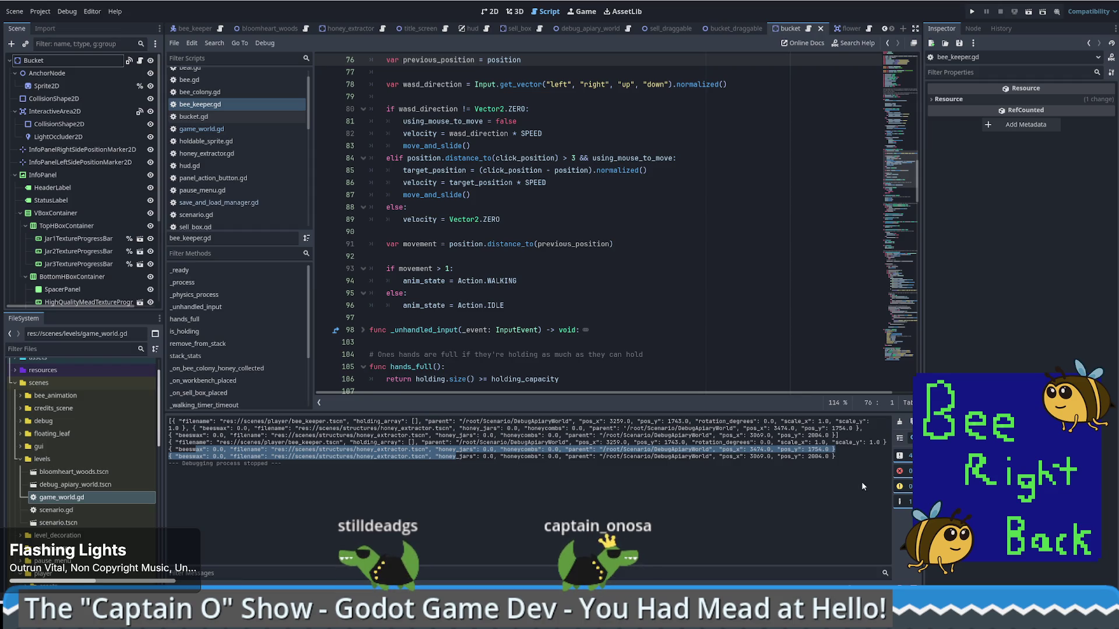
- Switch to the other Godot editor window showing the croco scene in 2D
mouse_move(727, 621)
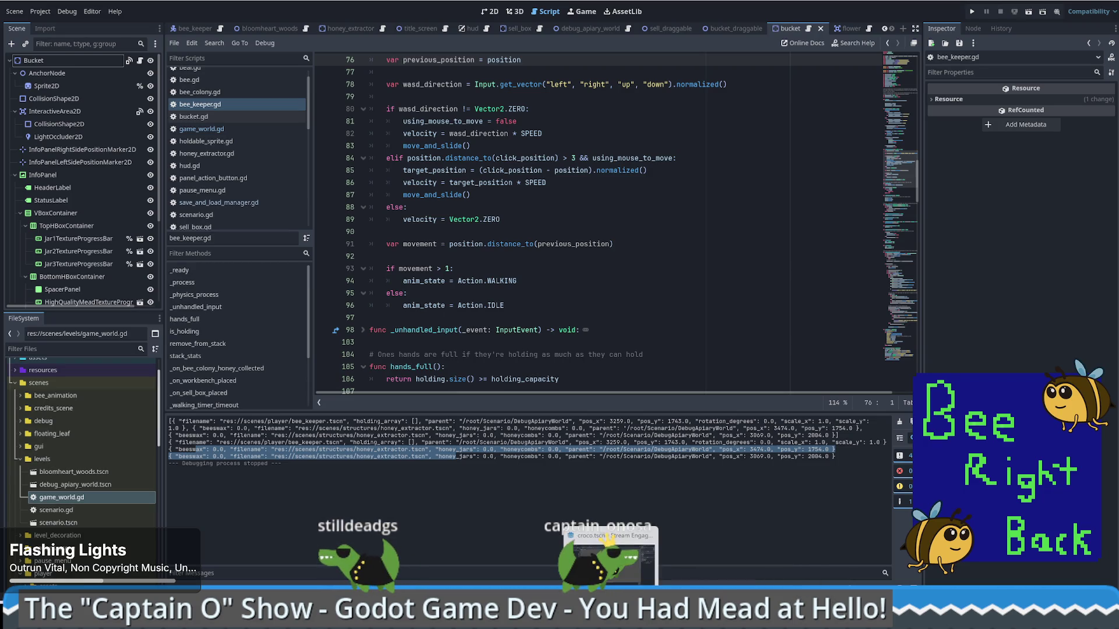
click(679, 560)
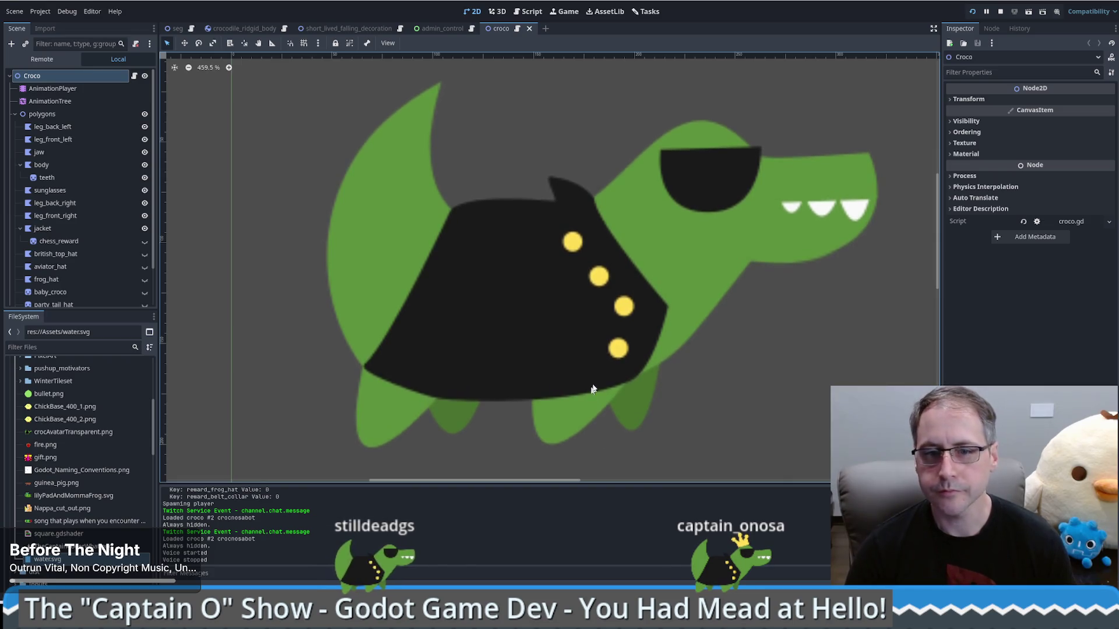
- Switch back to the bee project editor with bee_keeper.gd open
key(alt+Tab)
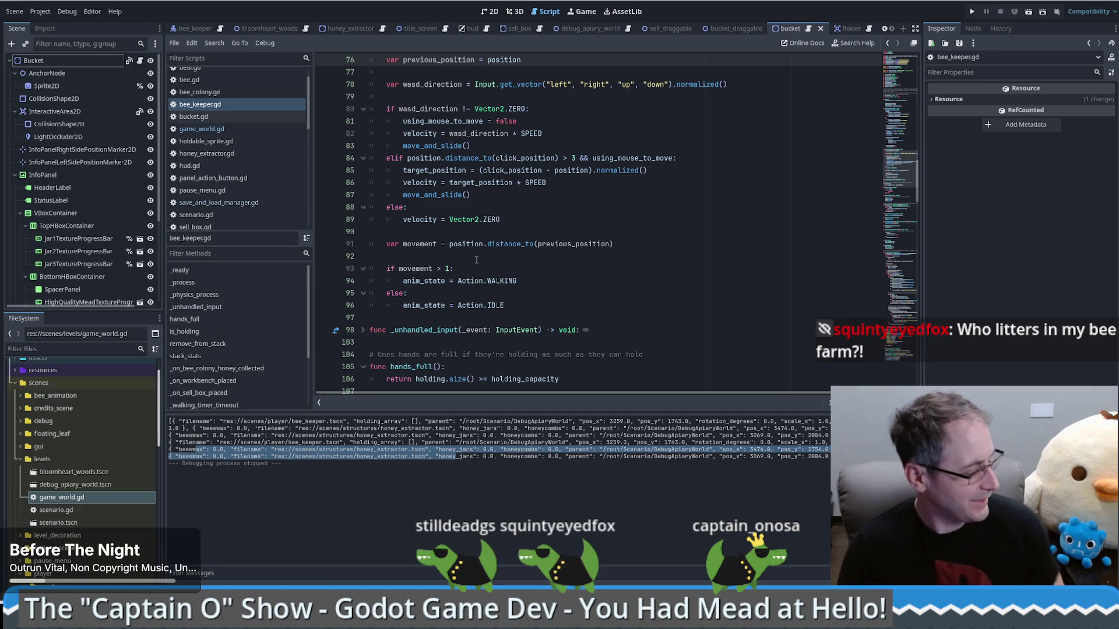
- Scroll bee_keeper.gd down to its serialize and deserialize functions near line 216
click(592, 296)
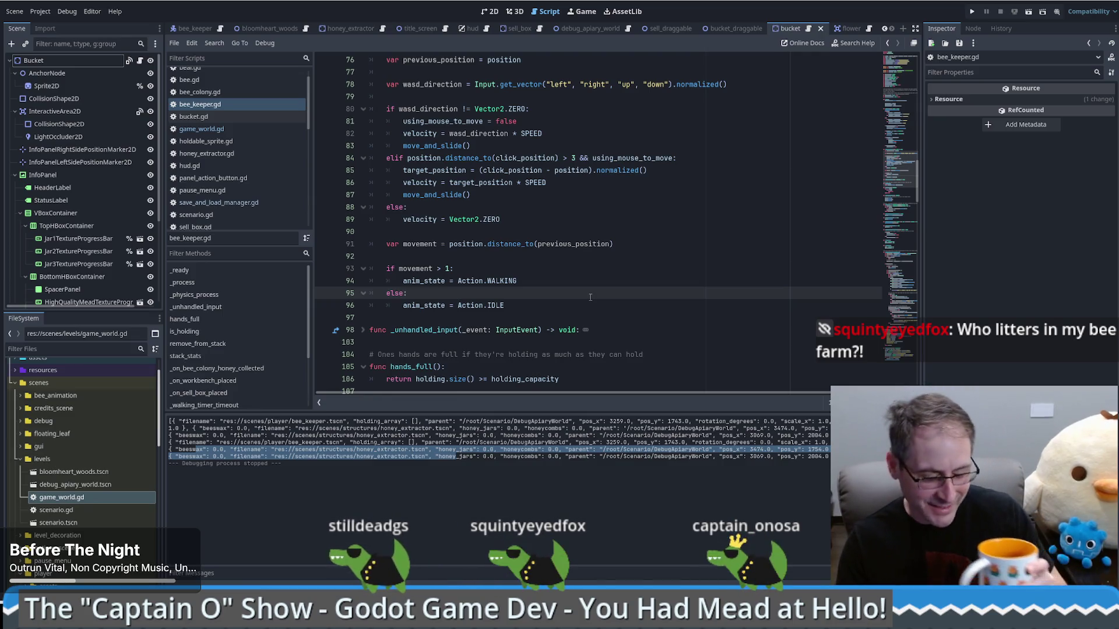
scroll(590, 297, up, 2)
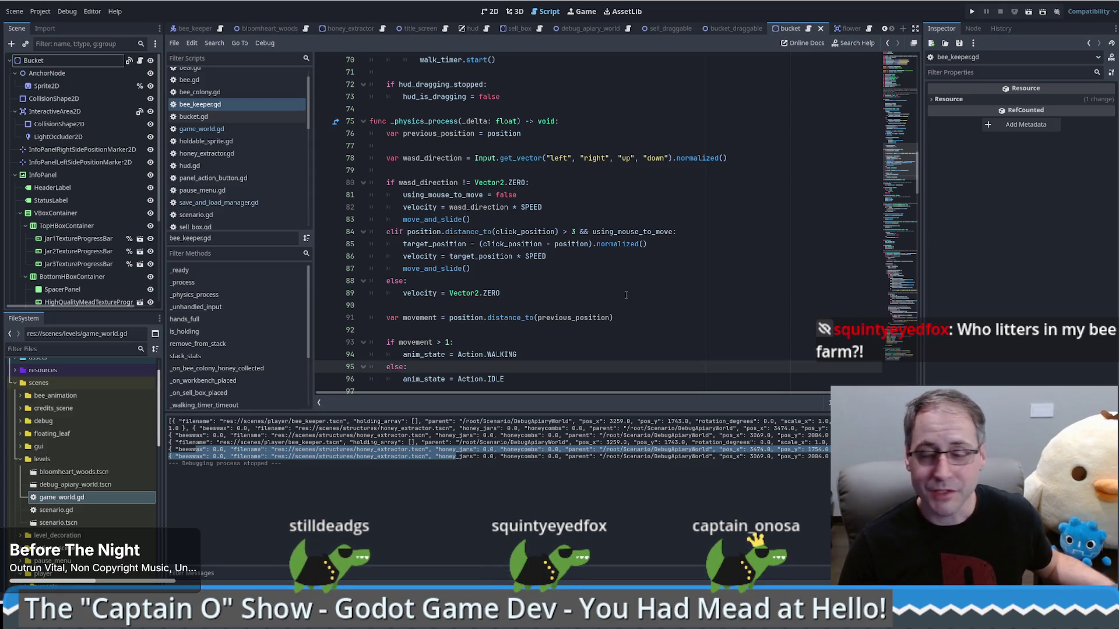
scroll(612, 293, down, 6)
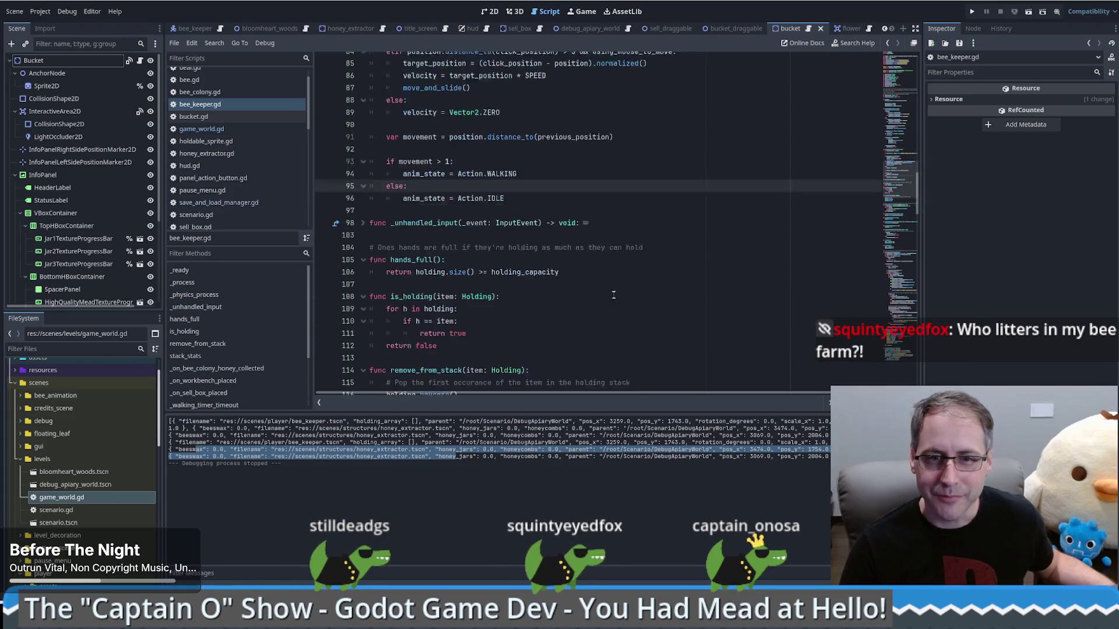
scroll(612, 293, up, 6)
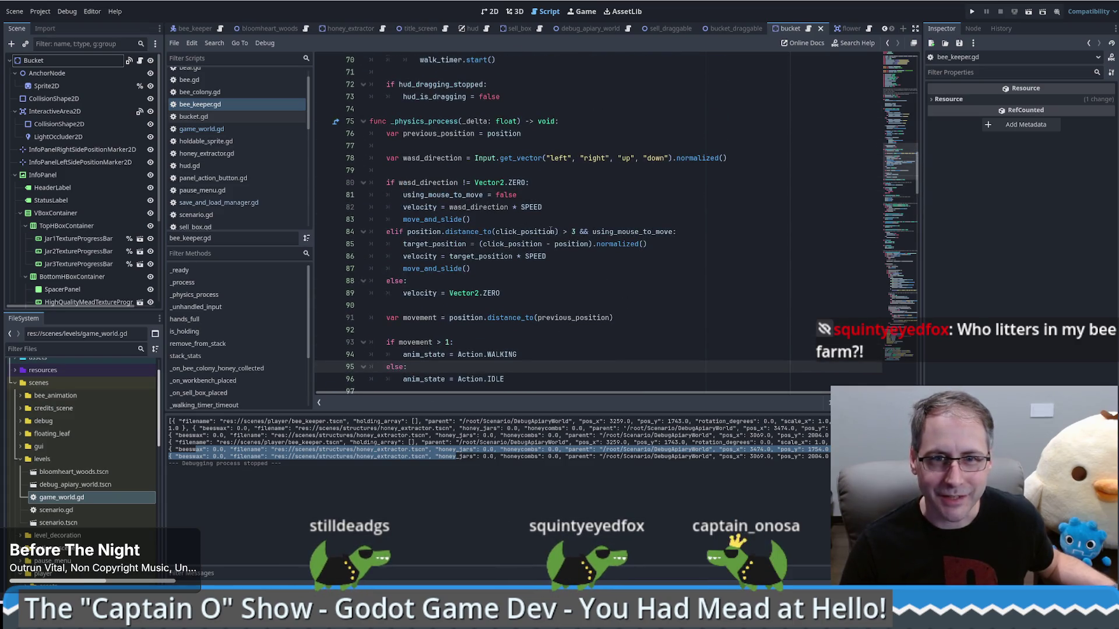
scroll(653, 233, down, 3)
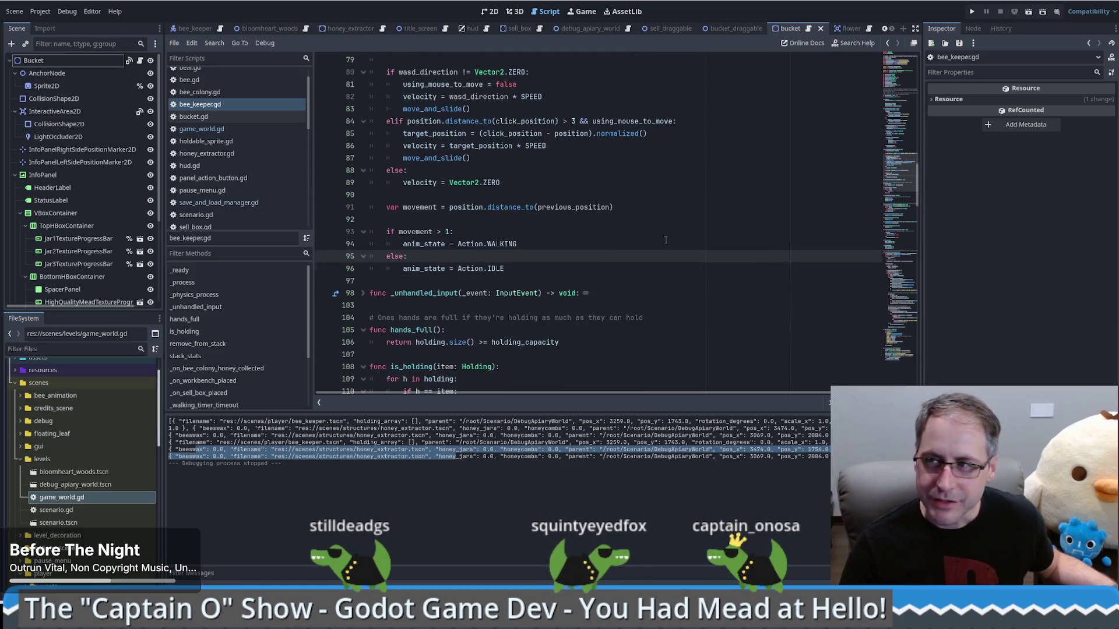
scroll(663, 244, down, 5)
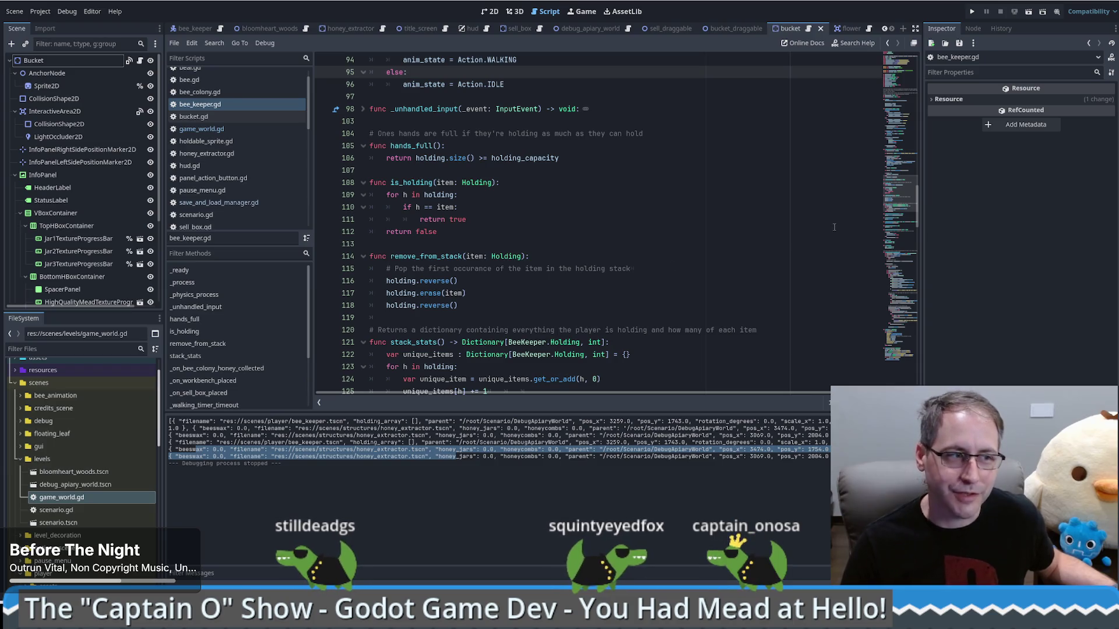
drag(903, 201, 906, 353)
click(698, 287)
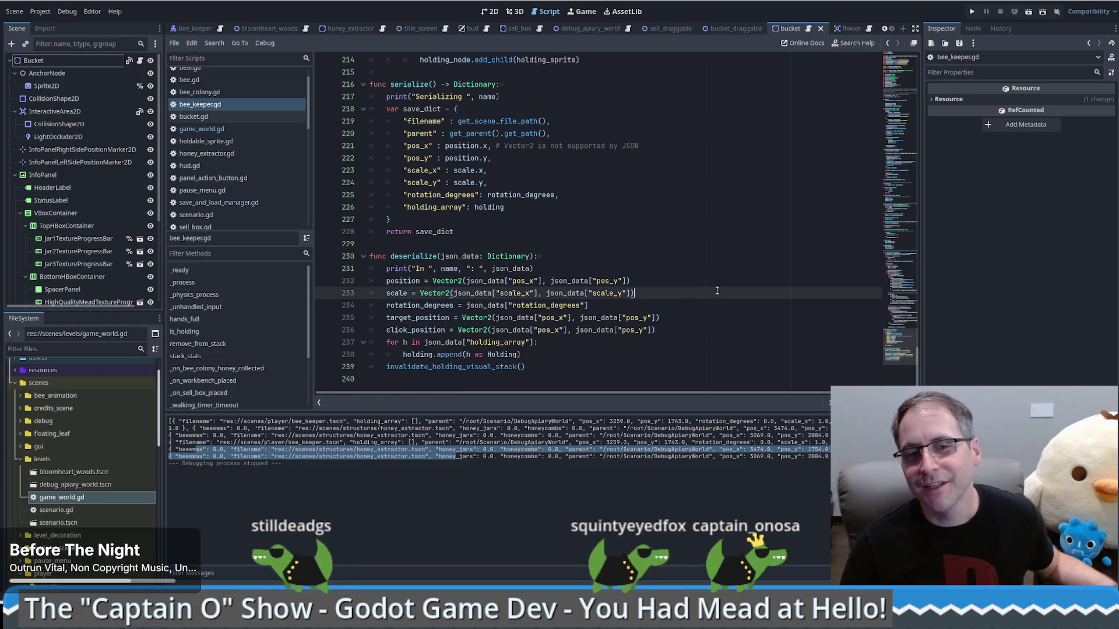
- Leave bee_keeper.gd's deserialize and open game_world.gd from the script list
click(676, 256)
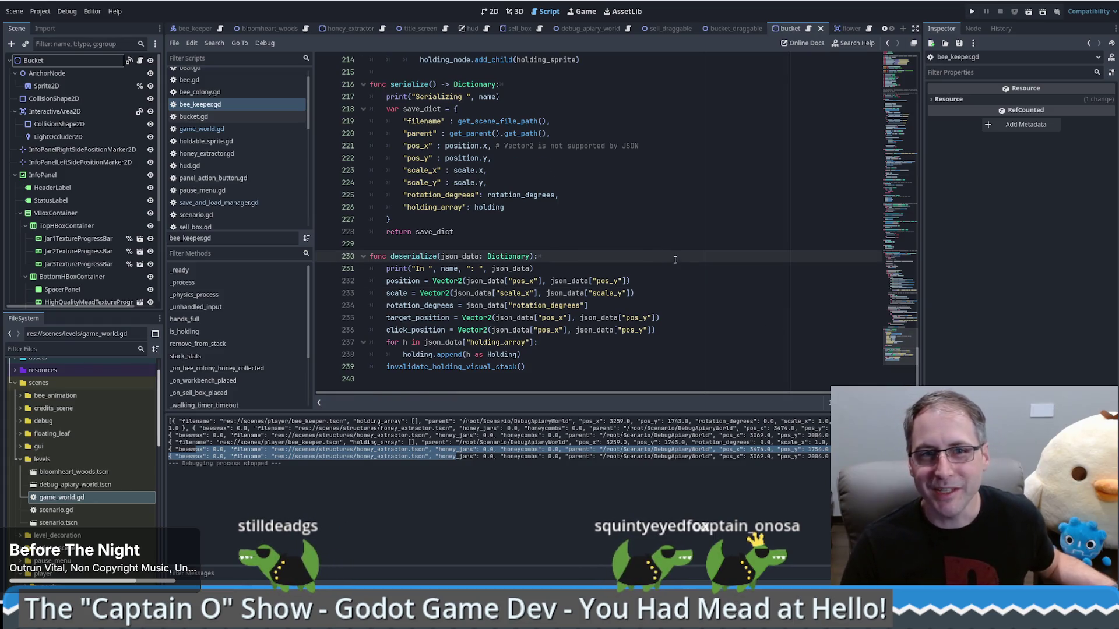
scroll(674, 259, up, 2)
scroll(675, 260, down, 1)
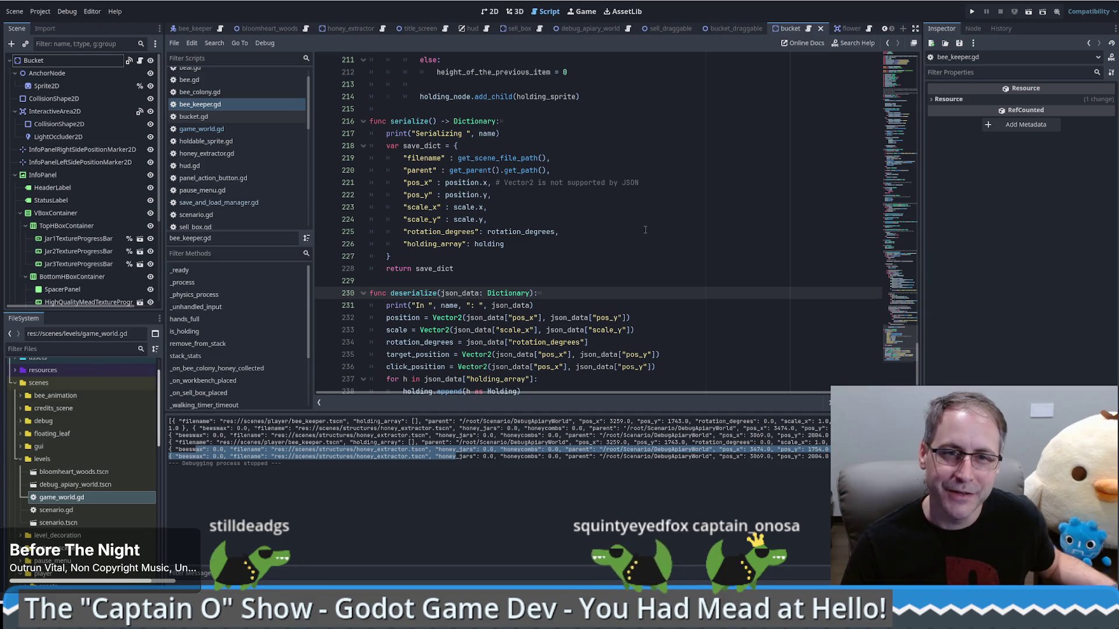
scroll(647, 236, down, 1)
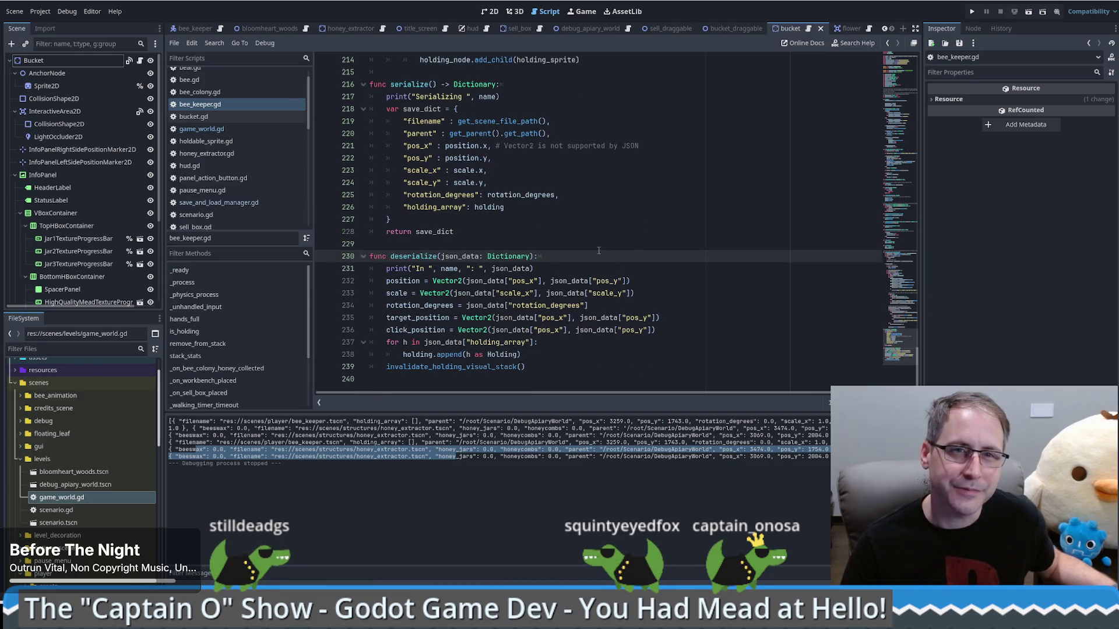
click(216, 130)
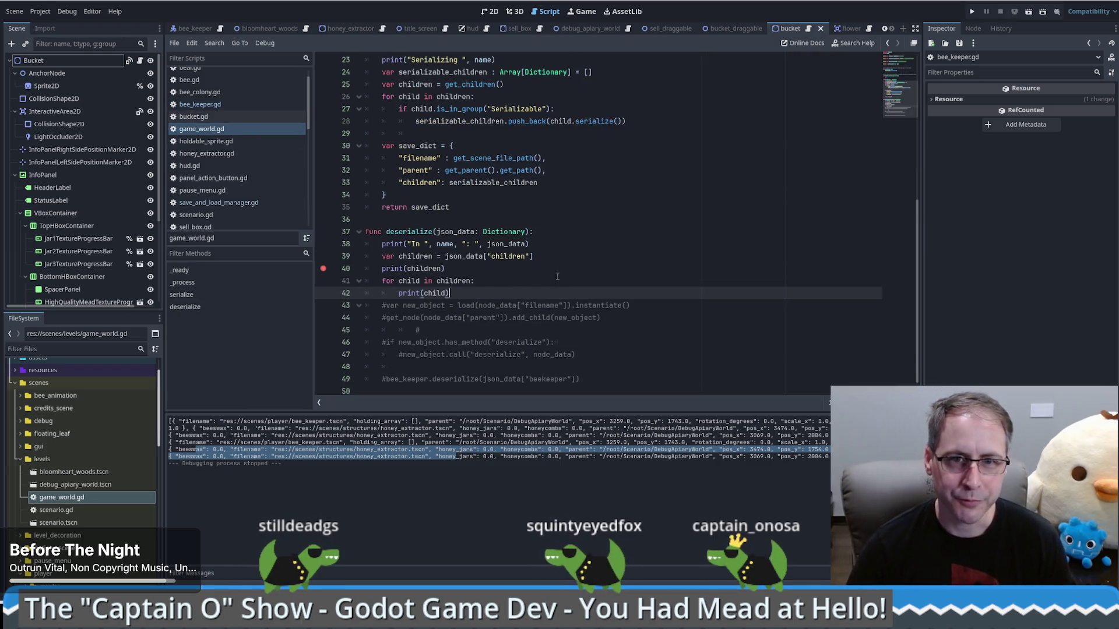
- Paste the commented instantiate-and-deserialize block on a new line inside the children loop
scroll(551, 270, up, 3)
scroll(532, 262, down, 3)
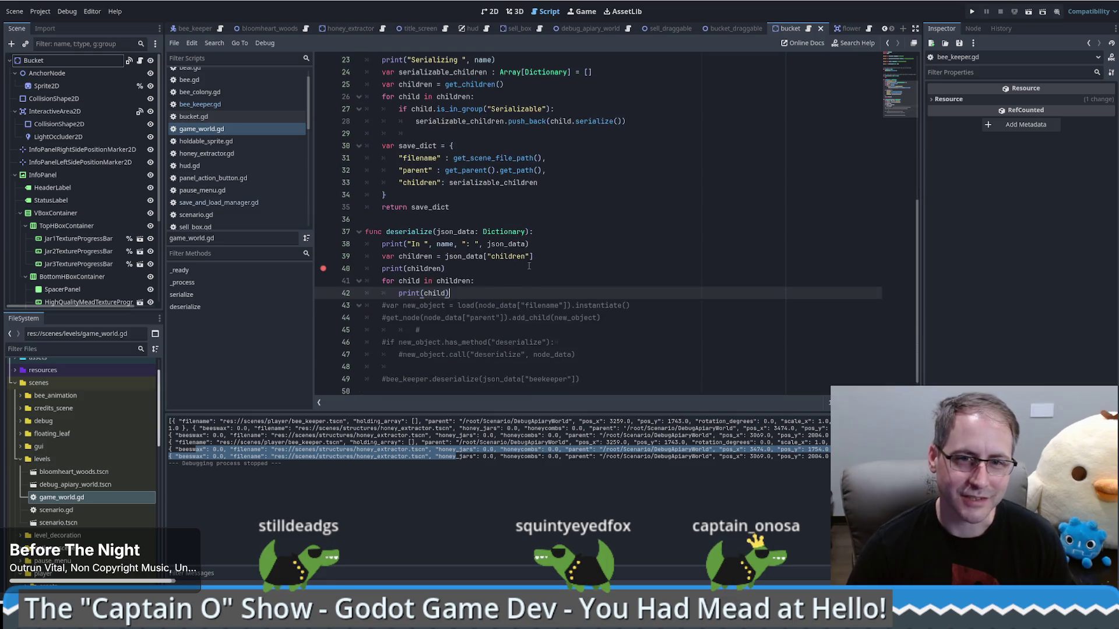
click(529, 284)
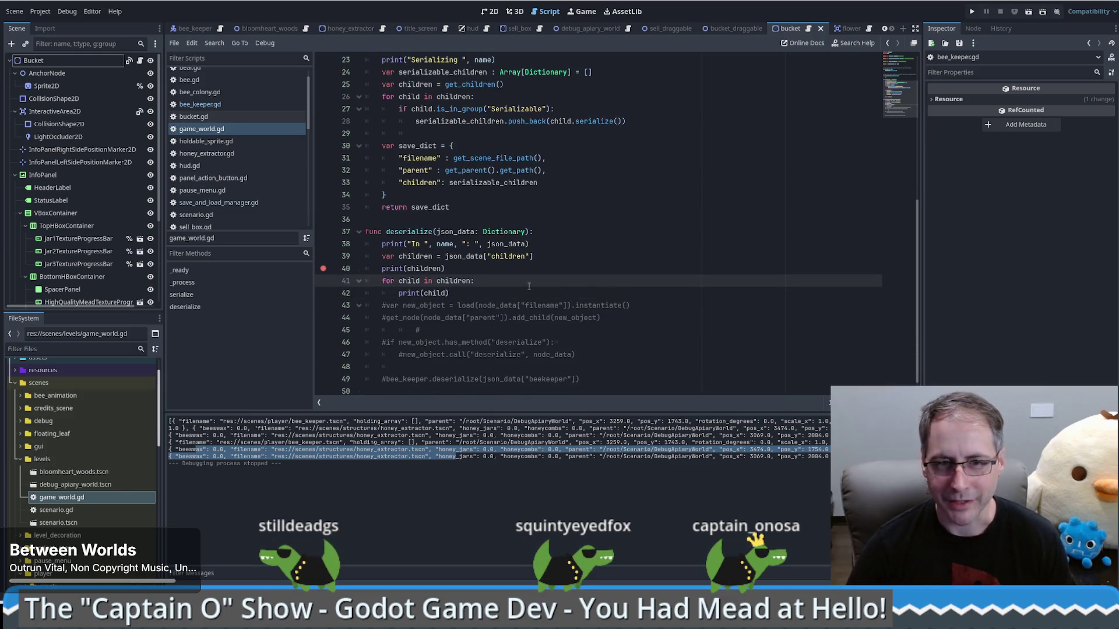
key(Return)
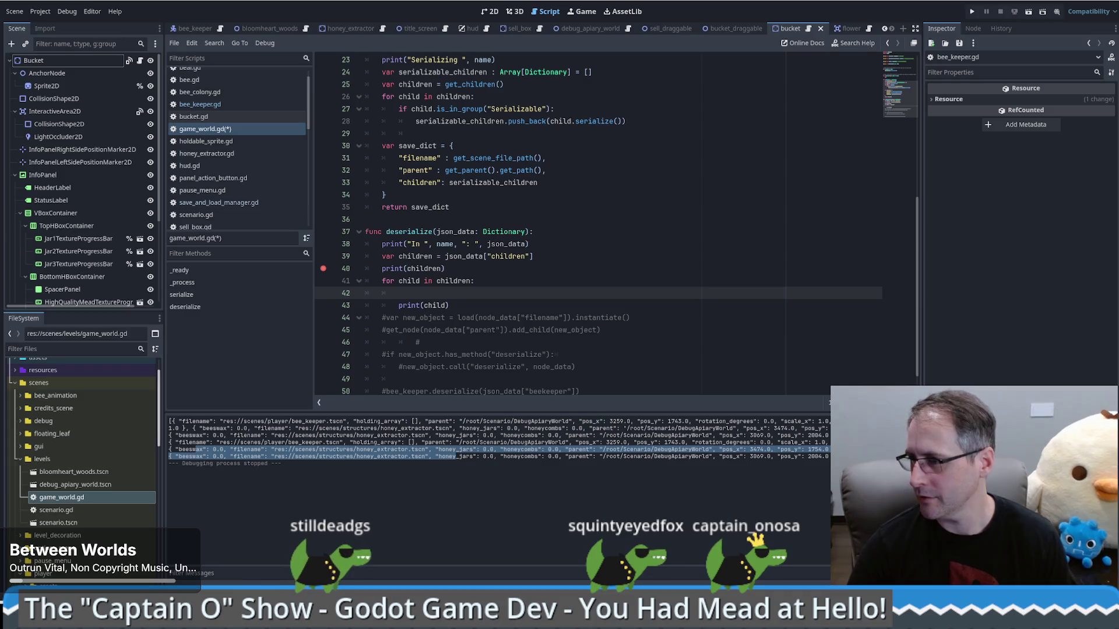
text(#var new_object = load(node_data["filename"]).instantiate() 	#get_node(node_data["parent"]).add_child(new_object) 			# 	#if new_object.has_method("deserialize"): 		#new_object.call("deserialize", node_data))
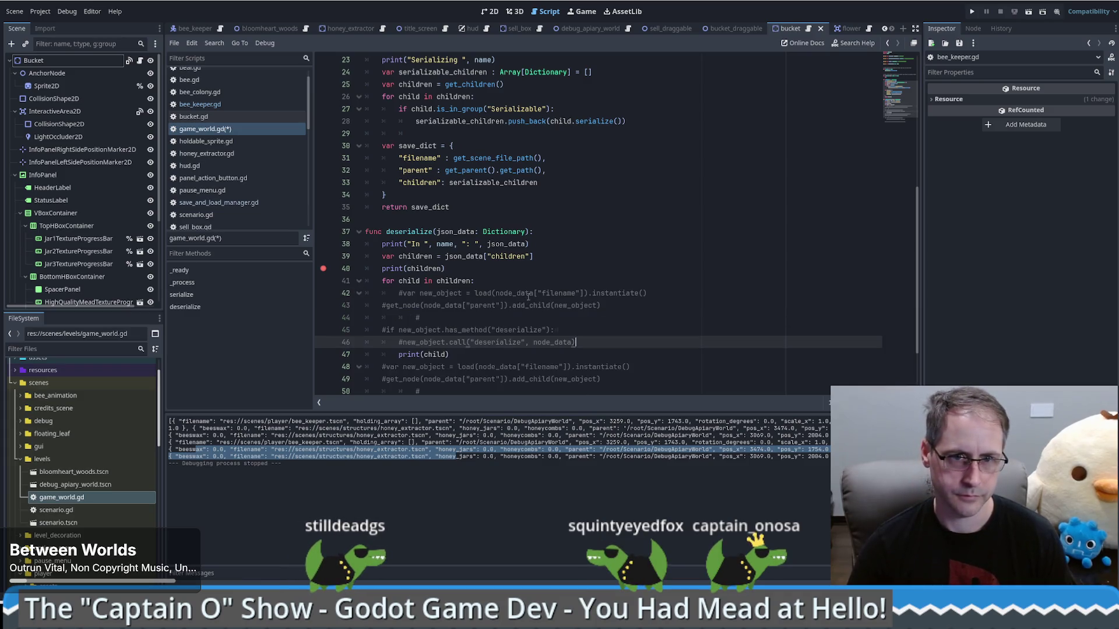
- Indent the pasted block into the loop and uncomment the var new_object instantiate line
drag(375, 310, 458, 323)
drag(584, 330, 583, 343)
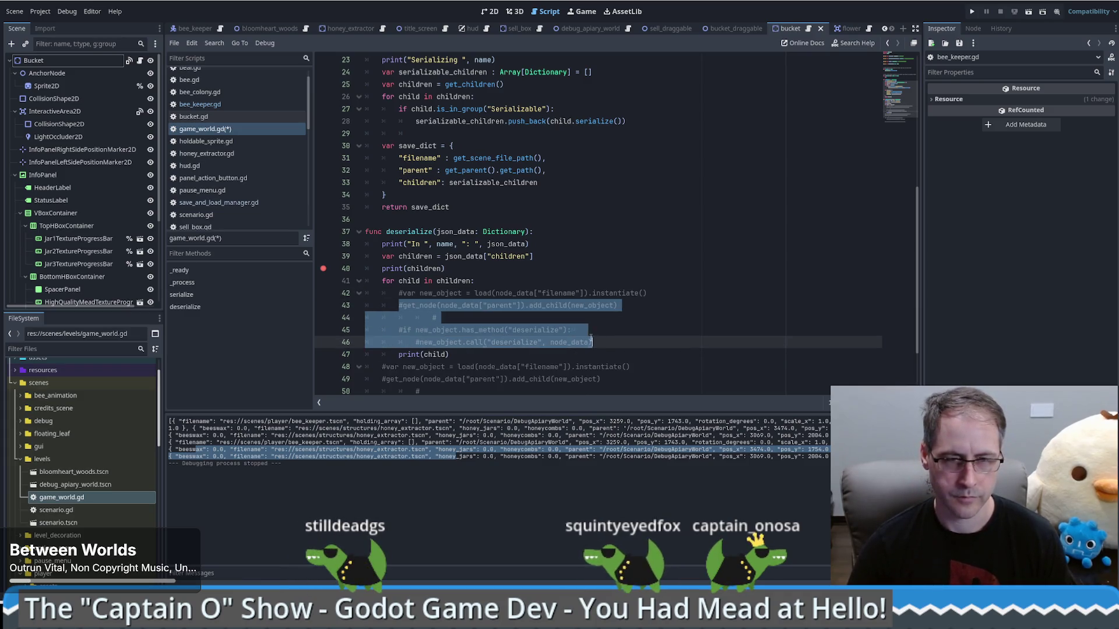
key(Tab)
click(434, 318)
click(404, 293)
key(BackSpace)
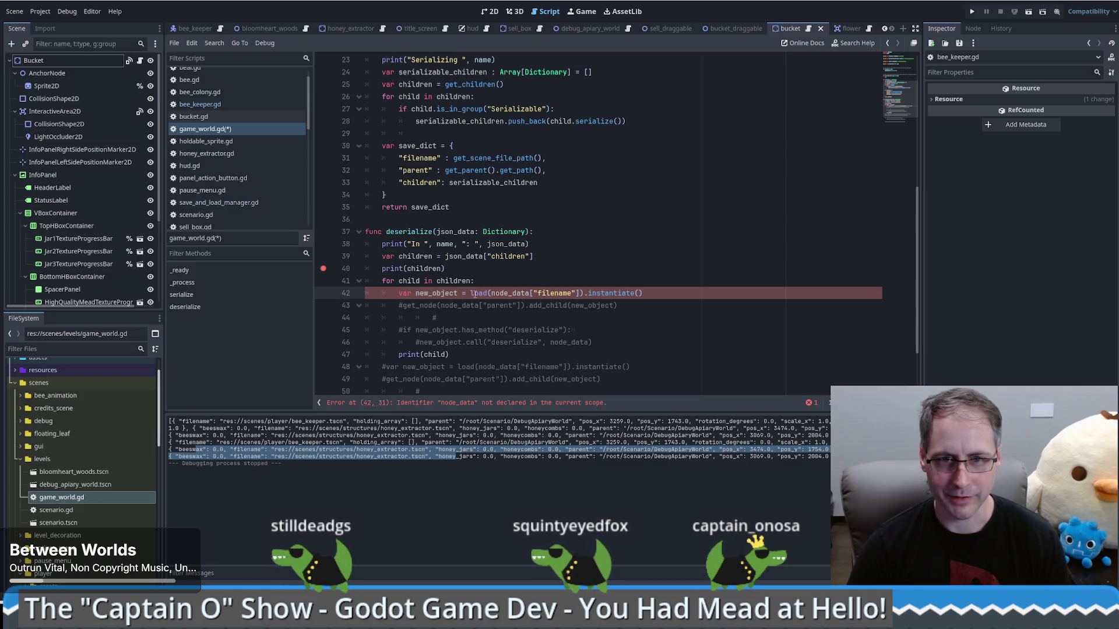
- Rename the loop variable child to node_data and add a line after the instantiate line
double_click(410, 281)
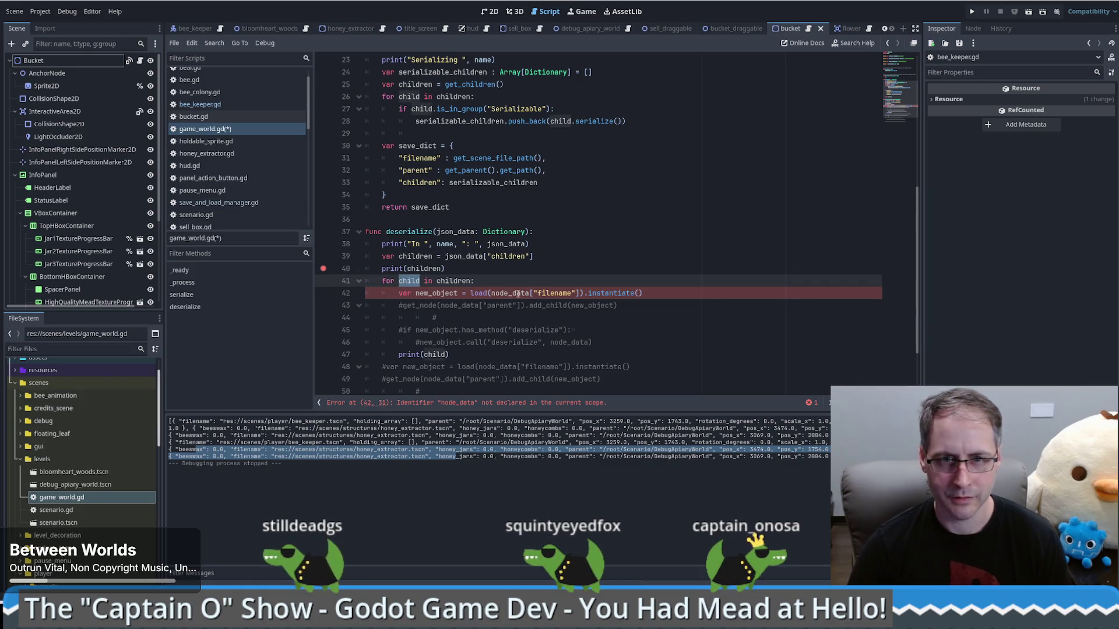
click(410, 281)
text(node_data)
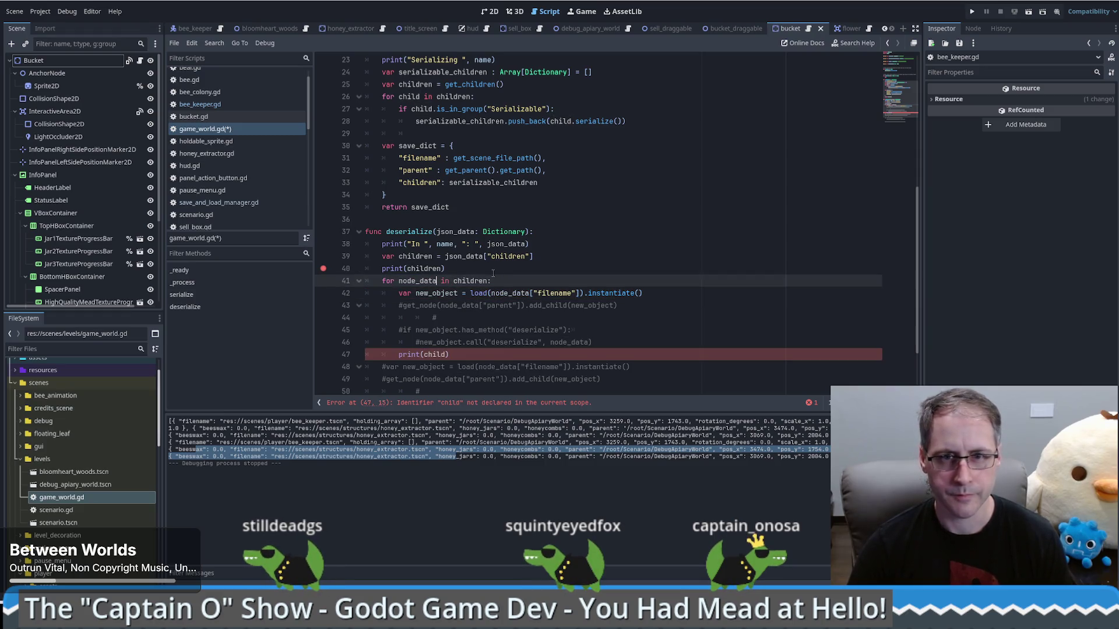
click(401, 306)
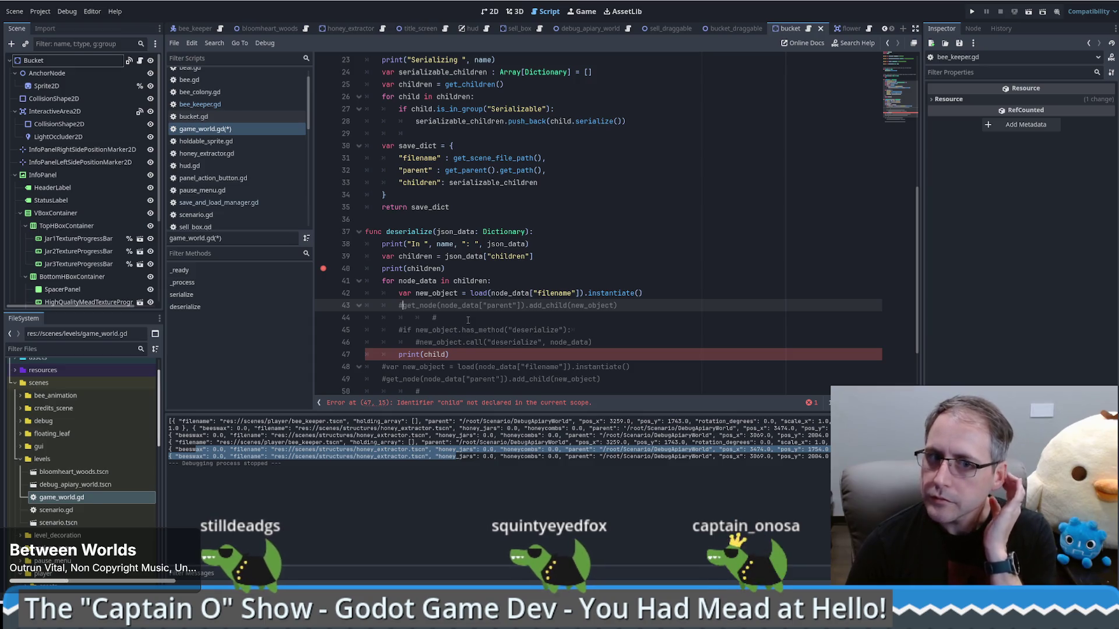
click(662, 293)
key(Return)
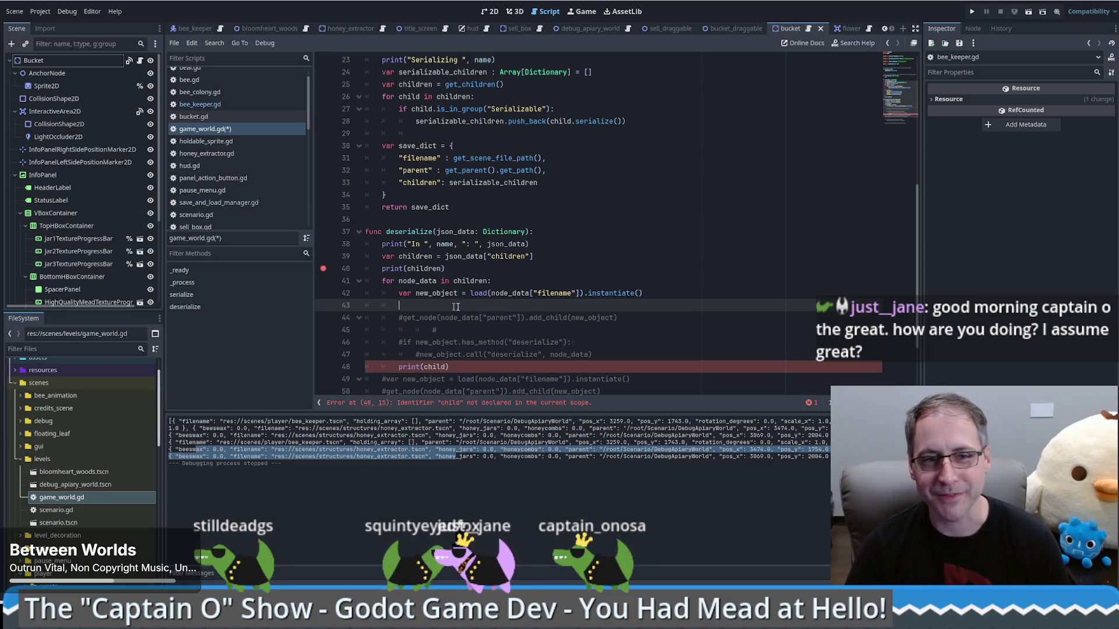
- Add add_child(new_object) after the instantiate line
text(ad_c)
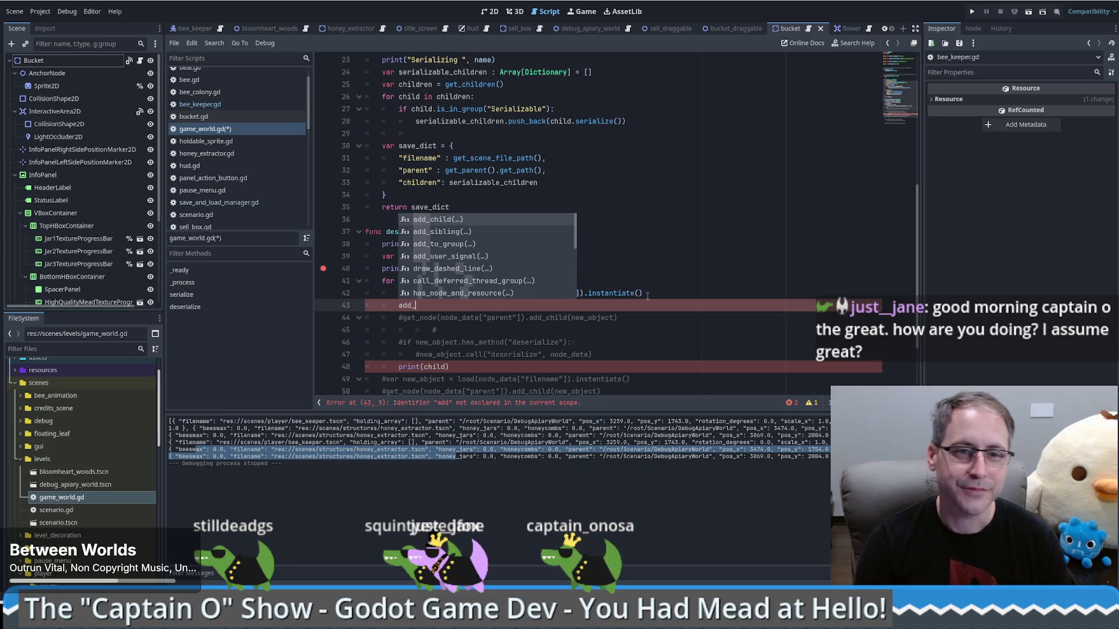
key(Return)
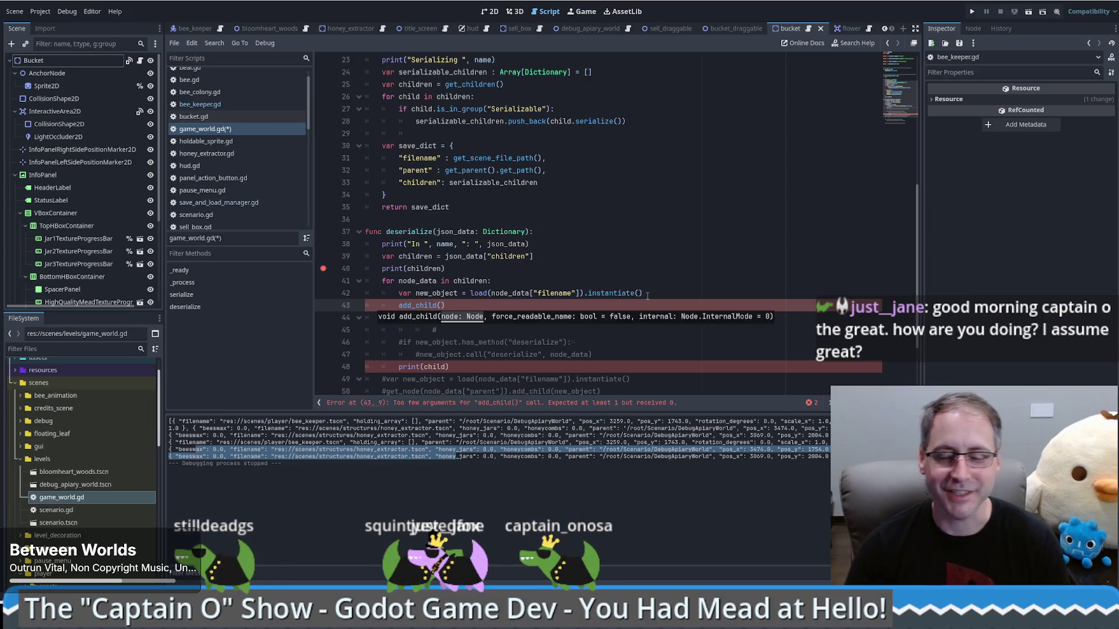
key(Escape)
double_click(592, 318)
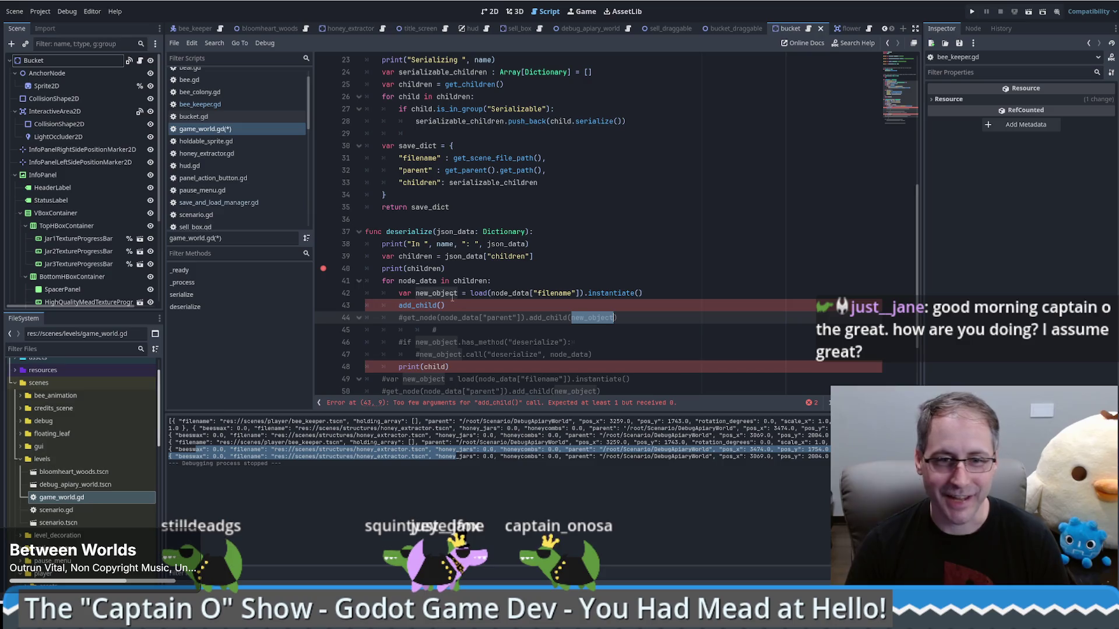
click(526, 308)
key(End)
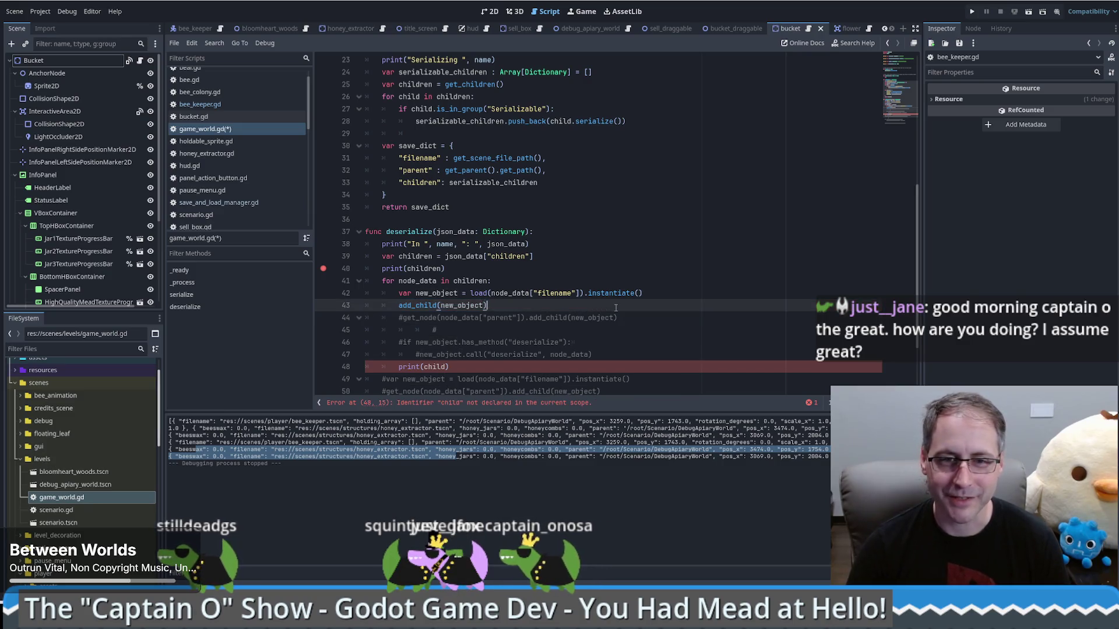
- Uncomment the has_method check and the deserialize call inside the loop
drag(567, 308, 606, 356)
click(526, 316)
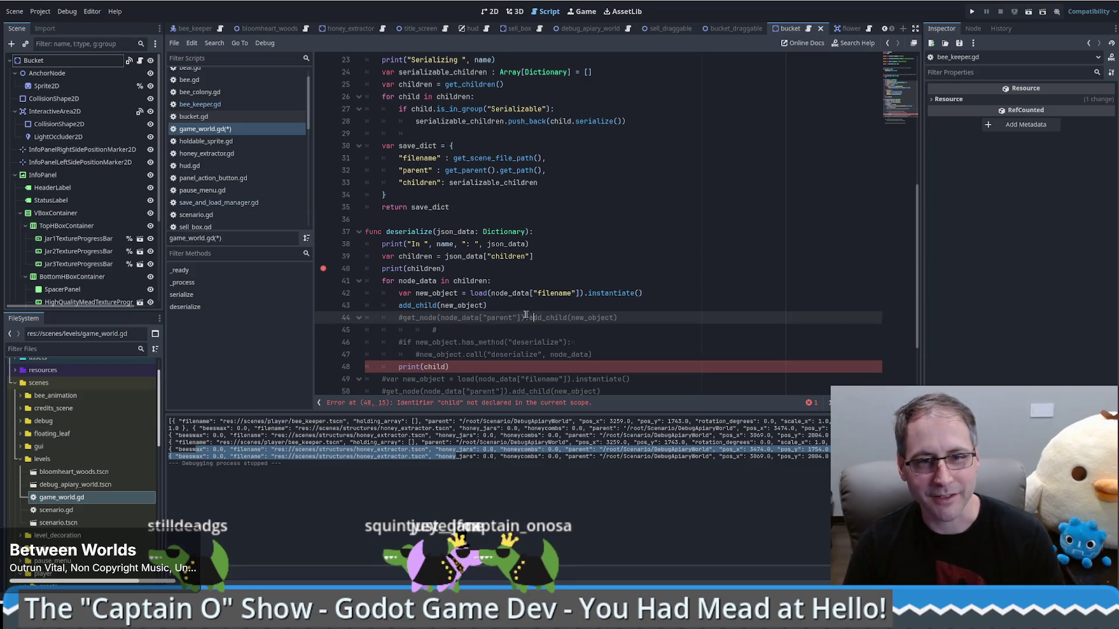
click(403, 344)
key(BackSpace)
click(417, 354)
key(BackSpace)
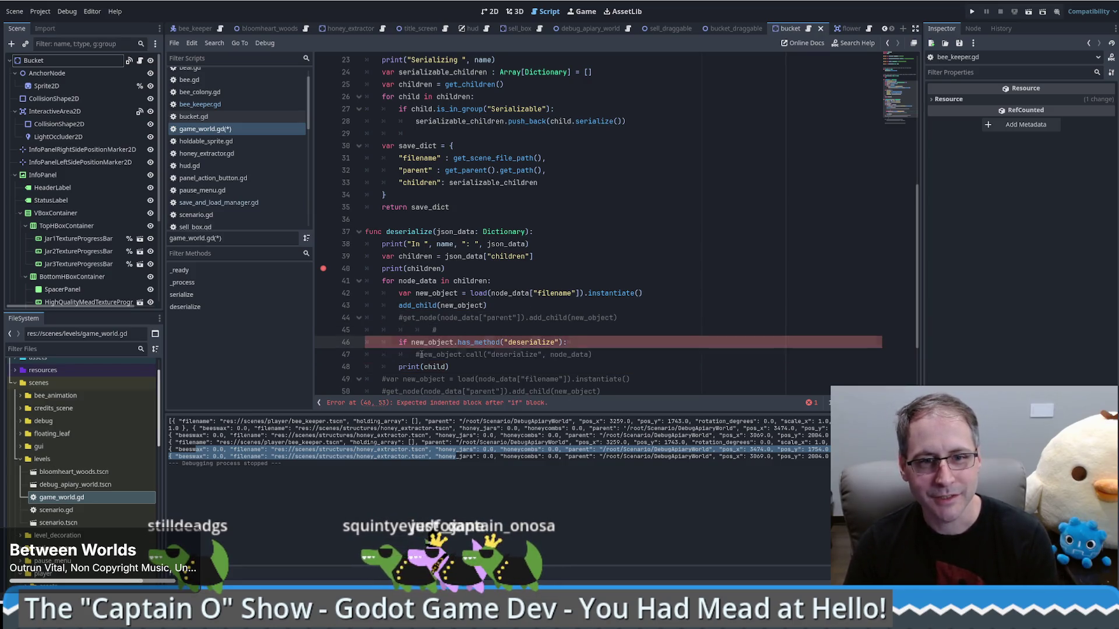
- Delete the leftover print(child) line and the old commented block below the loop
double_click(459, 306)
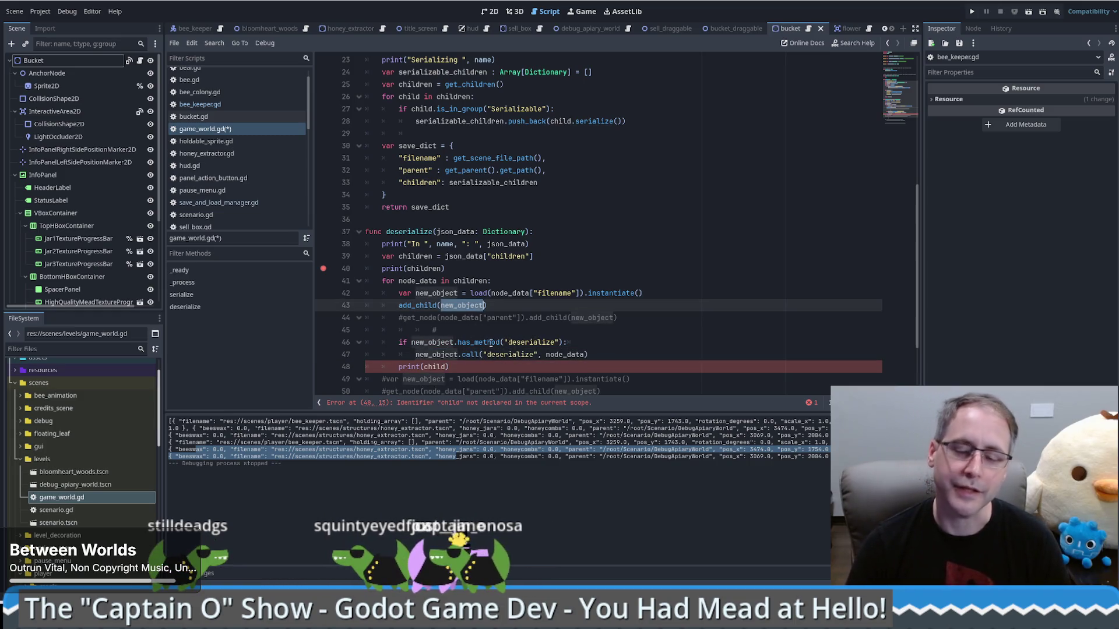
scroll(620, 355, down, 2)
drag(600, 281, 602, 293)
key(BackSpace)
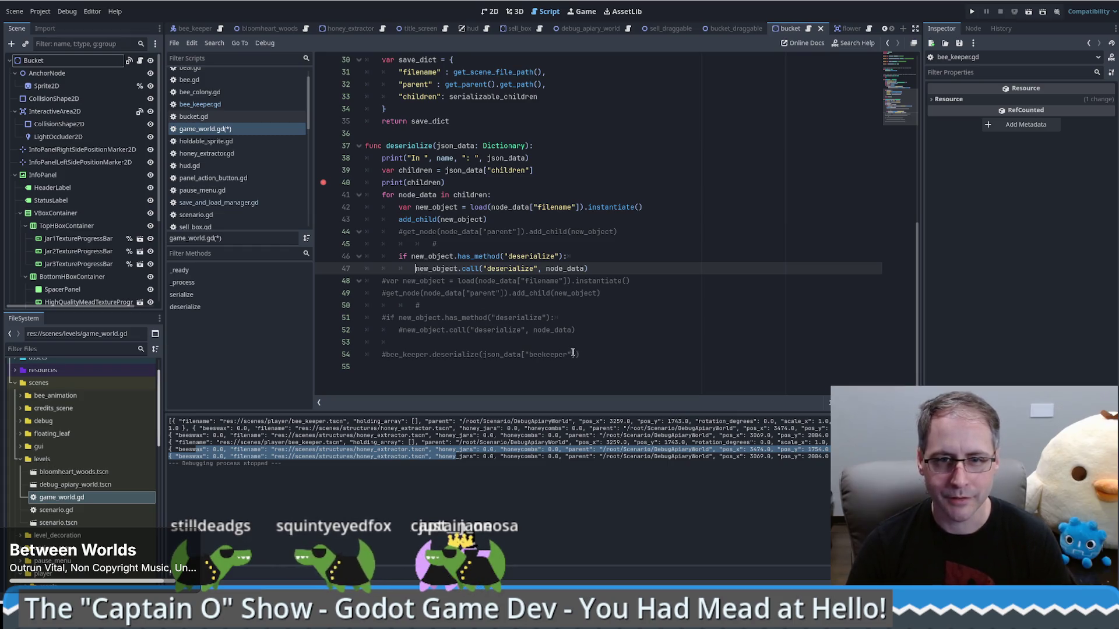
drag(589, 355, 325, 281)
key(BackSpace)
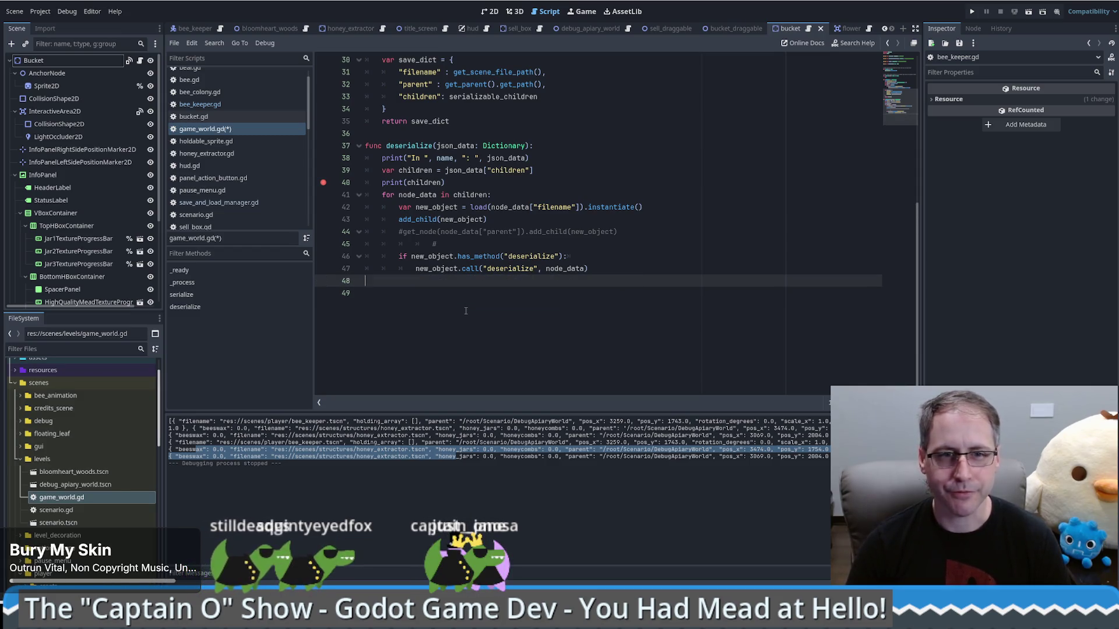
key(BackSpace)
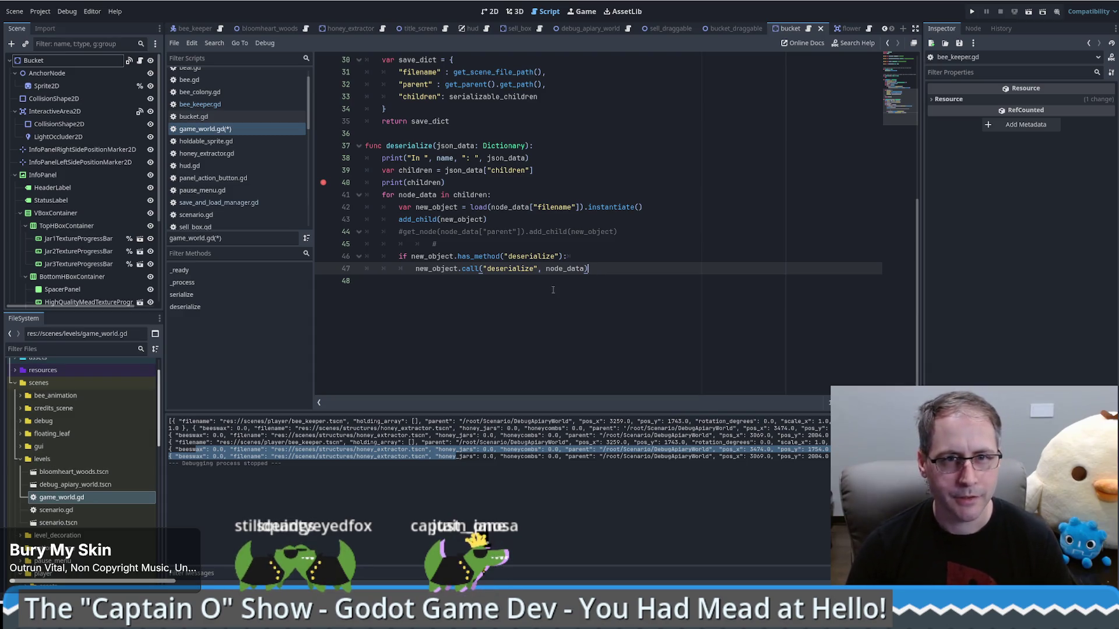
- Remove the print(children) debug line and save game_world.gd
drag(461, 182, 547, 176)
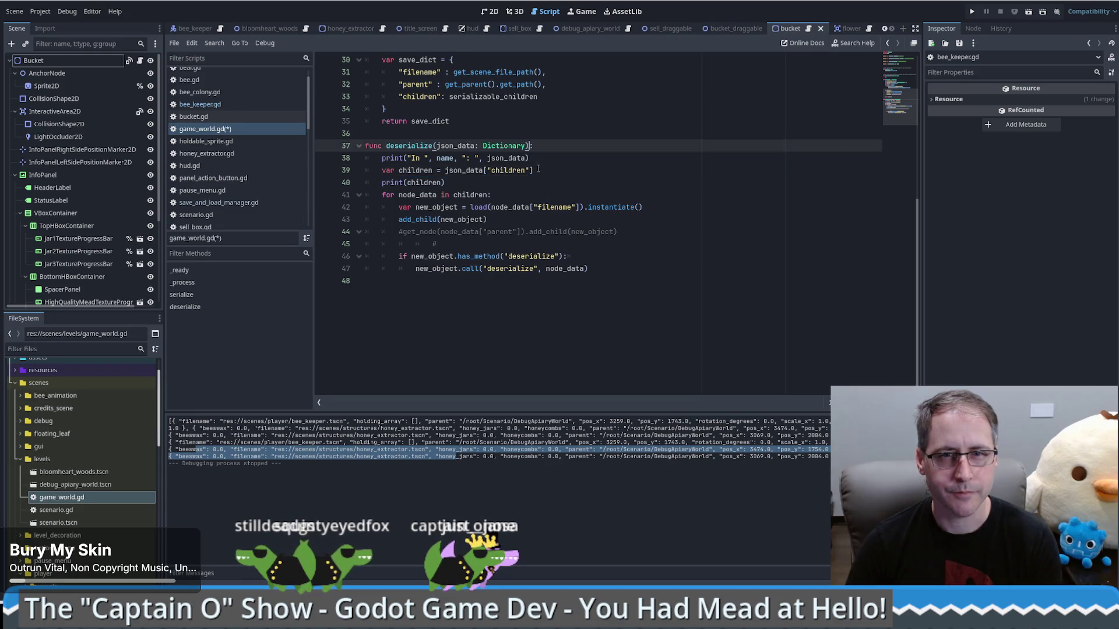
key(BackSpace)
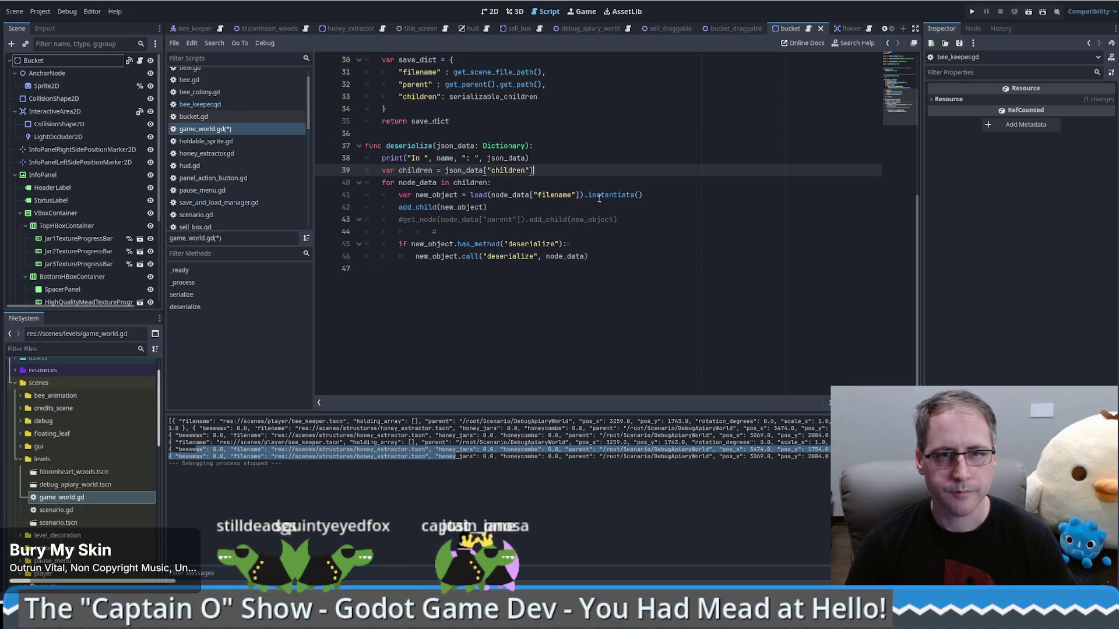
scroll(598, 198, up, 7)
key(ctrl+s)
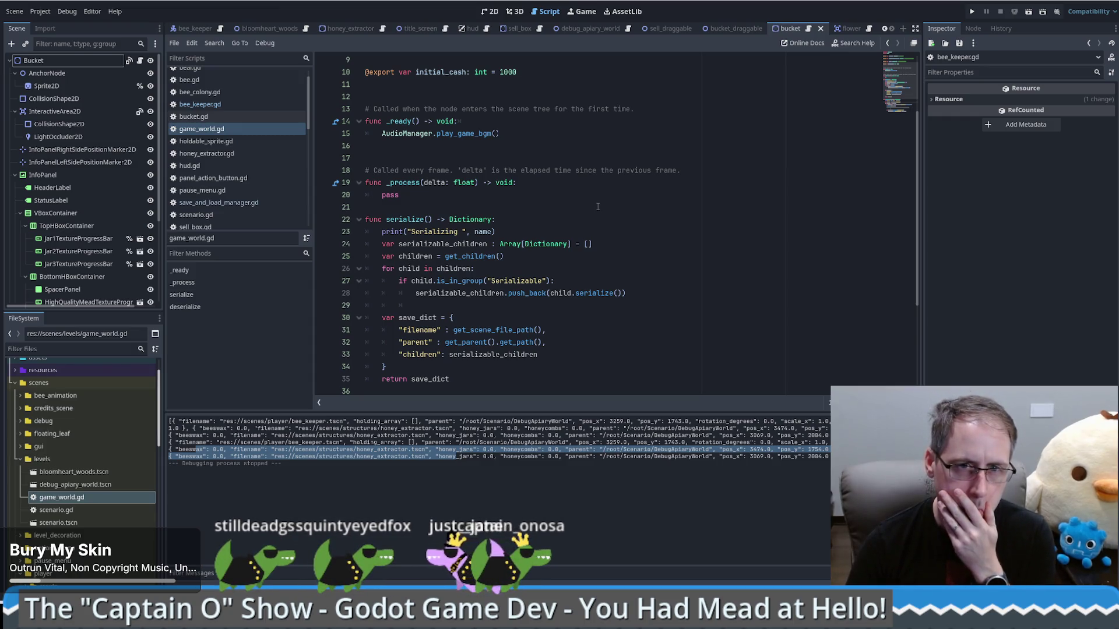
- Launch the game, start a new game from the title screen, and load the save
click(971, 11)
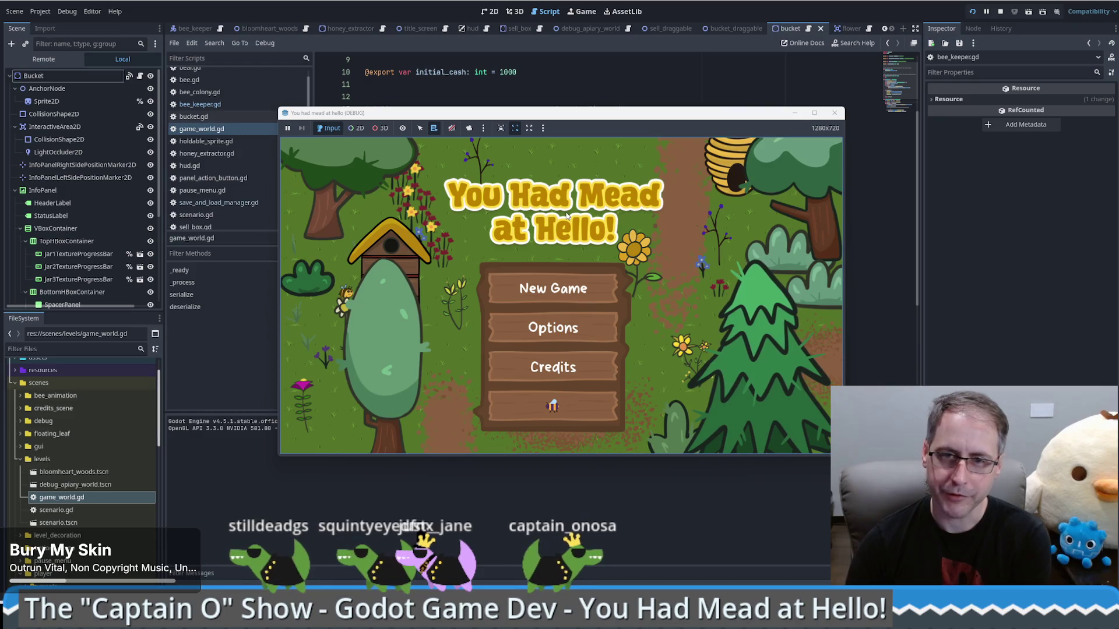
click(589, 403)
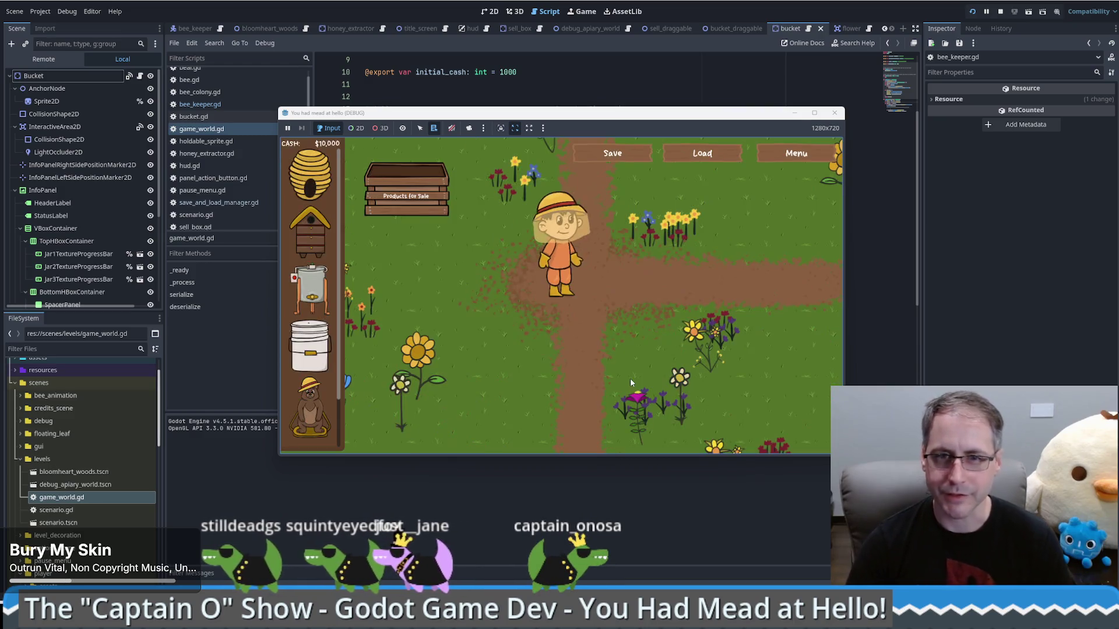
click(697, 156)
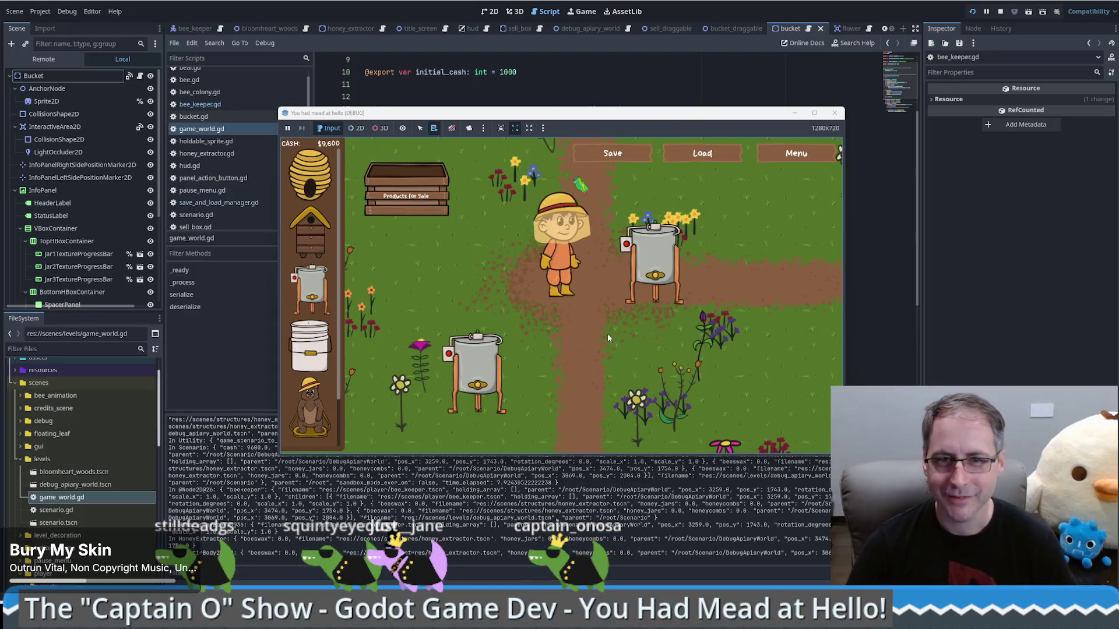
- Return to the title via the in-game menu and start a fresh game with $10,000 cash
click(782, 156)
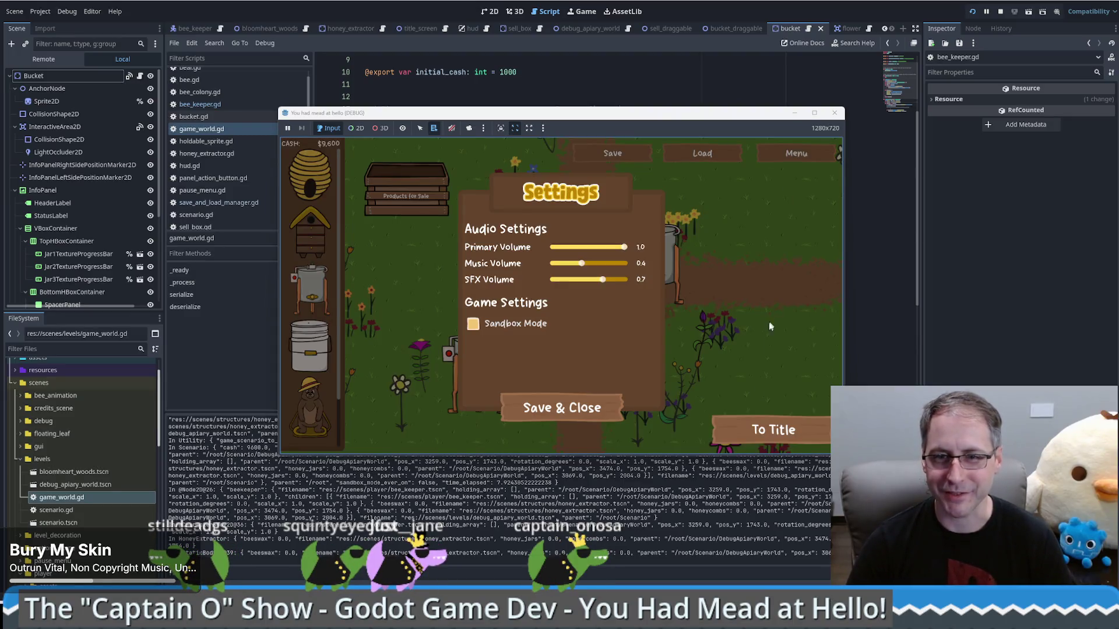
click(723, 431)
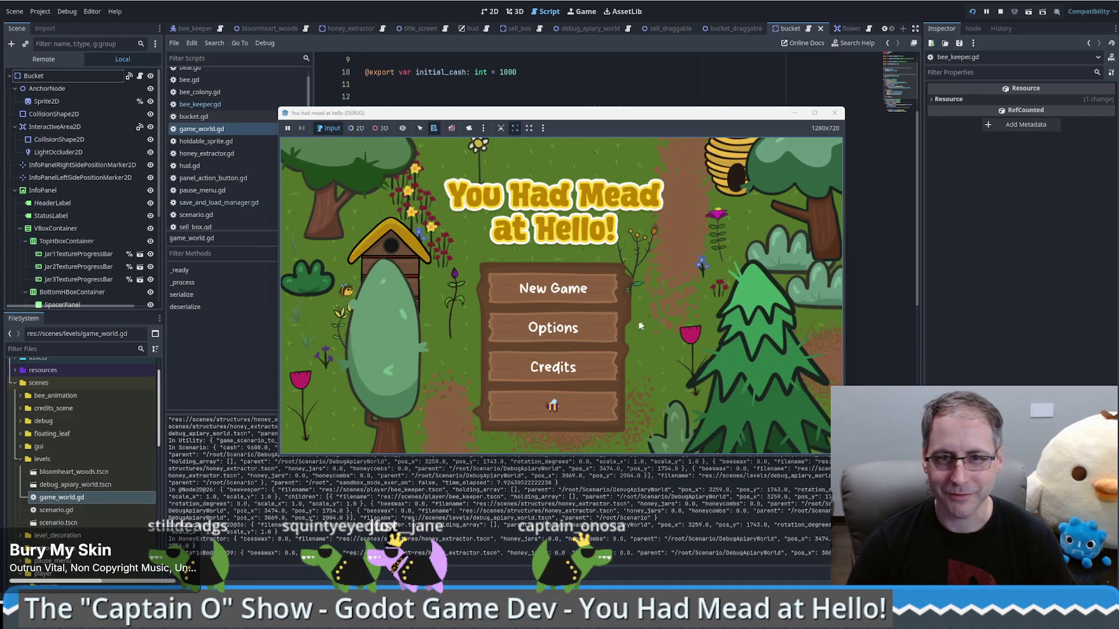
click(552, 408)
key(Up)
key(Left)
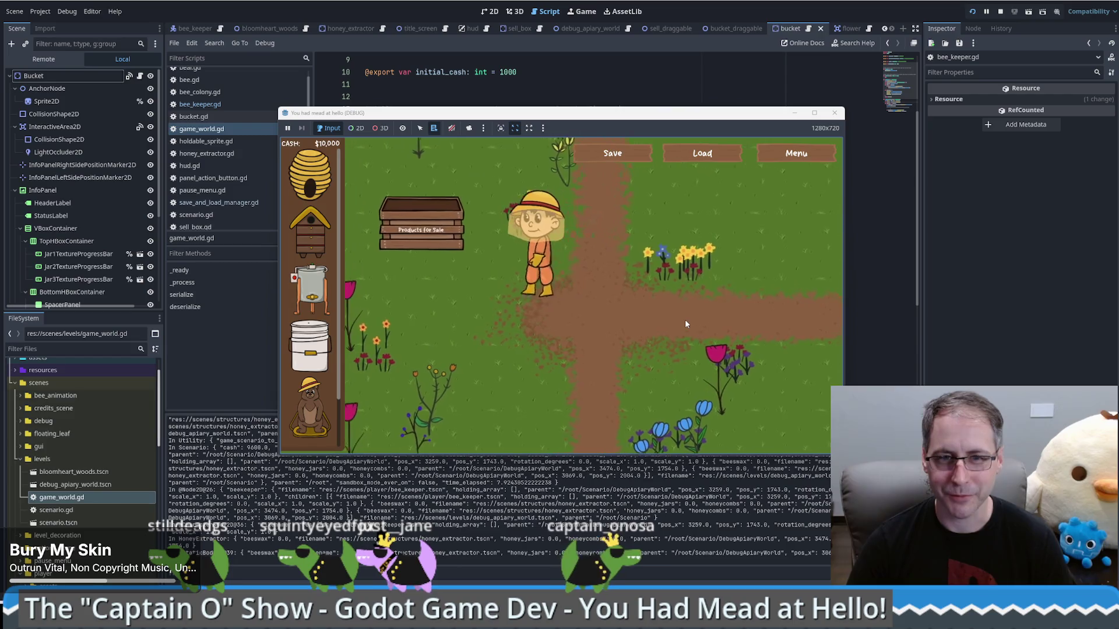
- Load the save to restore the extractors at $9,600, try an extractor, and save with Ctrl+S
click(710, 153)
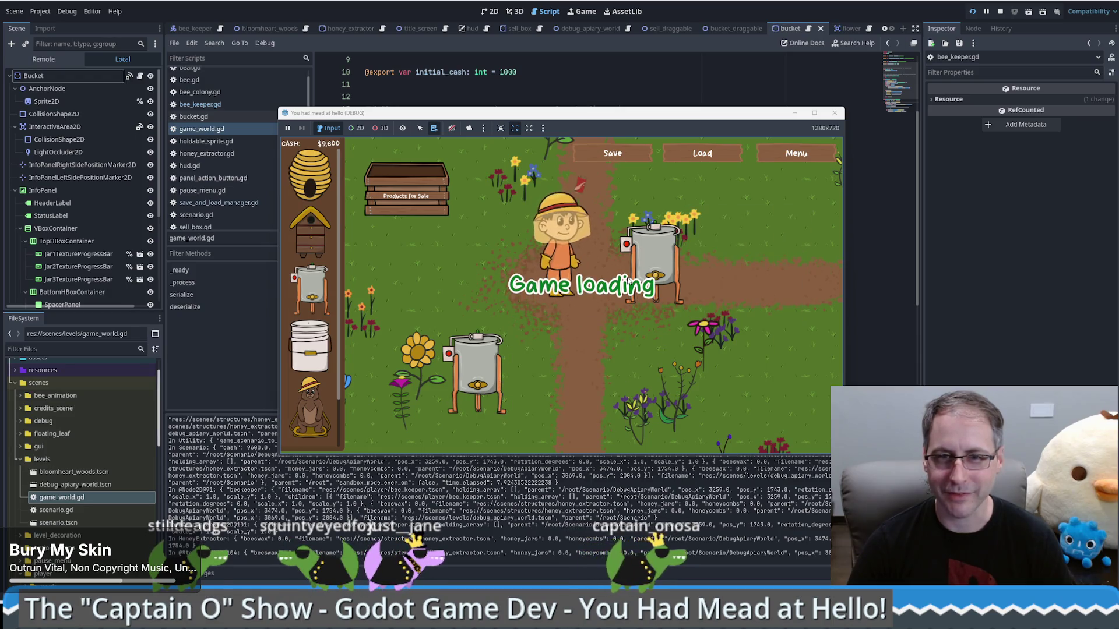
click(450, 365)
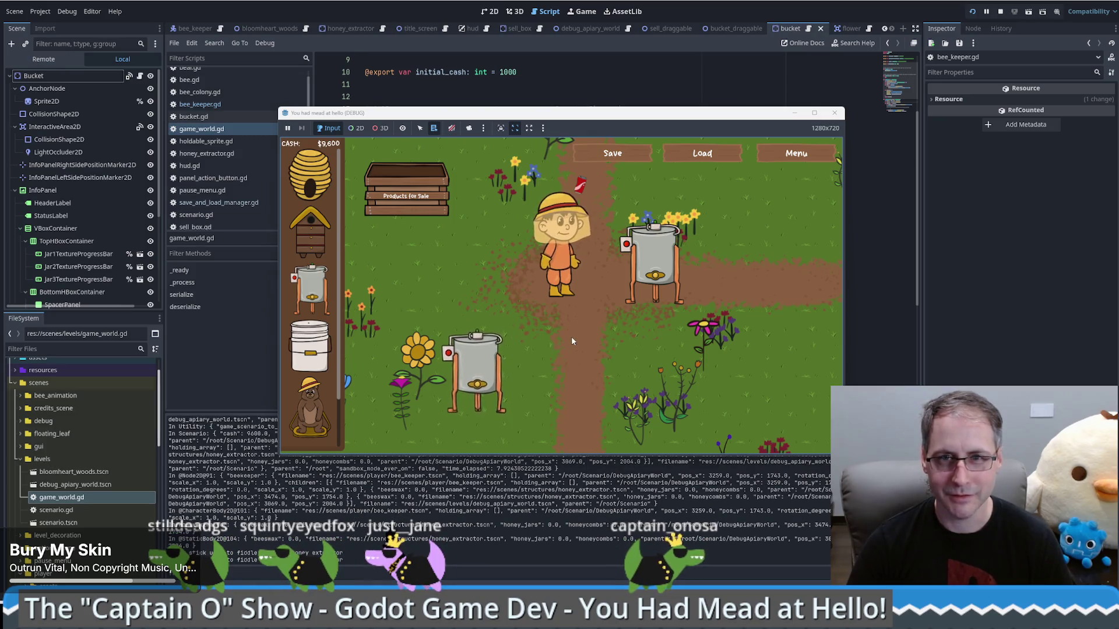
mouse_move(496, 395)
key(ctrl+s)
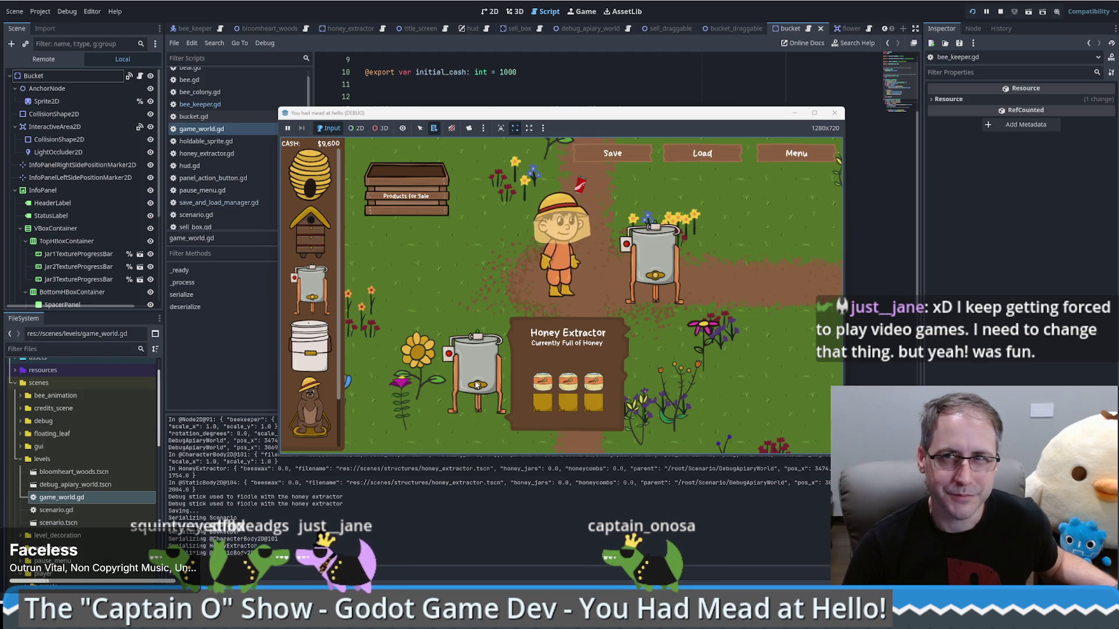
drag(531, 114, 508, 72)
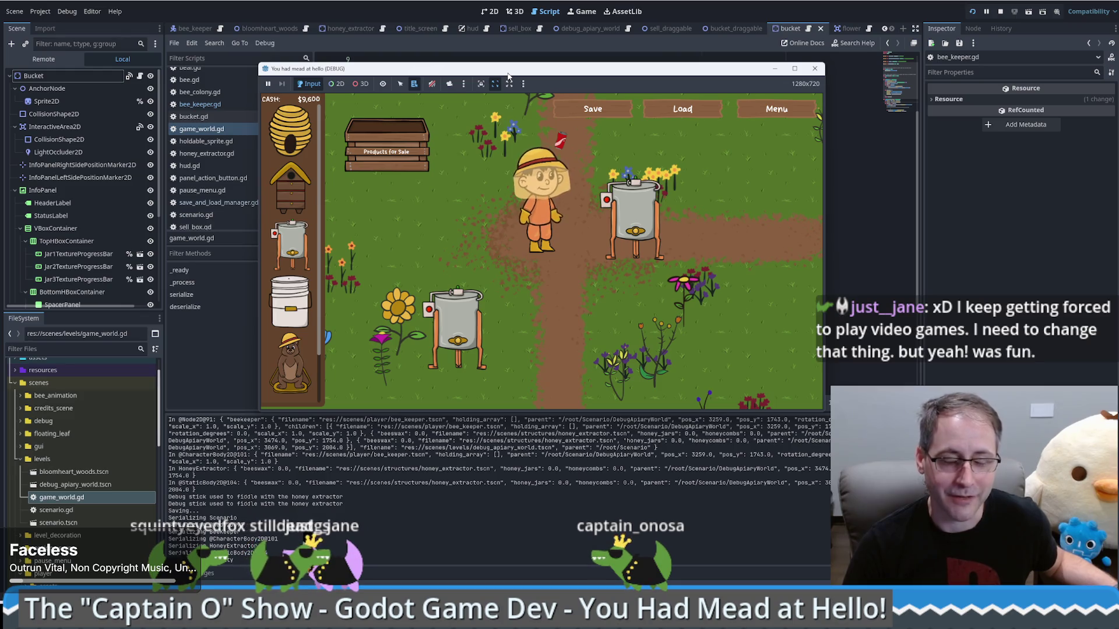
- Walk the beekeeper across the field toward the Products for Sale stand and an extractor
key(Left)
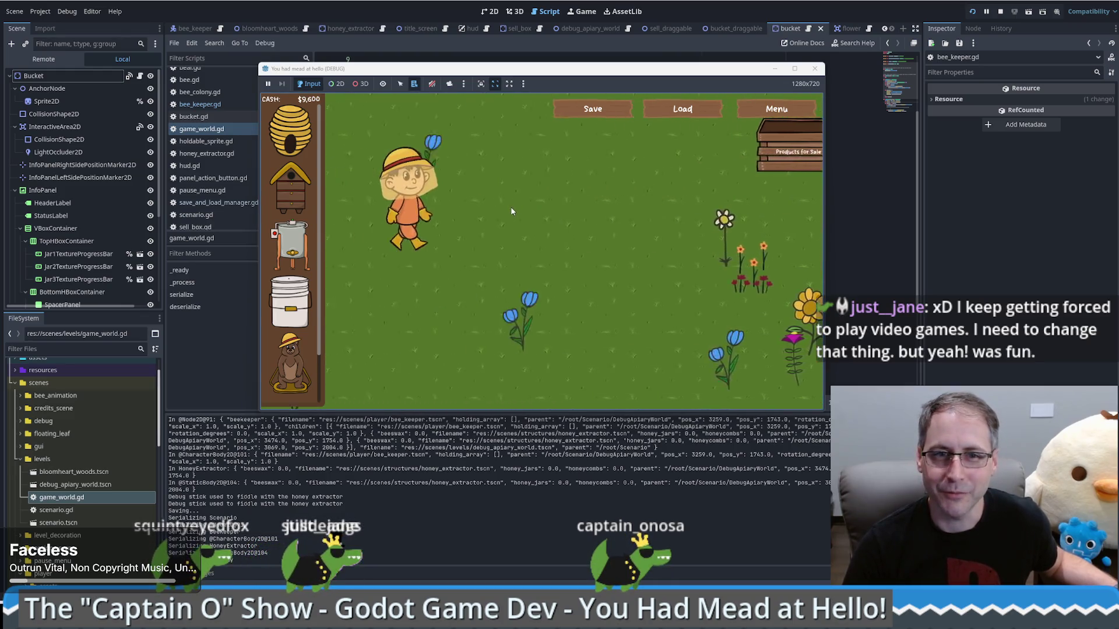
key(Right)
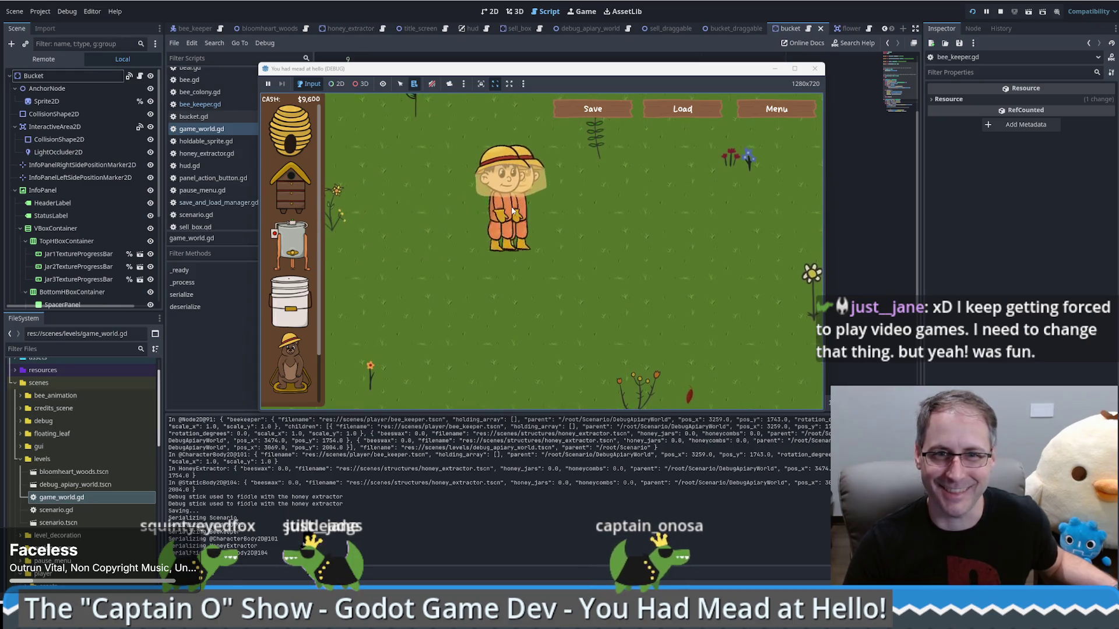
key(Up)
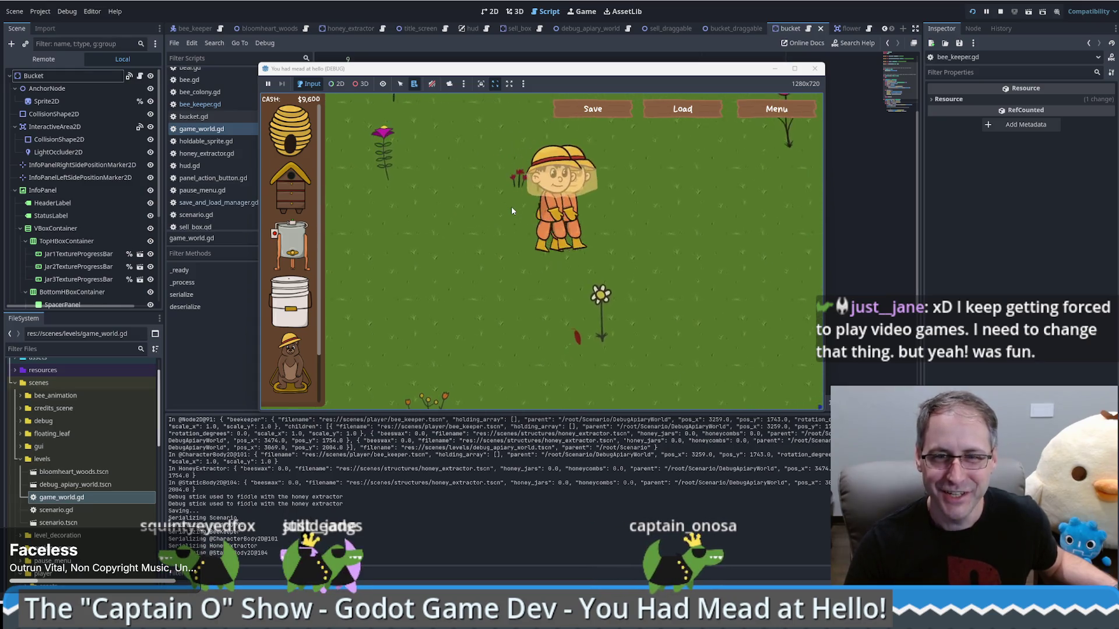
key(Right)
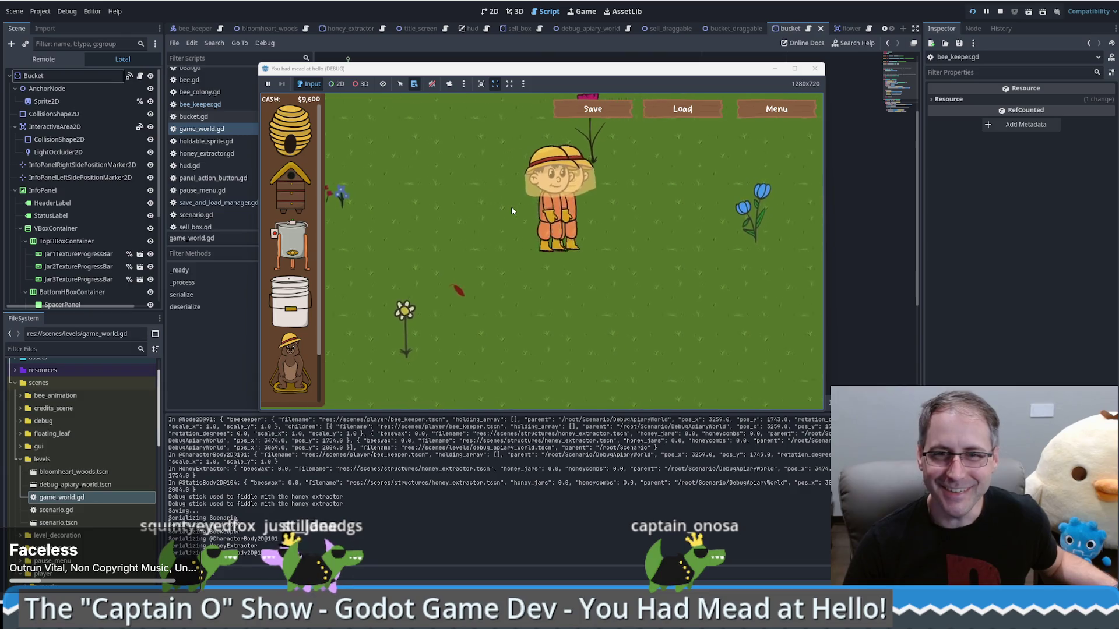
key(Right)
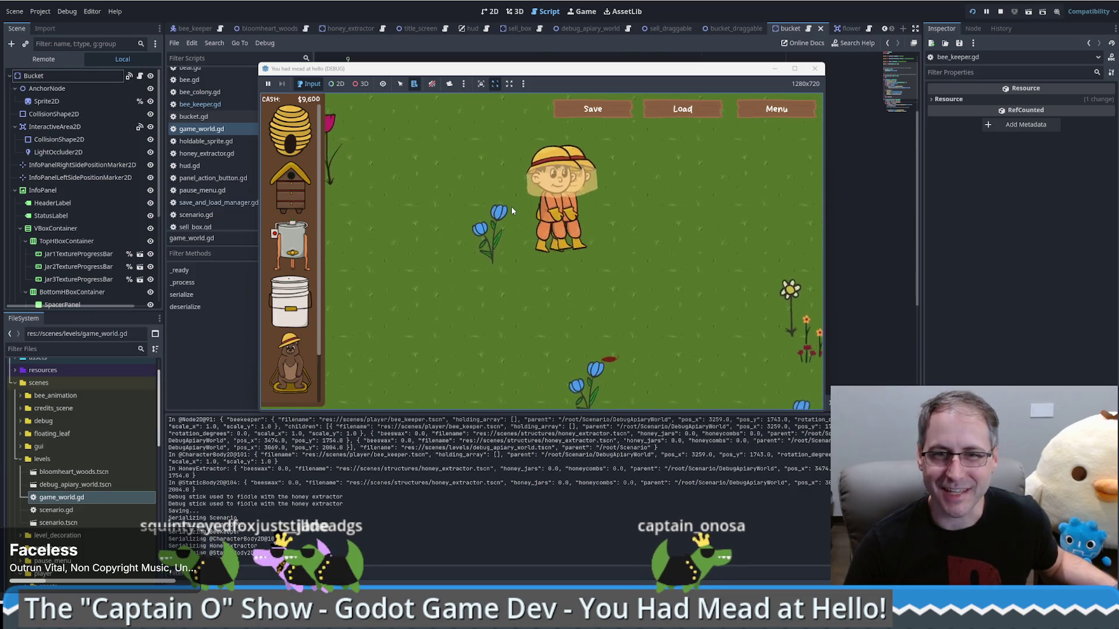
key(Right)
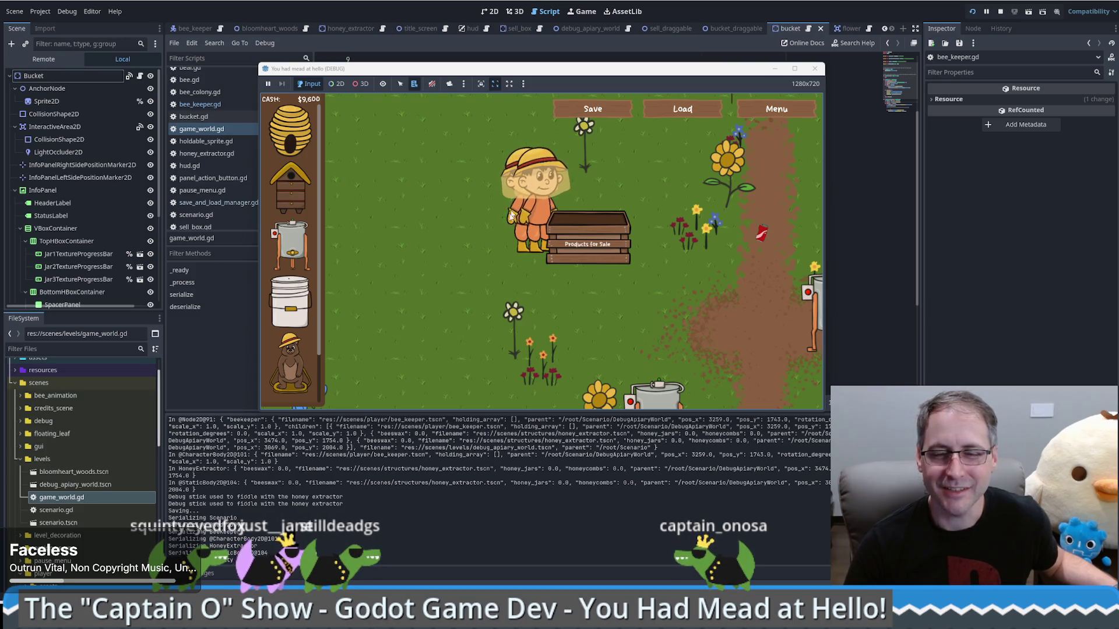
key(Left)
key(Down)
key(Right)
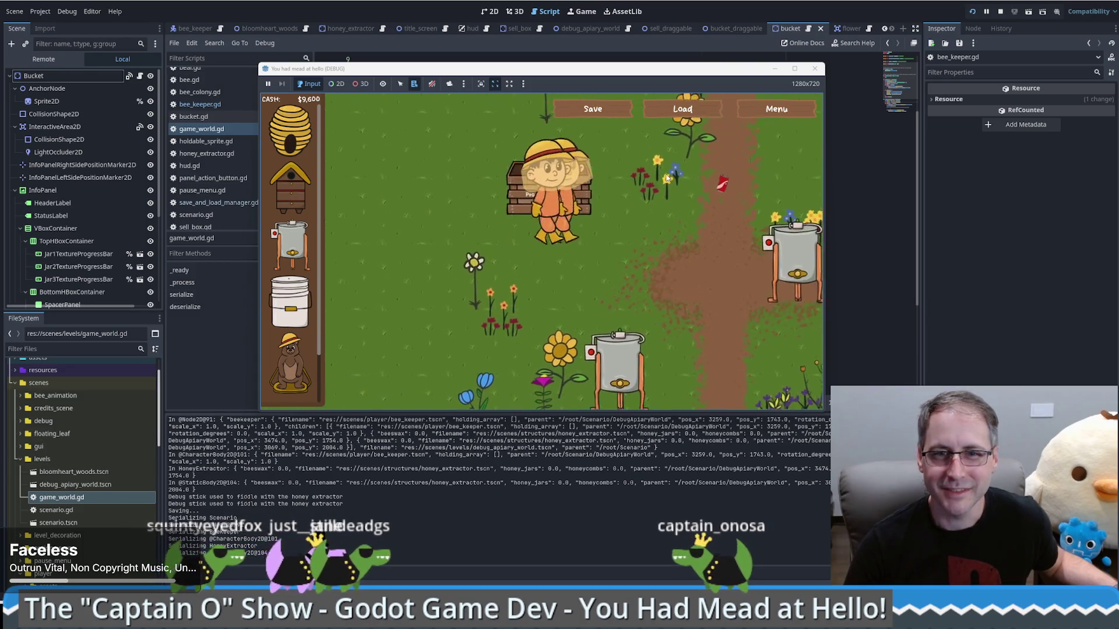
key(Up)
key(Left)
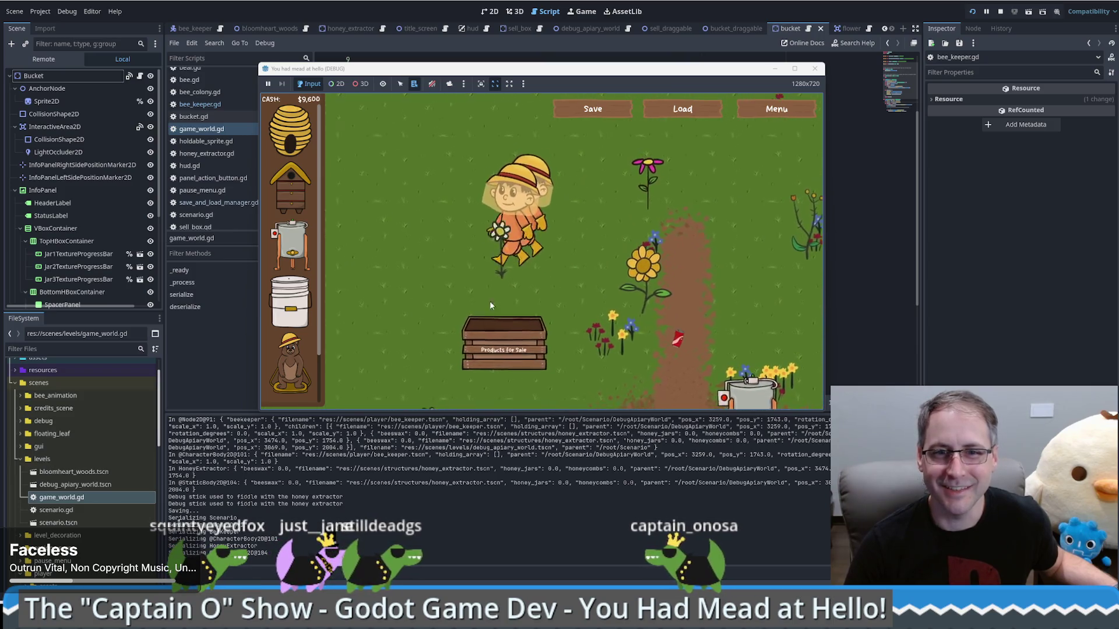
key(Down)
key(Right)
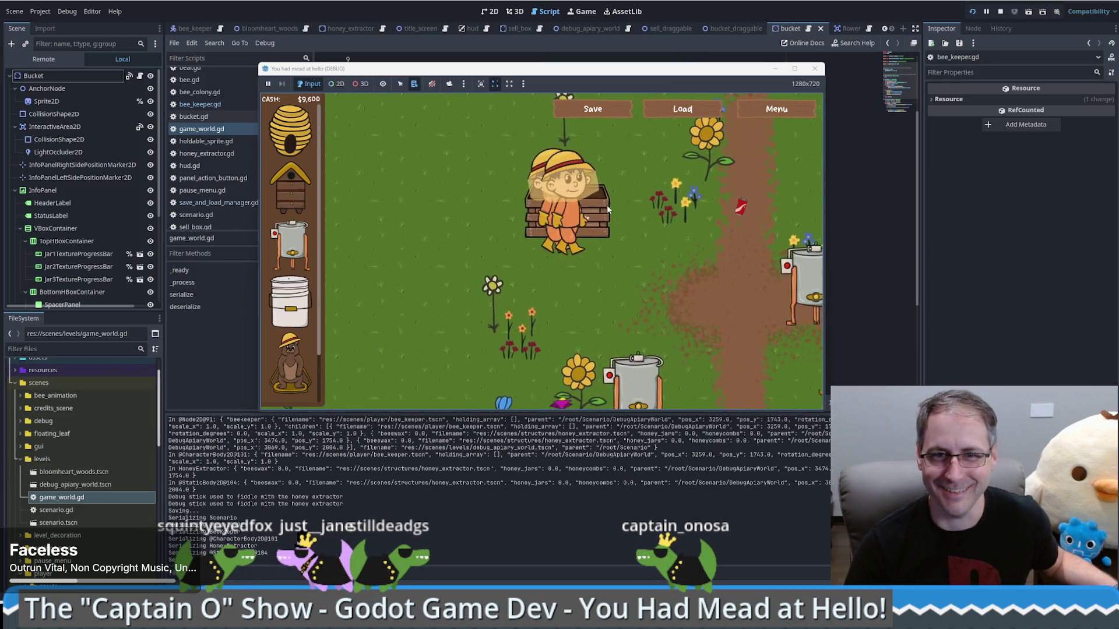
key(Up)
key(Right)
key(Down)
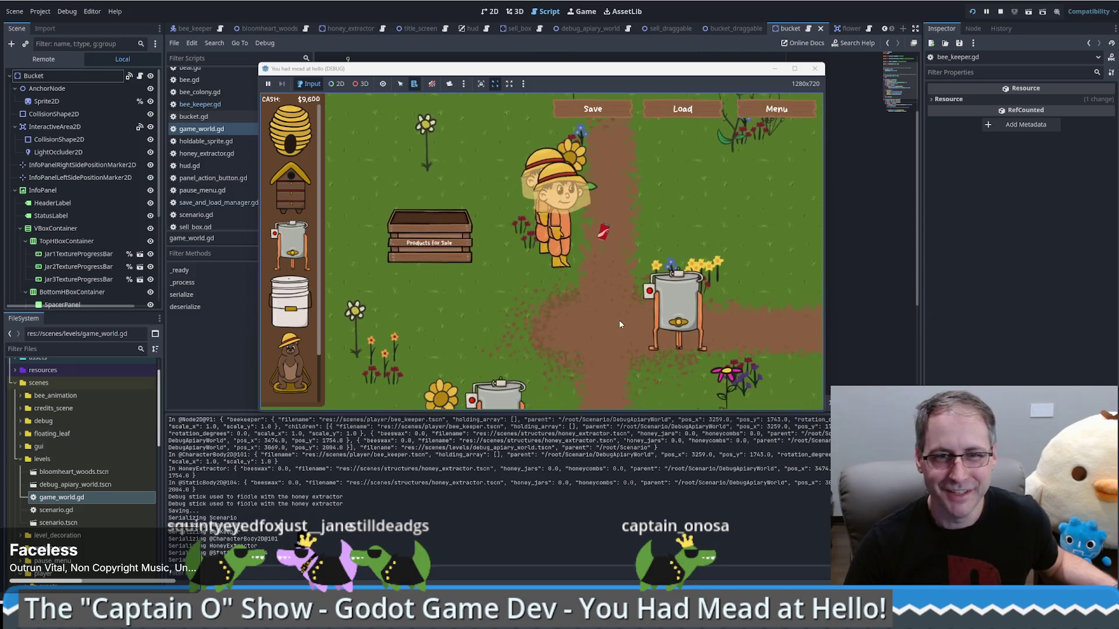
- Walk the beekeeper between and around the placed honey extractors
mouse_move(634, 307)
key(Down)
key(Right)
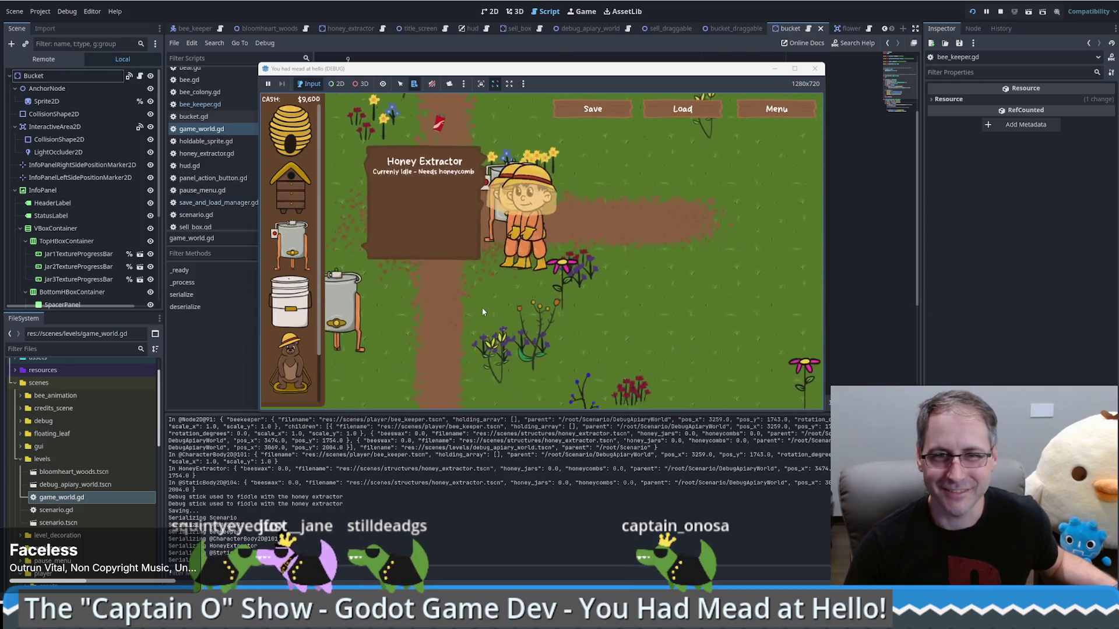
key(Left)
key(Down)
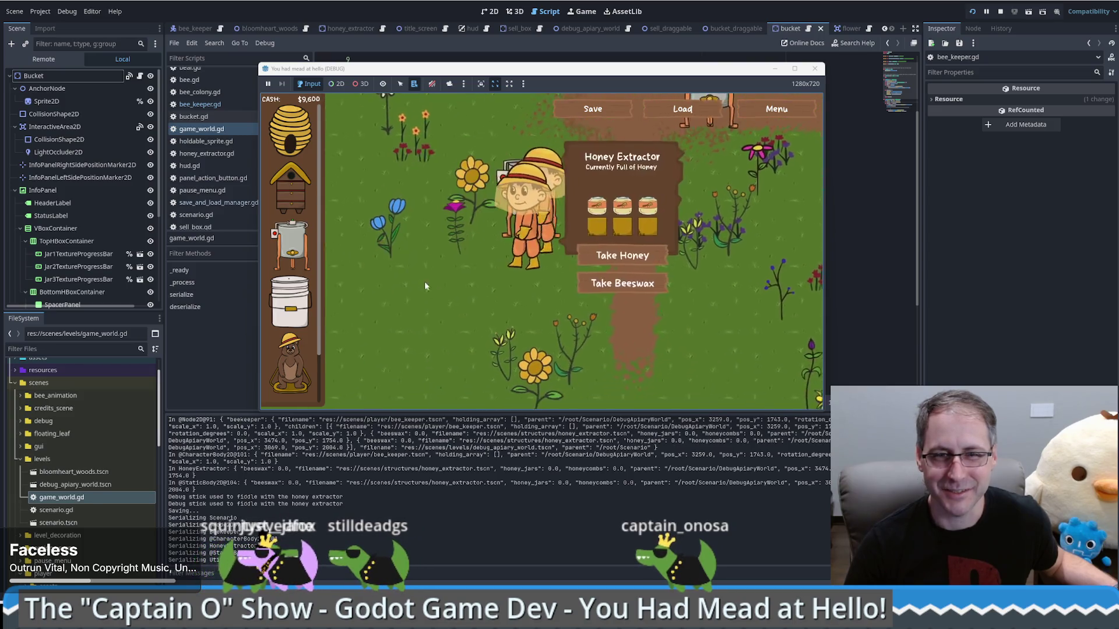
key(Up)
key(Left)
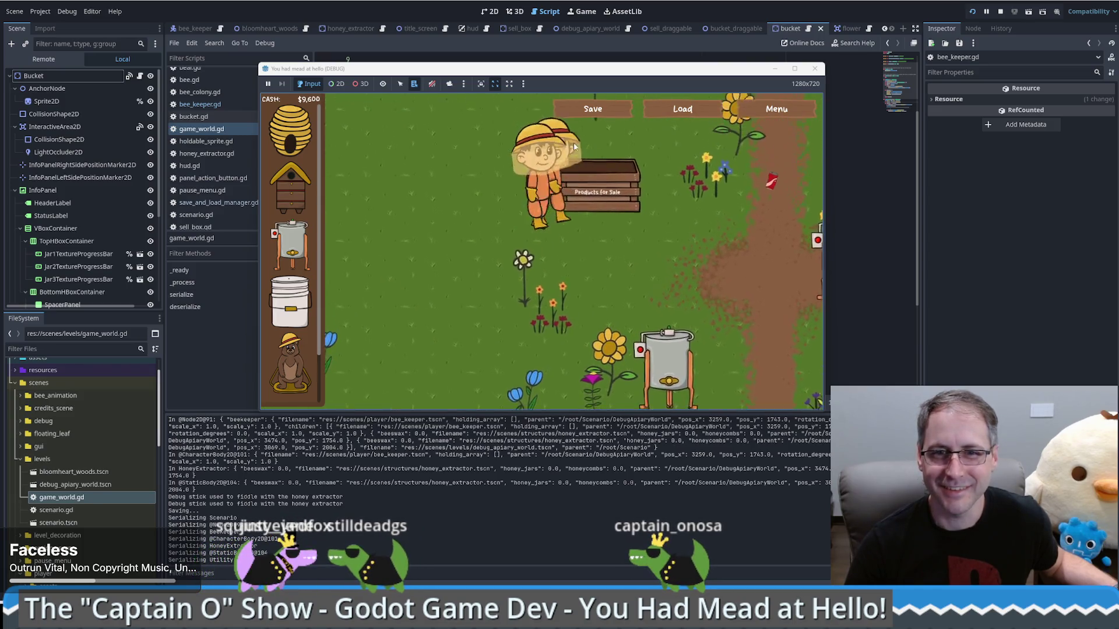
key(Right)
key(Down)
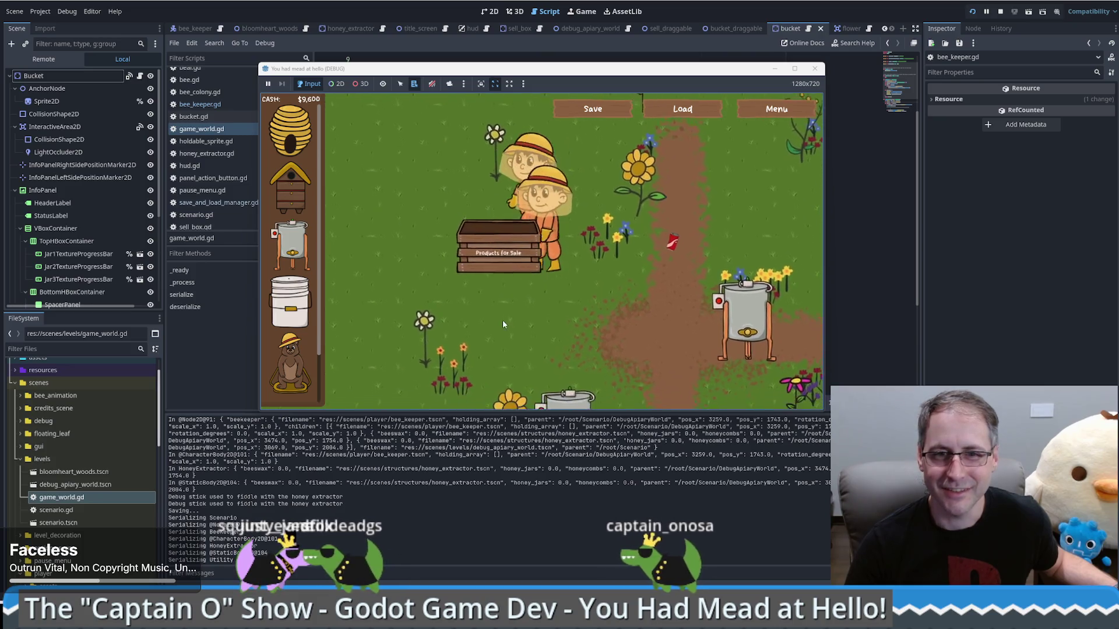
key(Left)
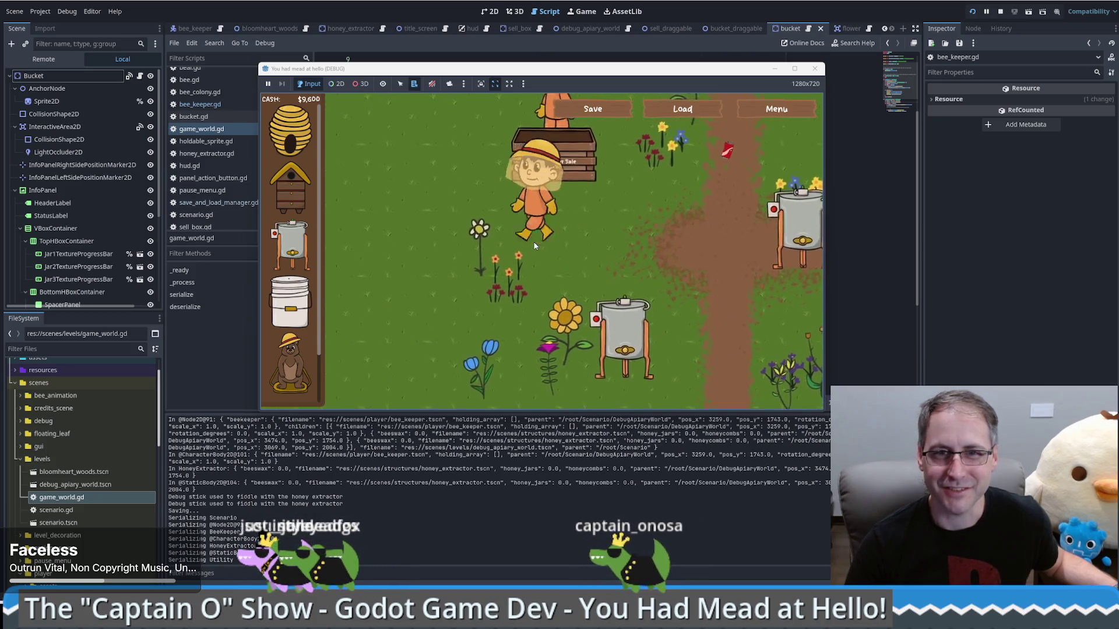
key(Left)
key(Down)
key(Right)
key(Up)
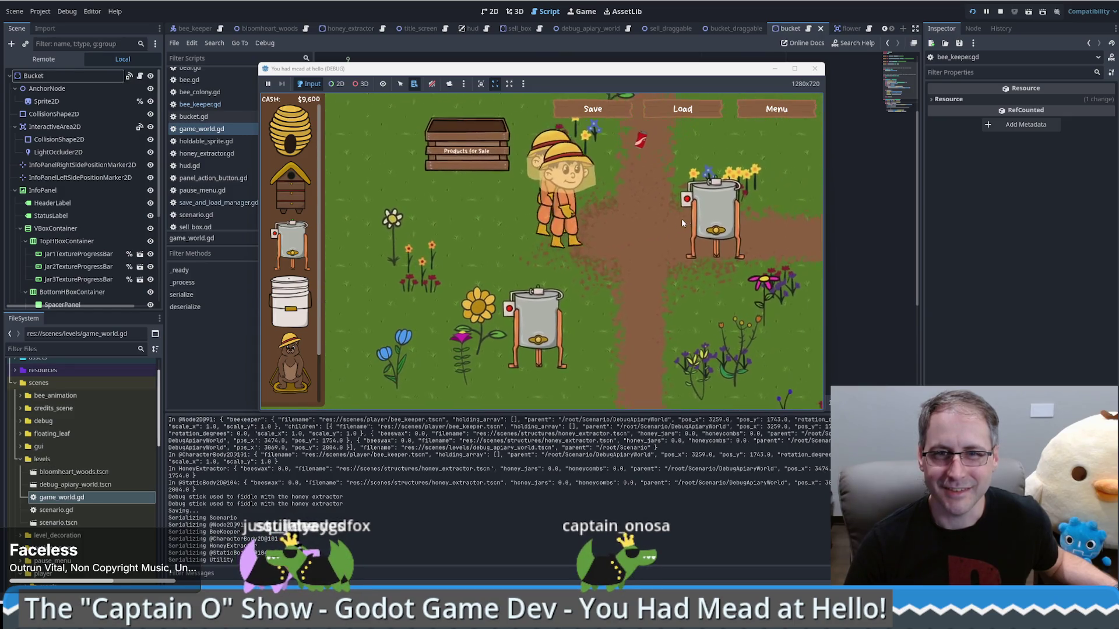
- Reload the save twice to confirm full extractors, then inspect the Scenario node in the Remote tree
mouse_move(643, 236)
click(676, 112)
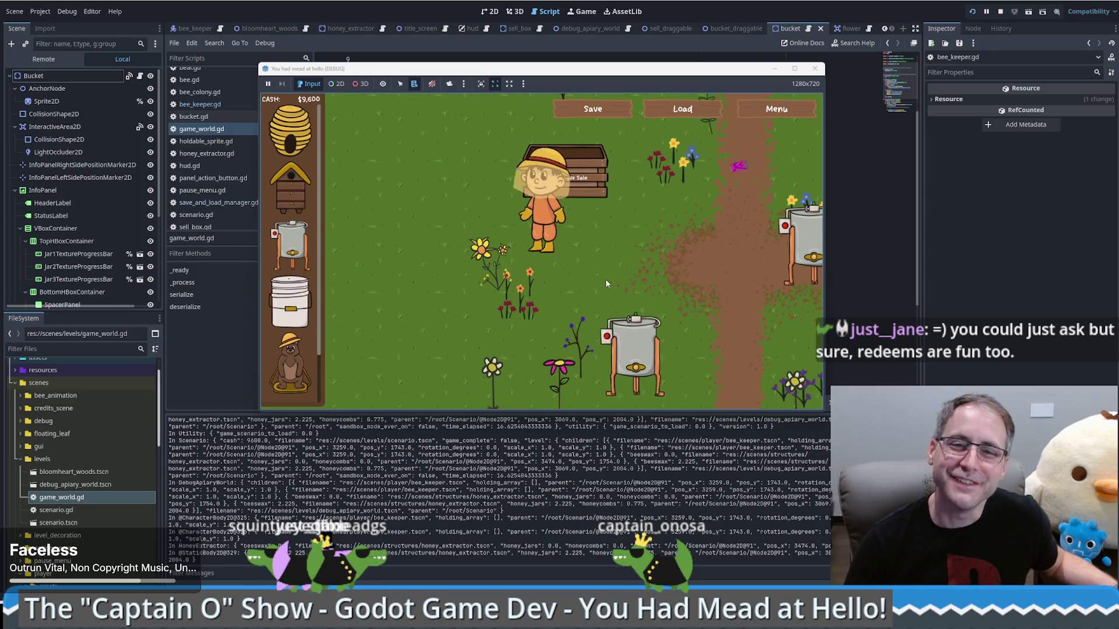
click(606, 283)
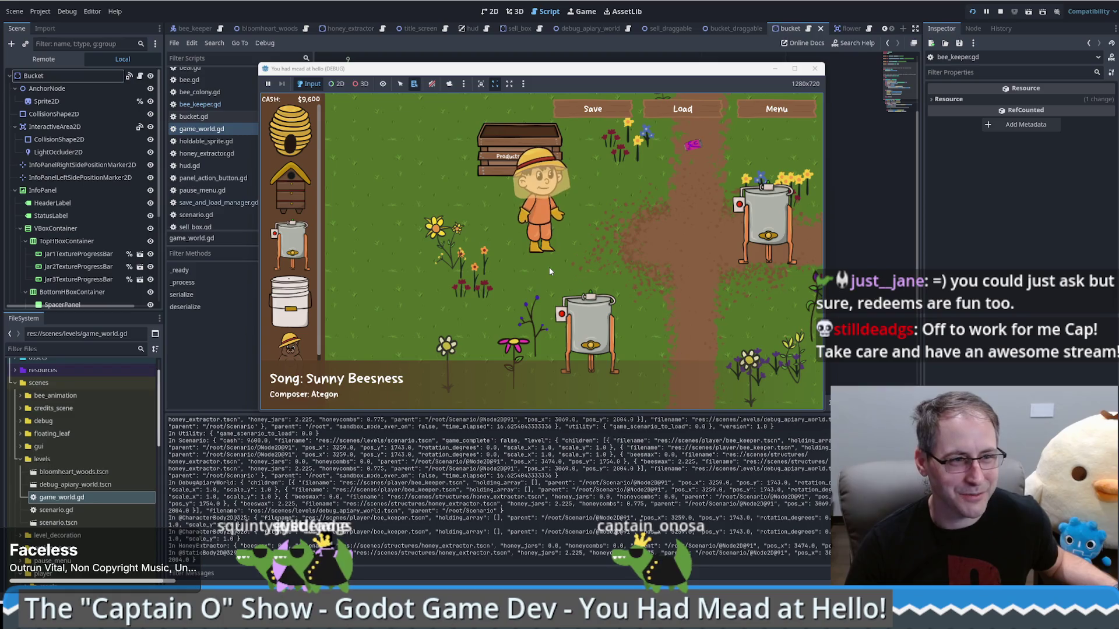
click(682, 109)
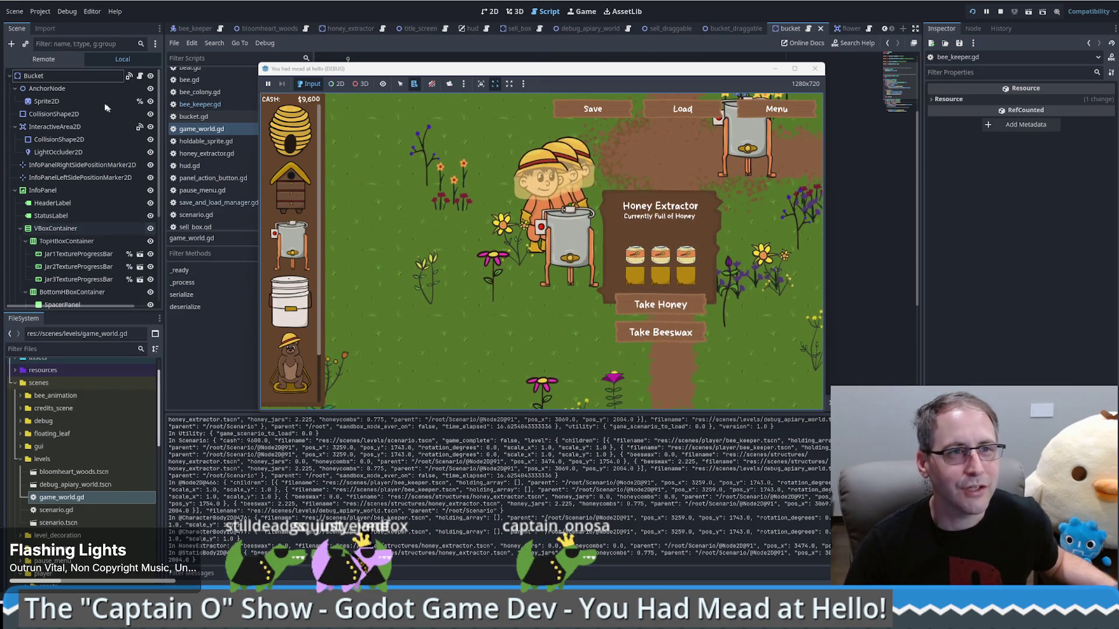
click(44, 59)
click(41, 115)
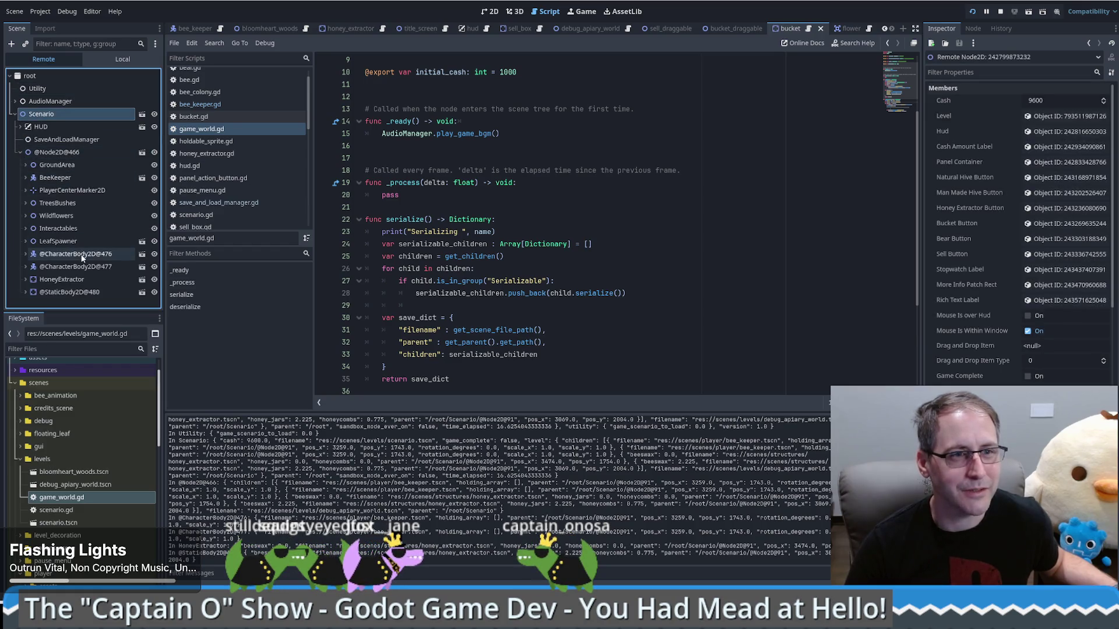
- Select HoneyExtractor in the Remote tree, expand it to show AnchorNode and Sprite2D, then collapse it
click(71, 280)
double_click(71, 280)
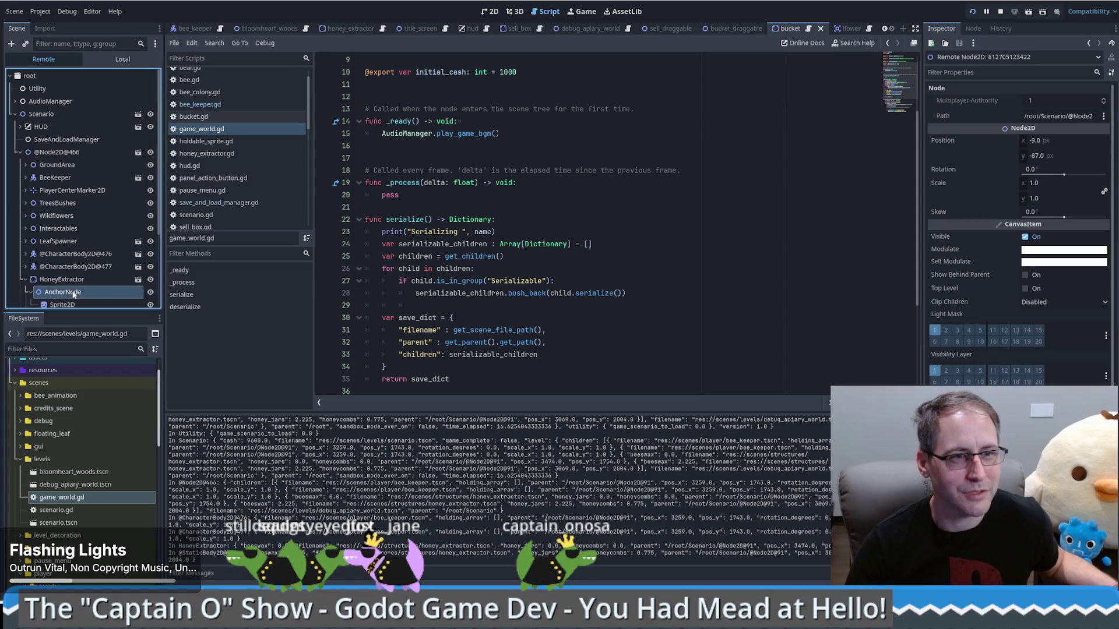
click(27, 280)
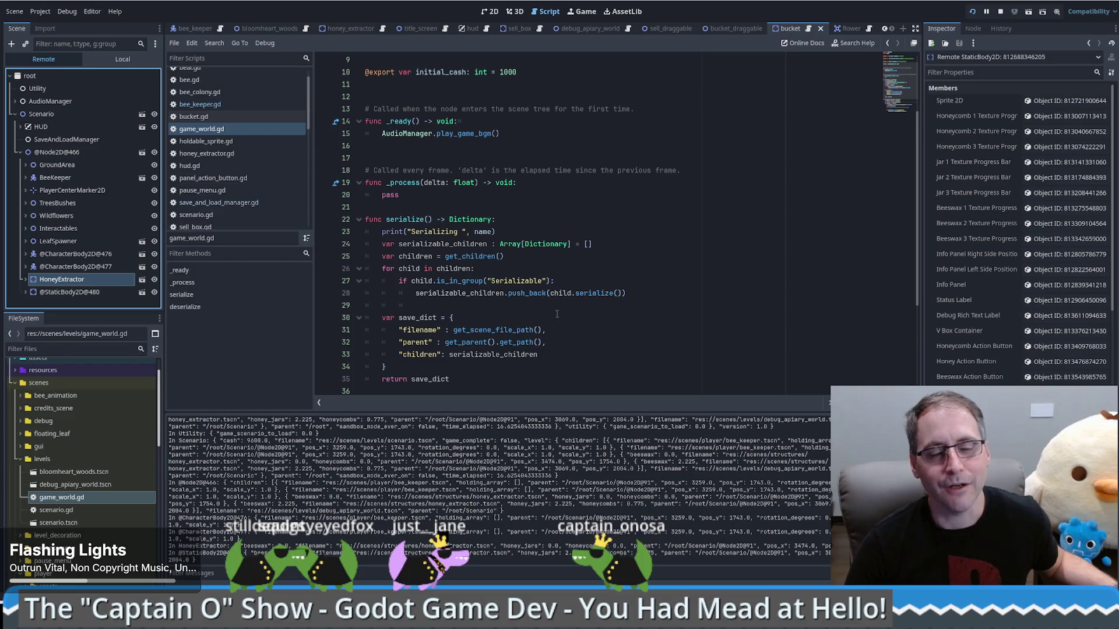
scroll(557, 314, down, 4)
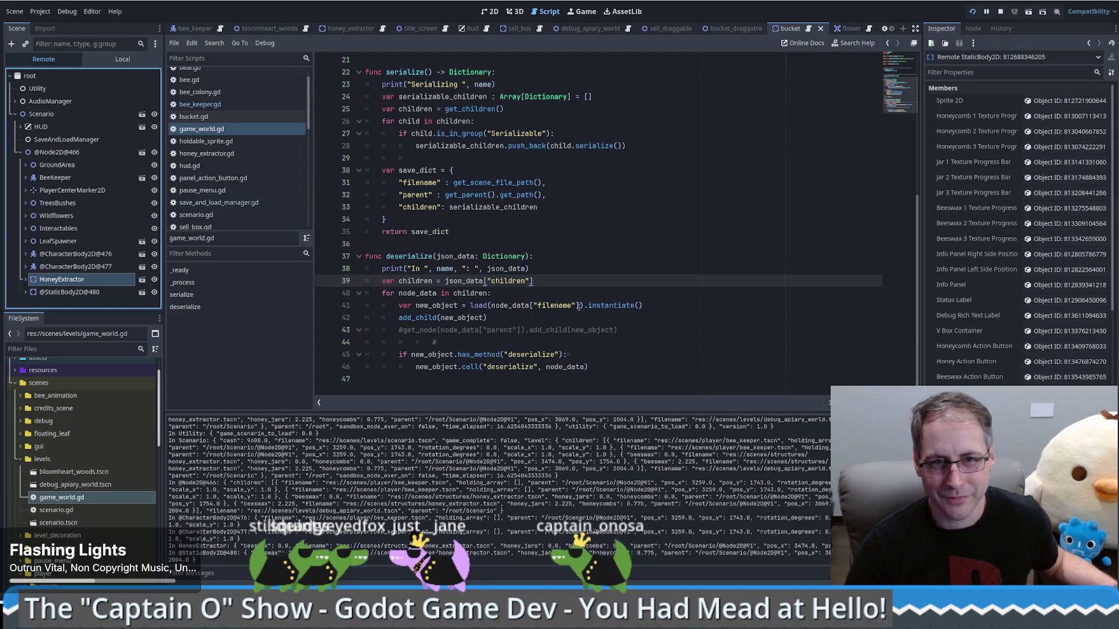
scroll(588, 307, up, 3)
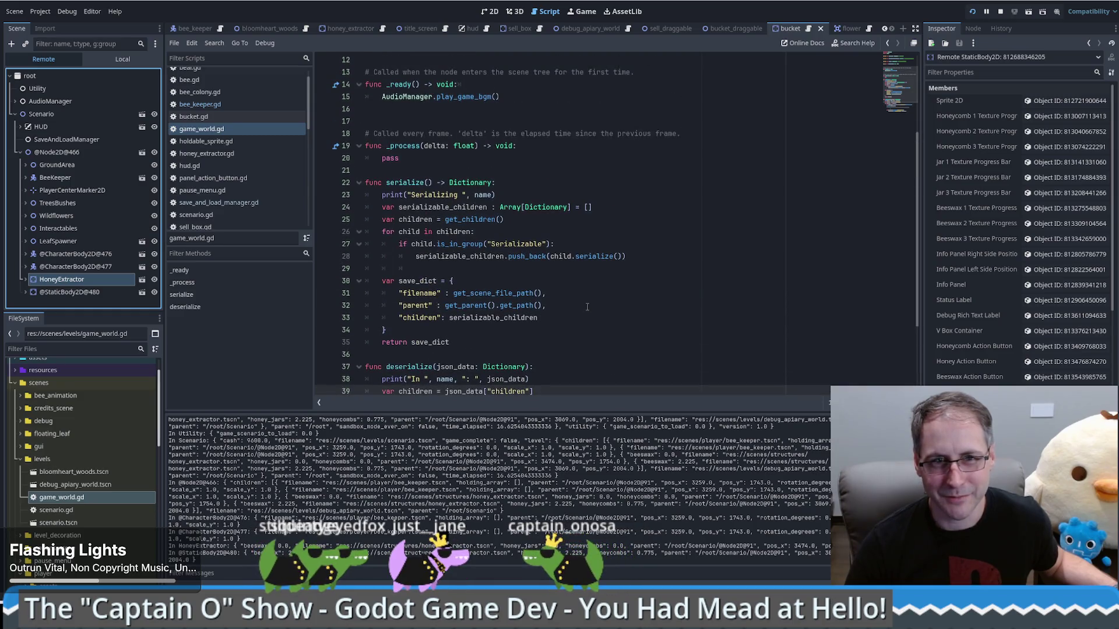
scroll(575, 302, down, 3)
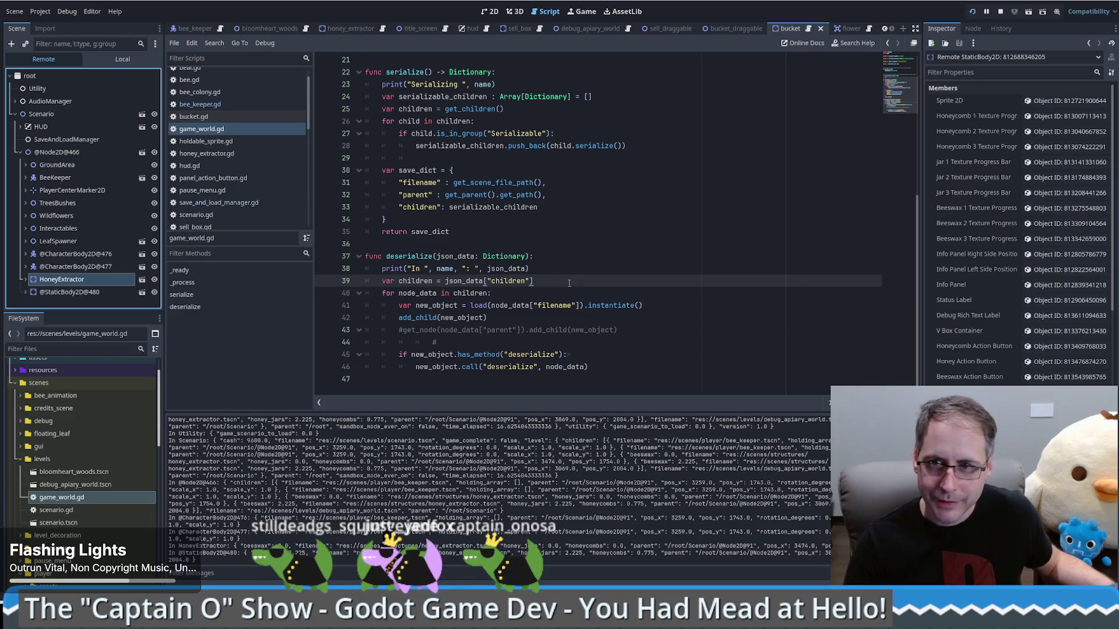
click(559, 232)
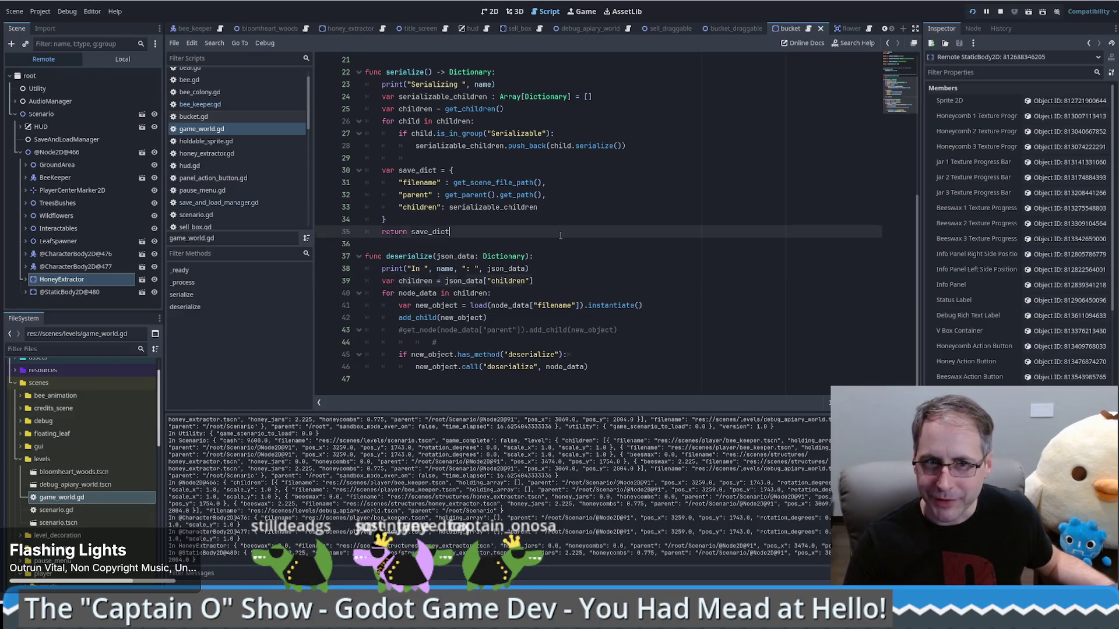
click(457, 160)
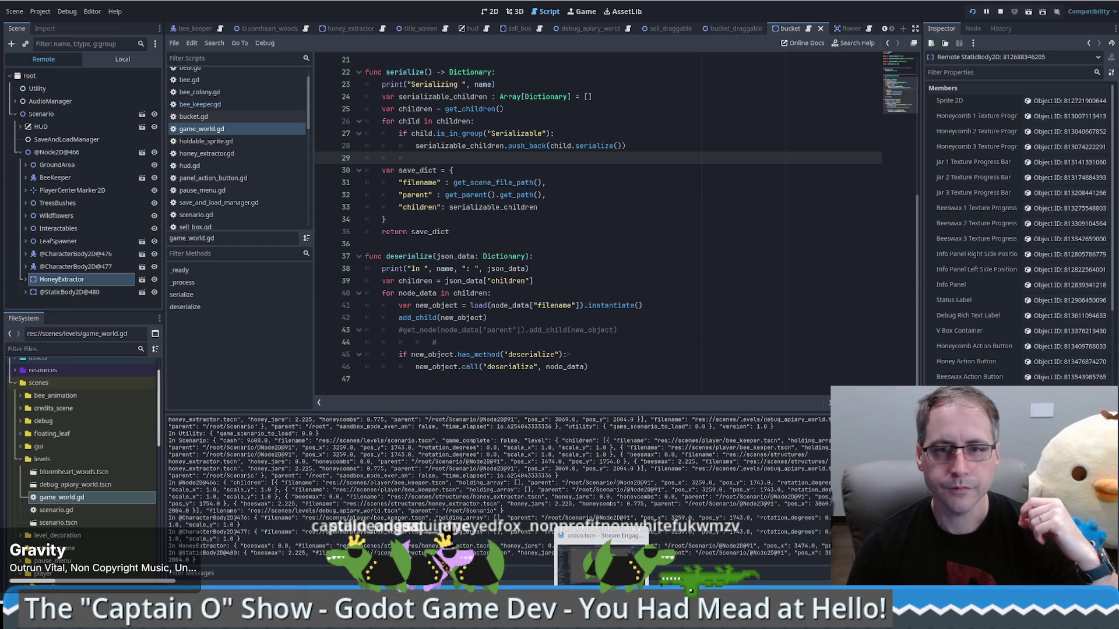
click(623, 294)
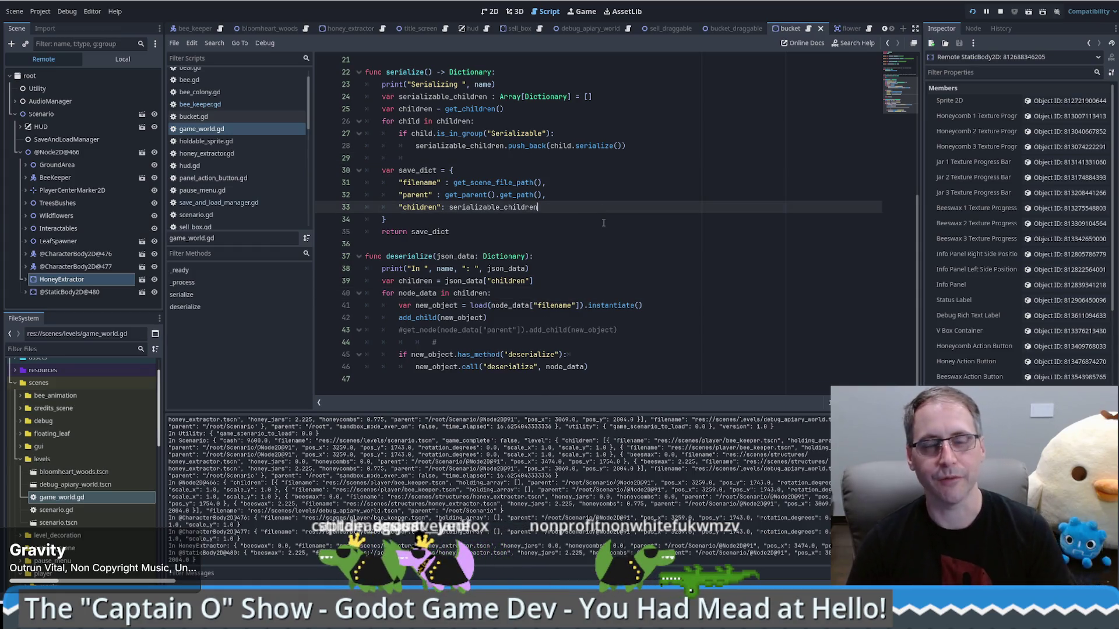
click(612, 206)
scroll(612, 207, up, 2)
scroll(618, 213, down, 2)
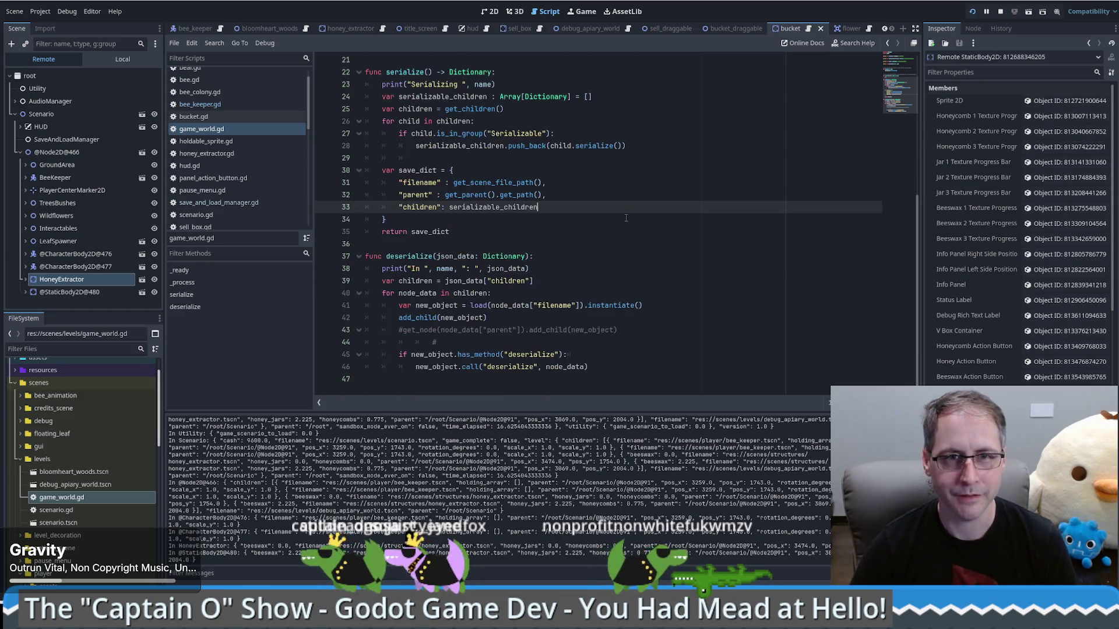
key(Return)
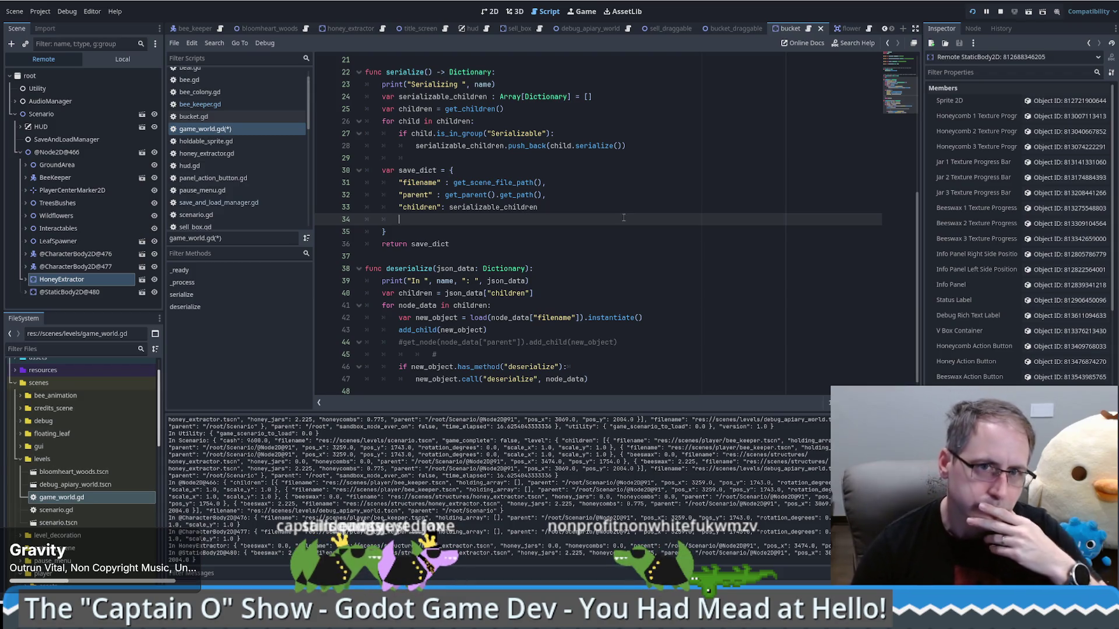
click(595, 209)
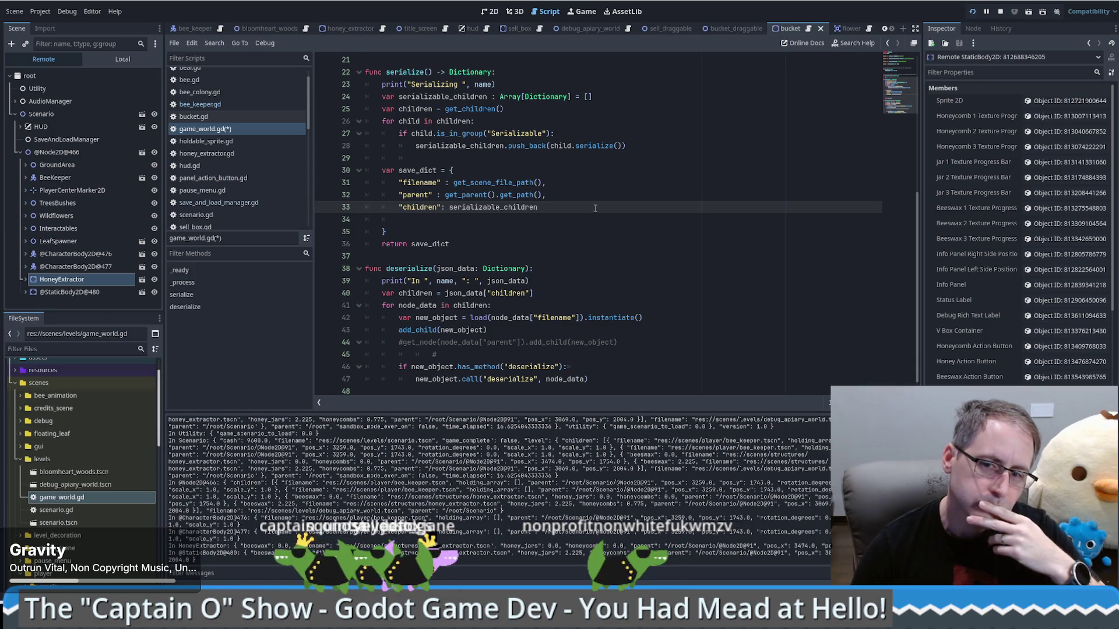
key(Delete)
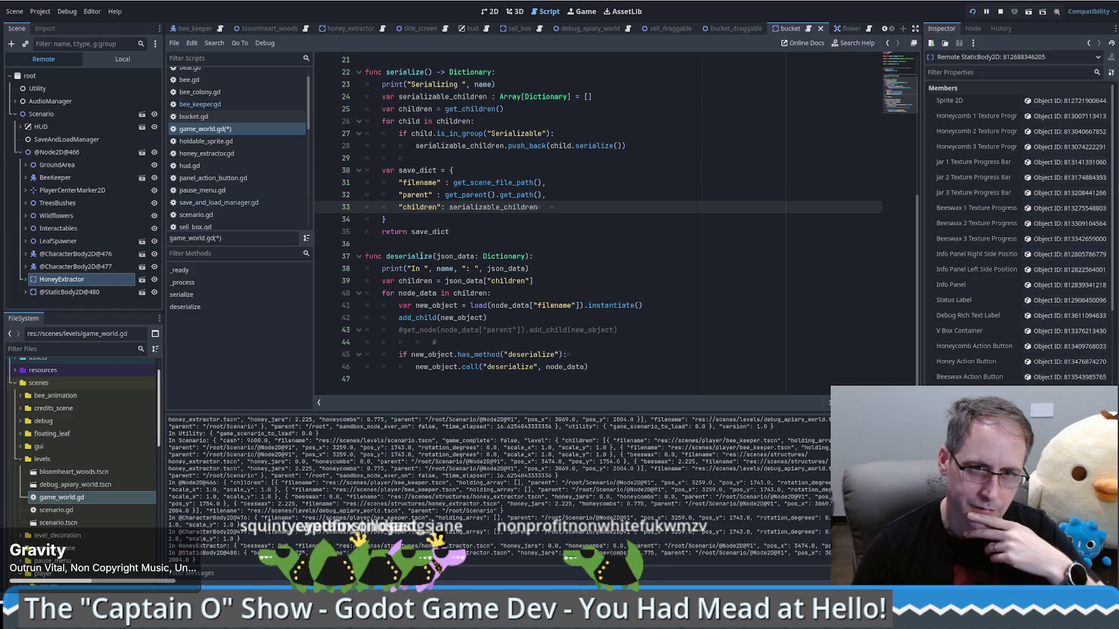
click(210, 125)
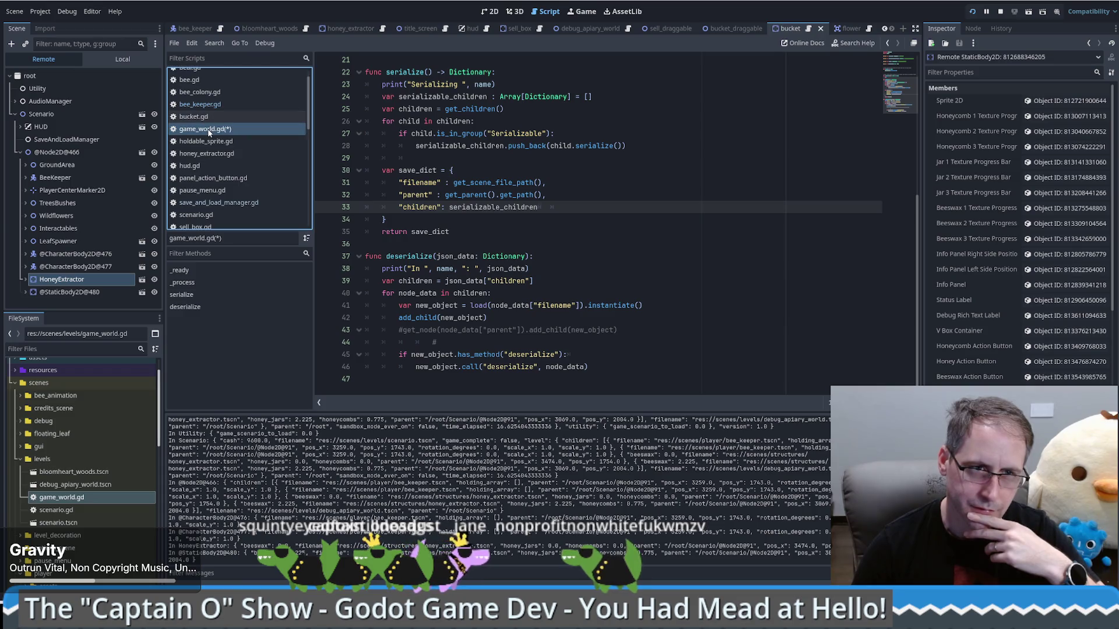
scroll(588, 236, up, 1)
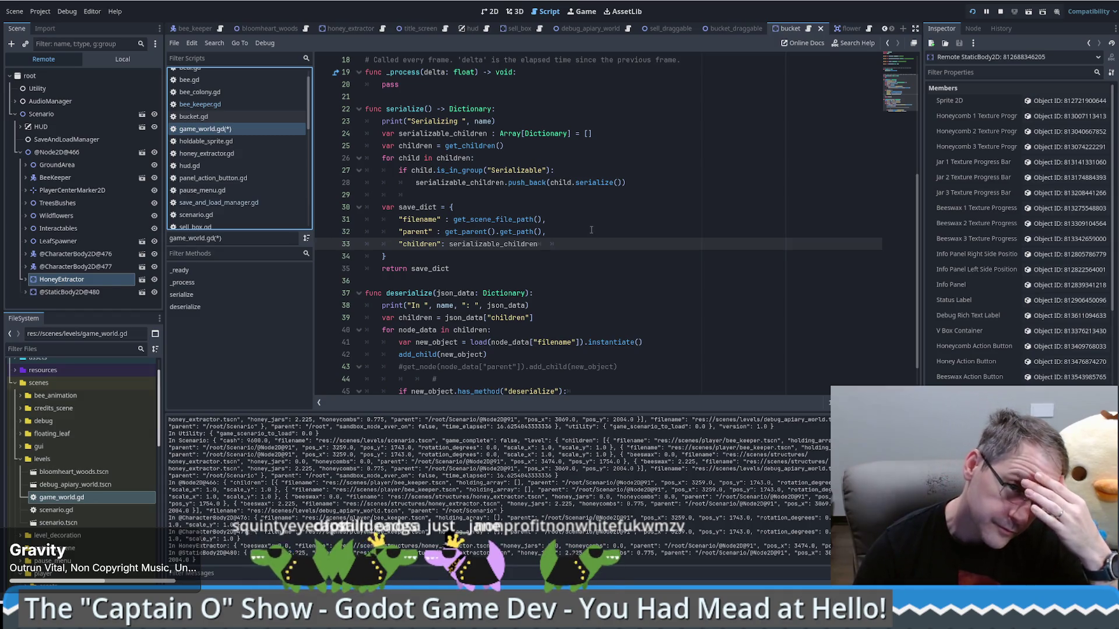
click(540, 316)
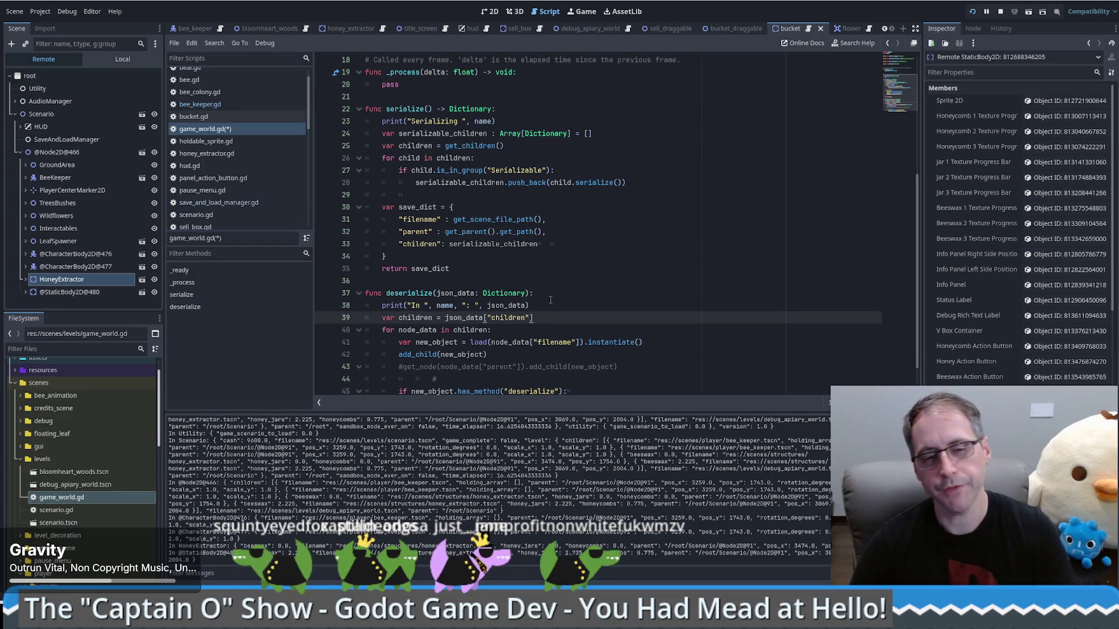
key(Return)
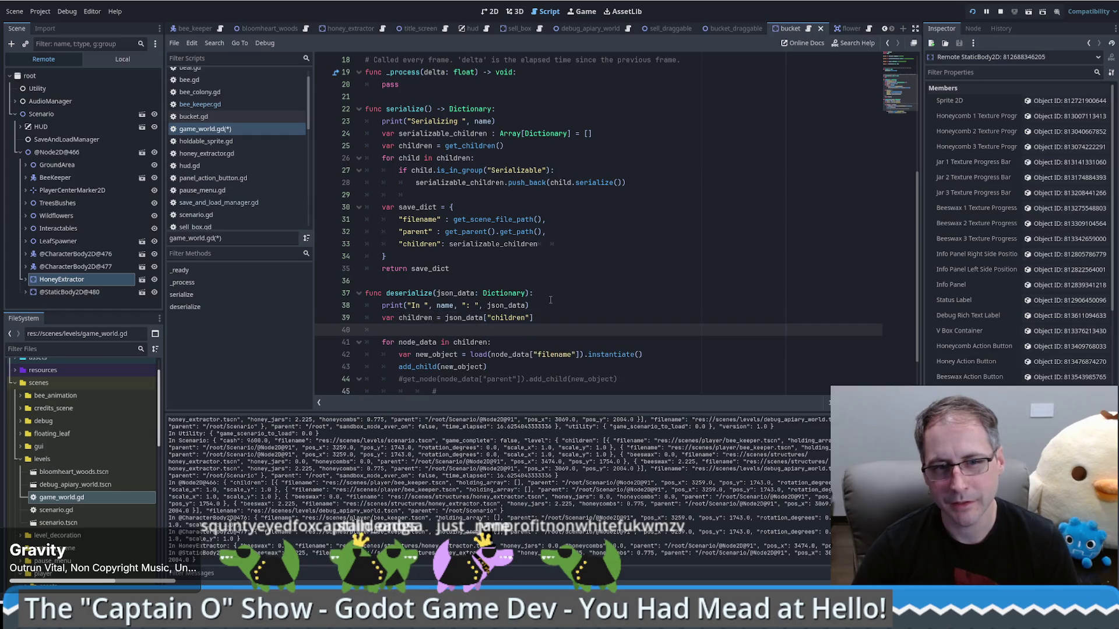
key(BackSpace)
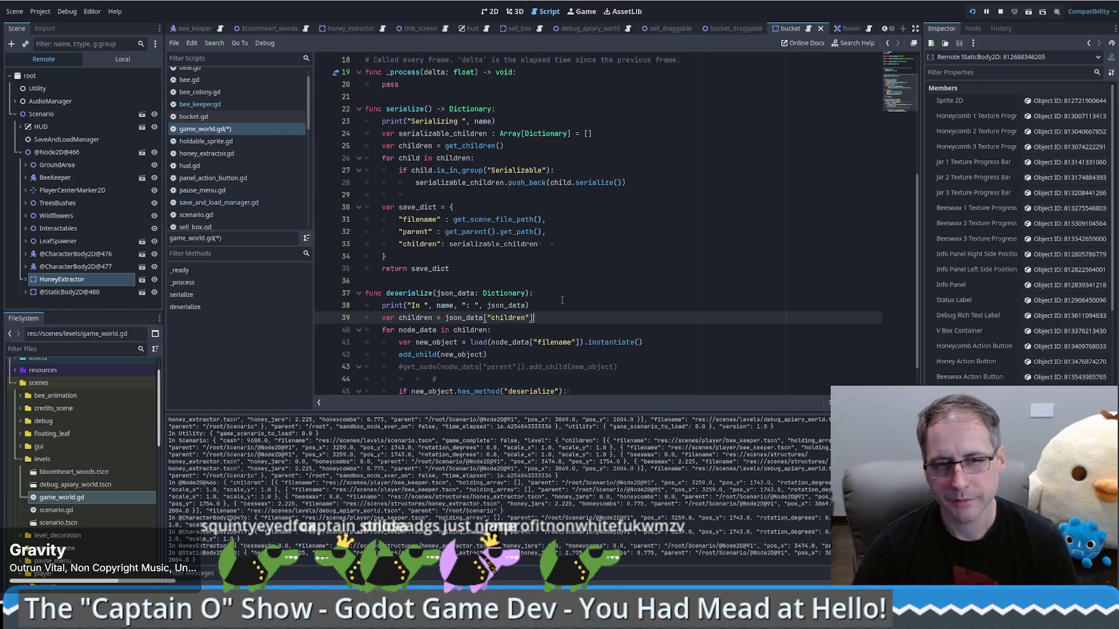
click(557, 293)
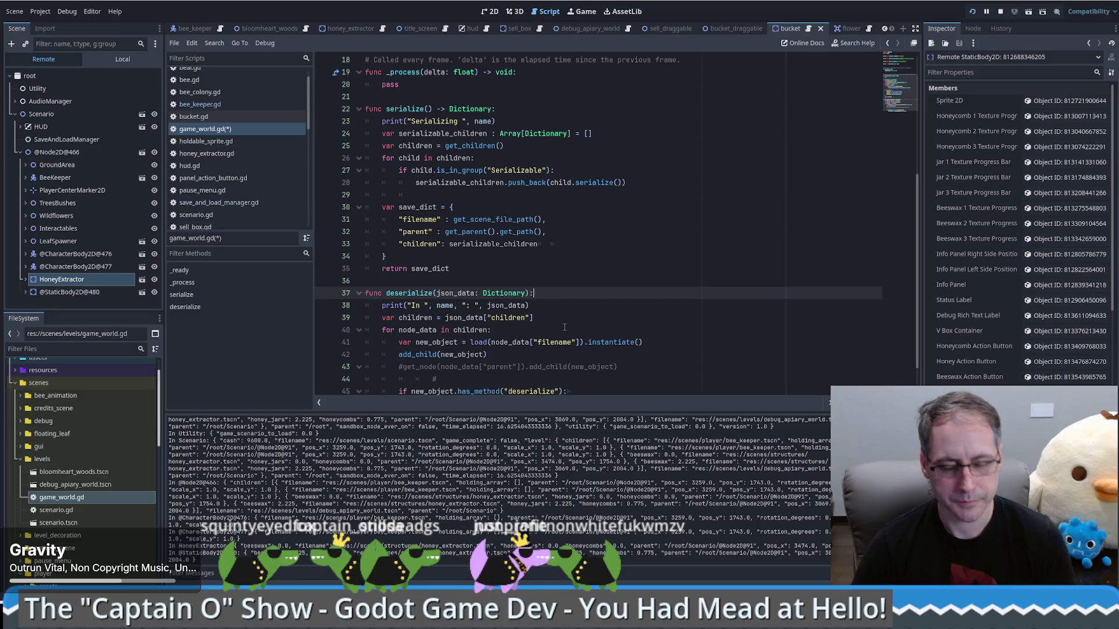
- Add a bee_keeper.queue_free() line at the top of deserialize using autocomplete
key(Down)
key(Return)
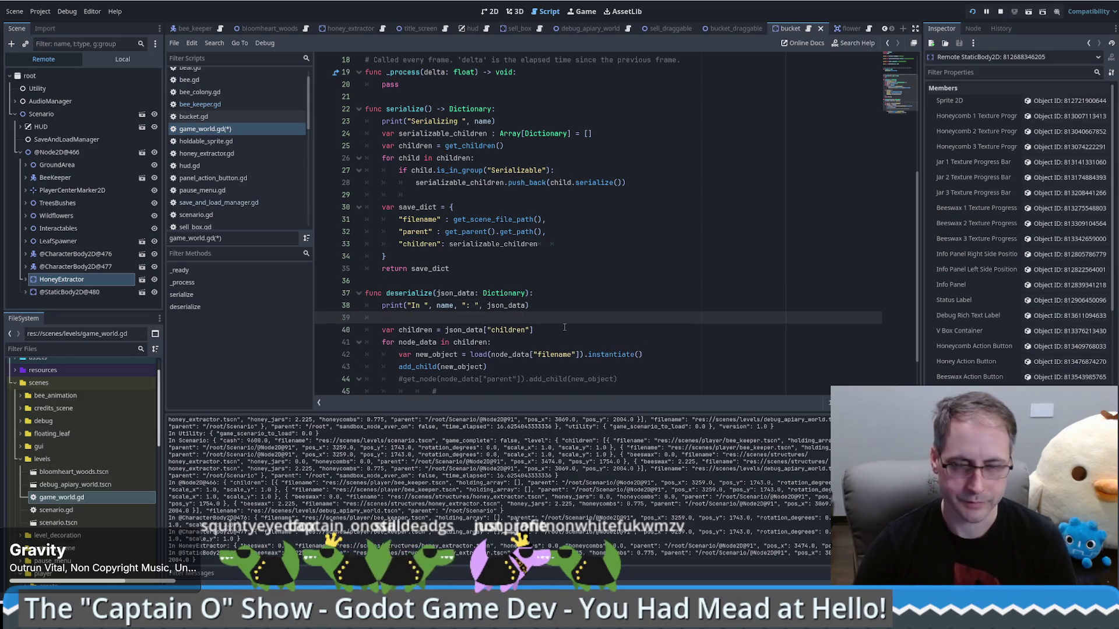
text(bee)
key(Return)
text(.q)
key(Down)
key(Down)
key(Return)
key(Return)
key(Up)
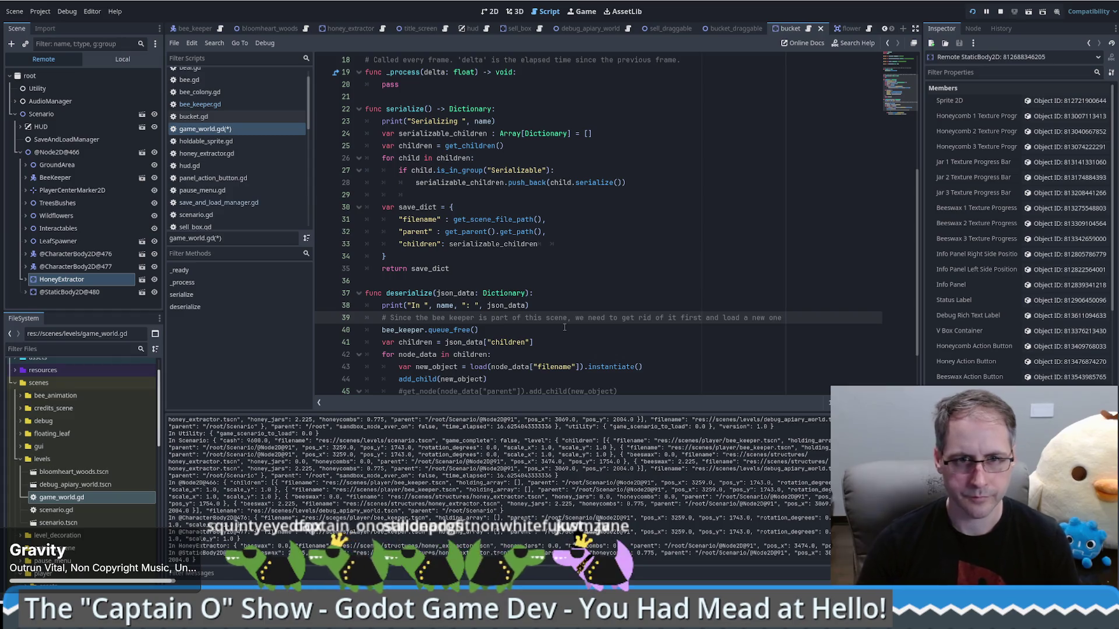
- Guard the free call with 'if is_instance_valid(bee_keeper):' and an indented bee_keeper.queue_free()
click(383, 330)
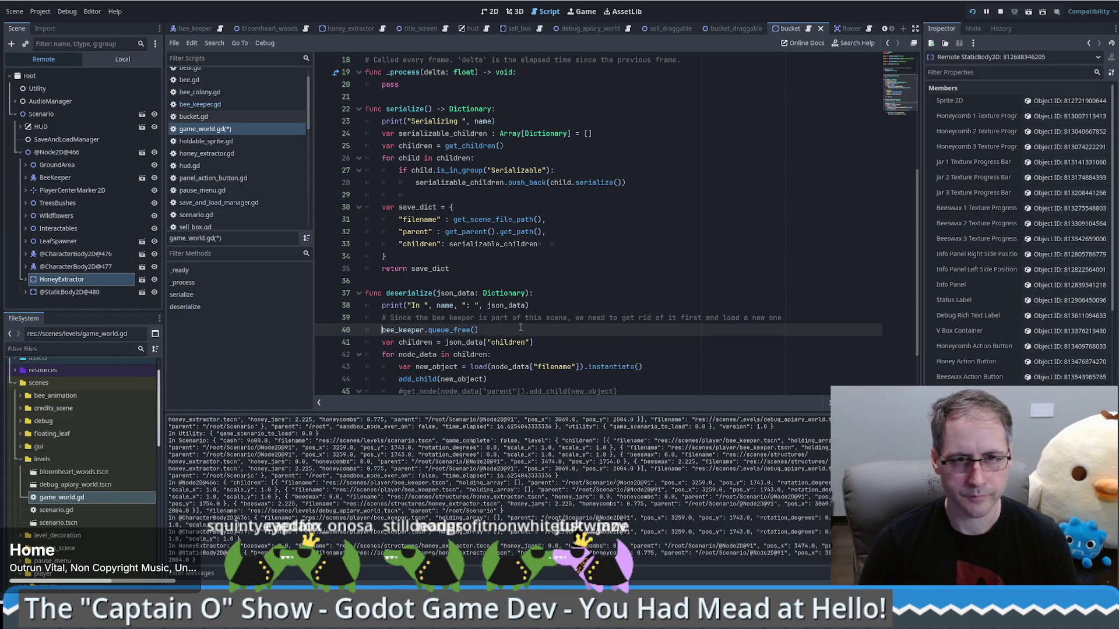
double_click(400, 330)
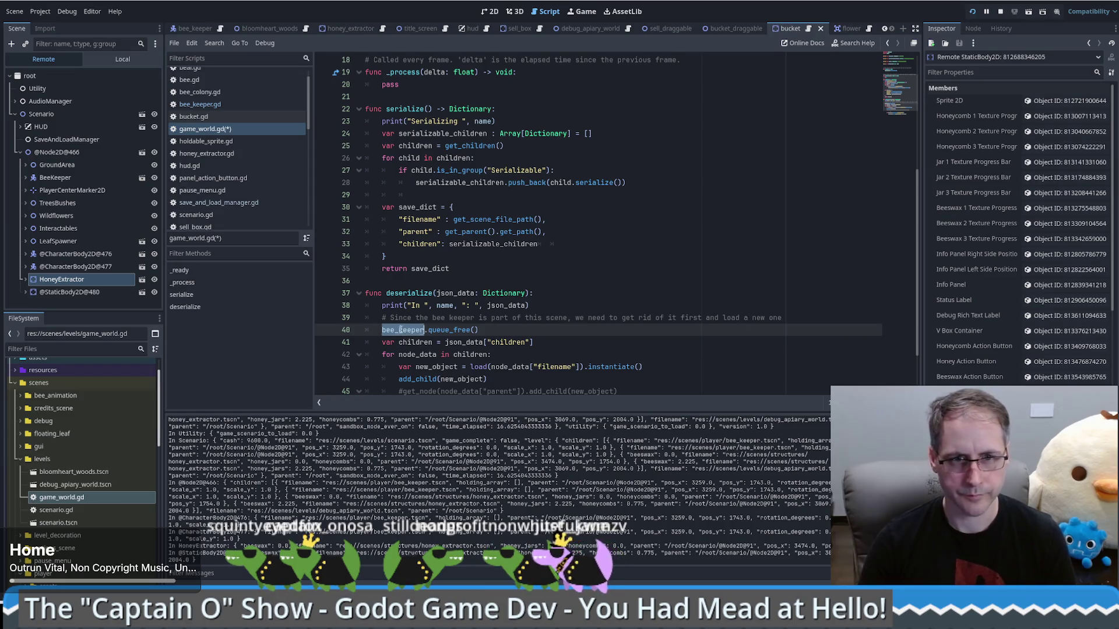
key(ctrl+shift+Return)
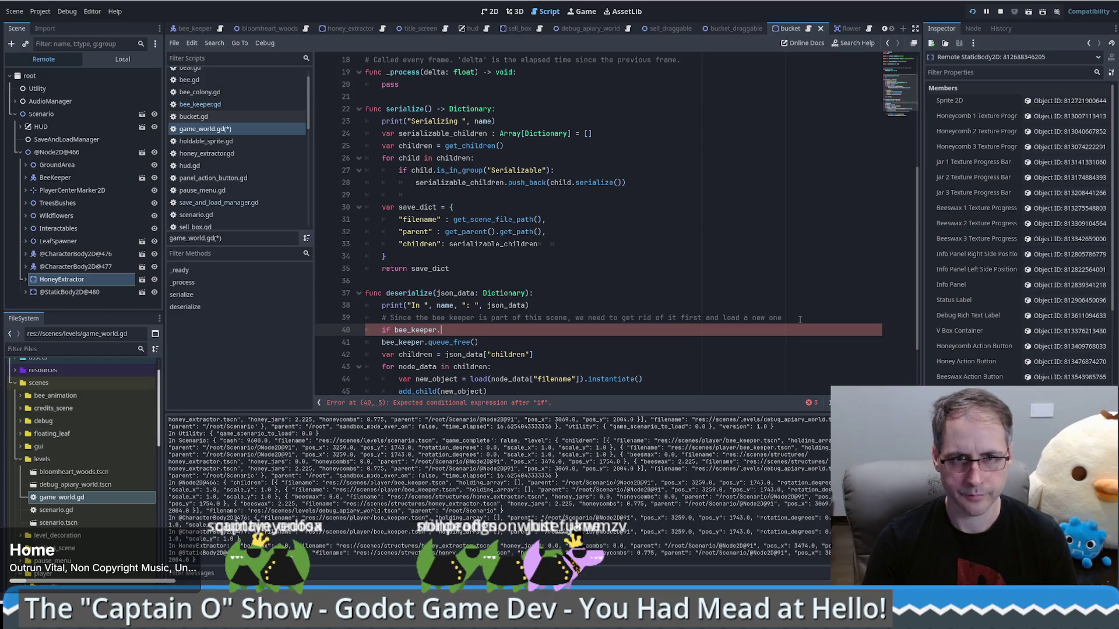
key(ctrl+BackSpace)
key(ctrl+BackSpace)
text(_v)
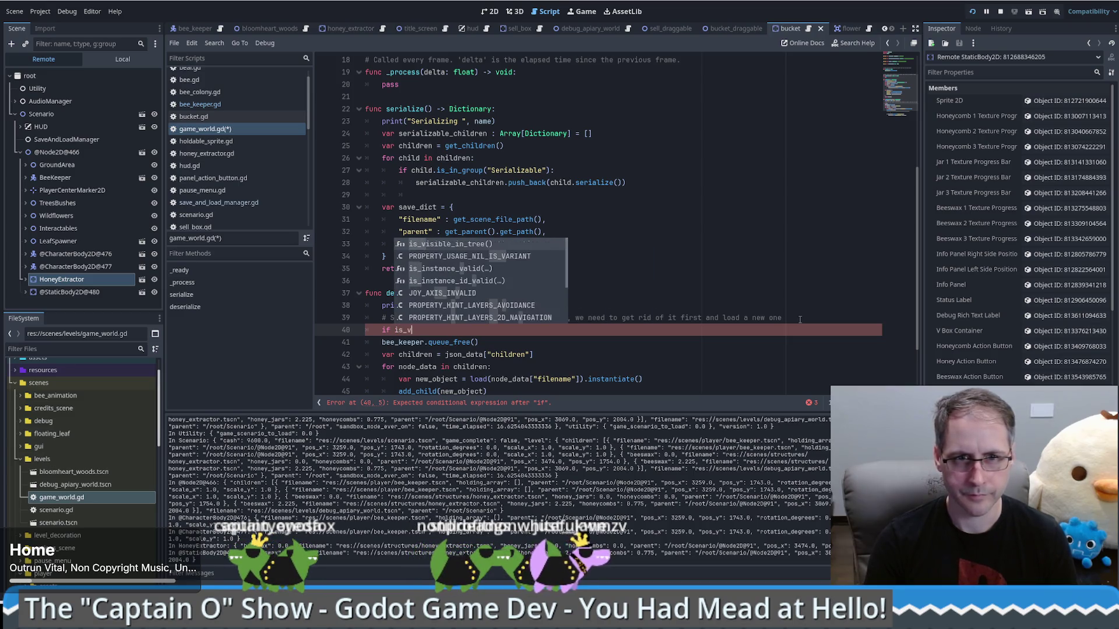
key(Down)
key(Down)
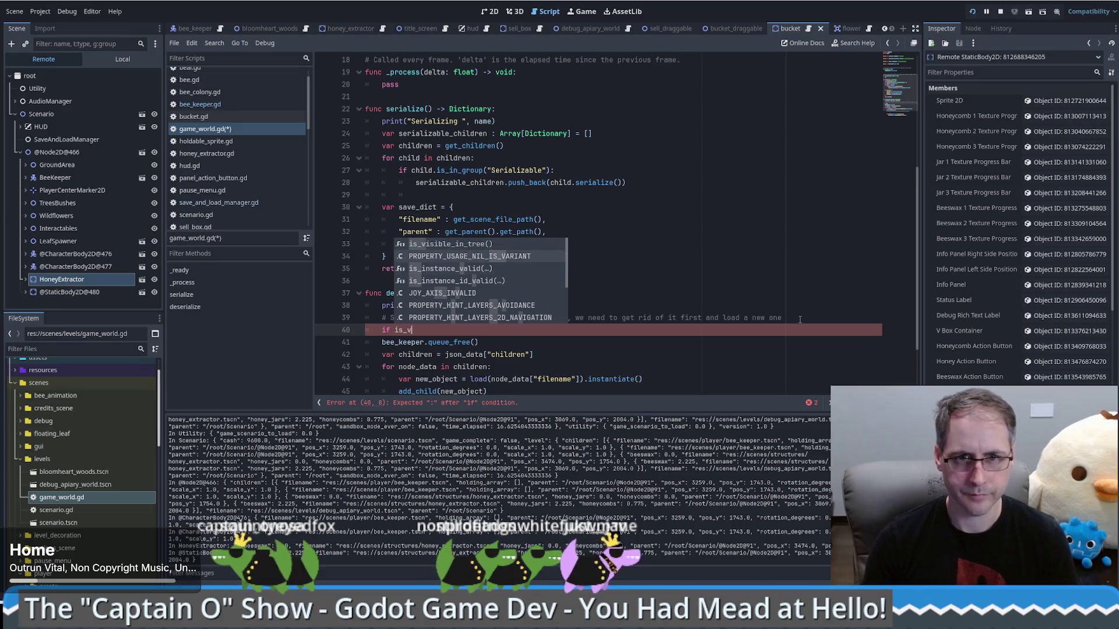
key(Return)
key(Down)
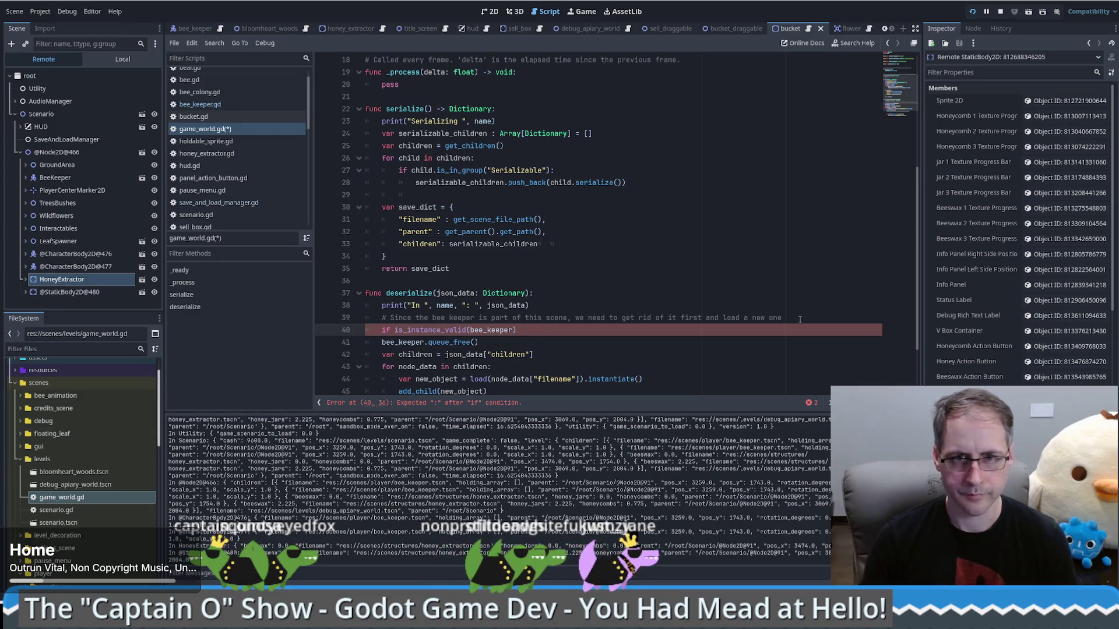
text(bee_keeper.queue_free())
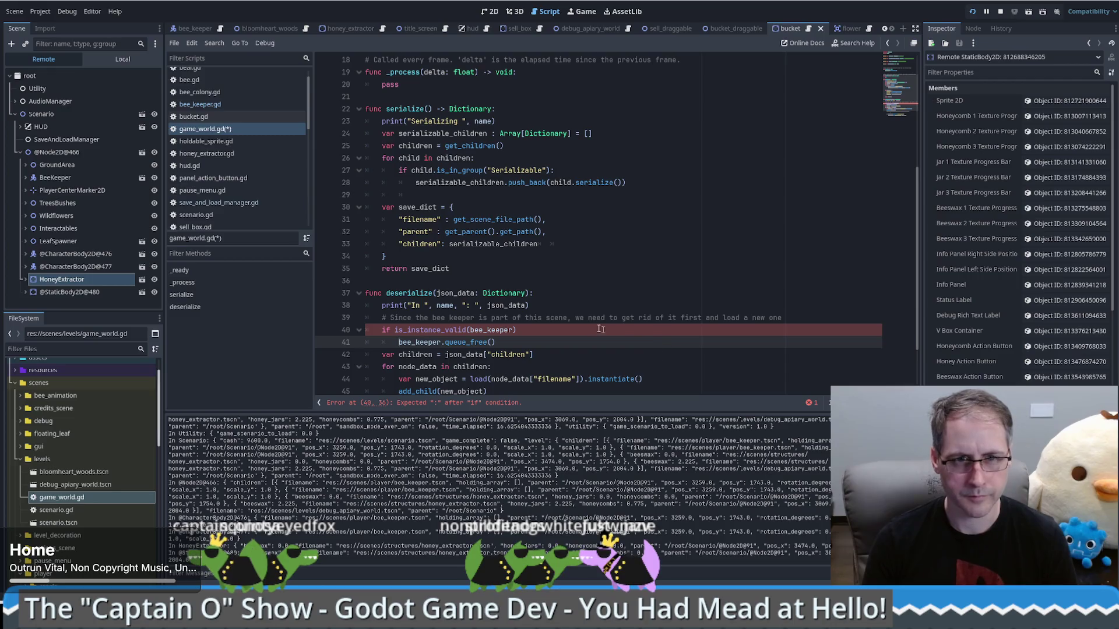
click(543, 332)
text(:)
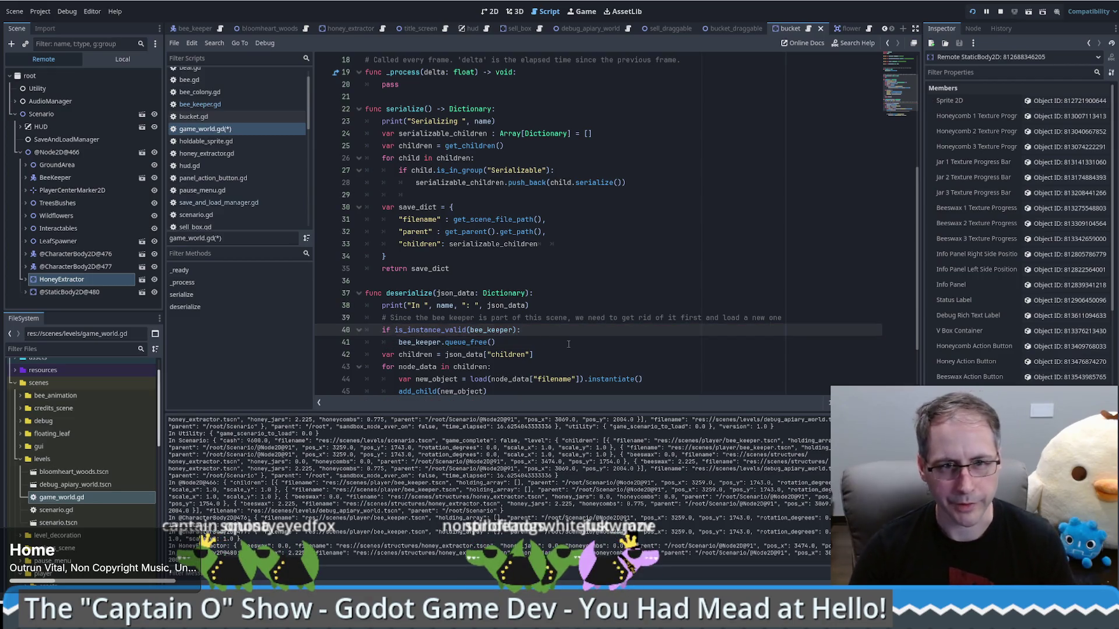
- Relaunch the game to test the bee_keeper change
scroll(500, 337, down, 1)
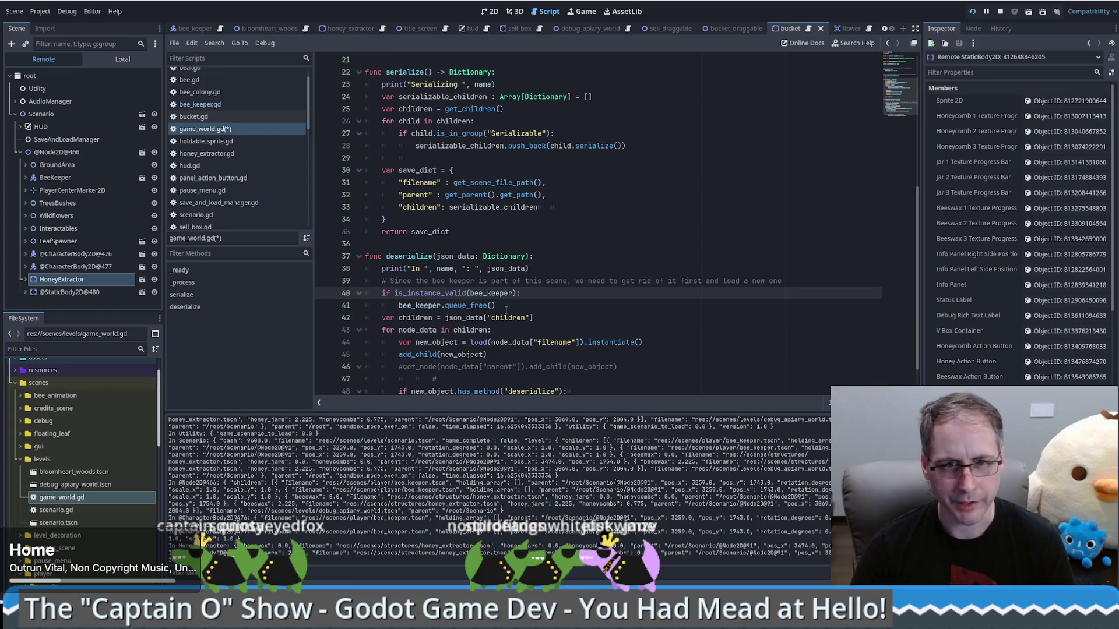
scroll(583, 351, down, 1)
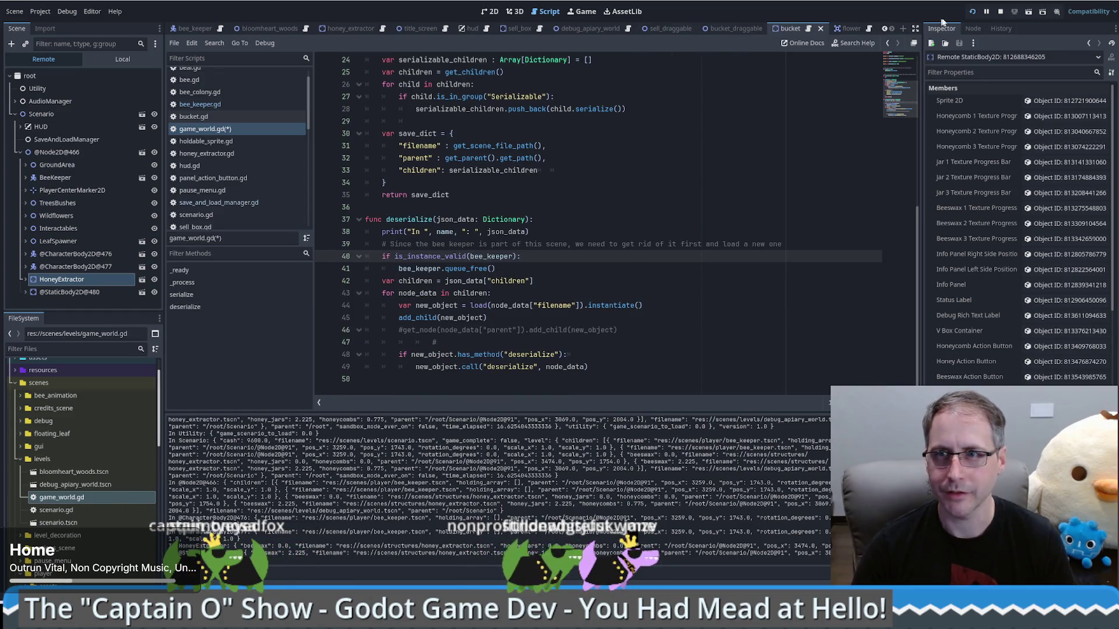
click(973, 12)
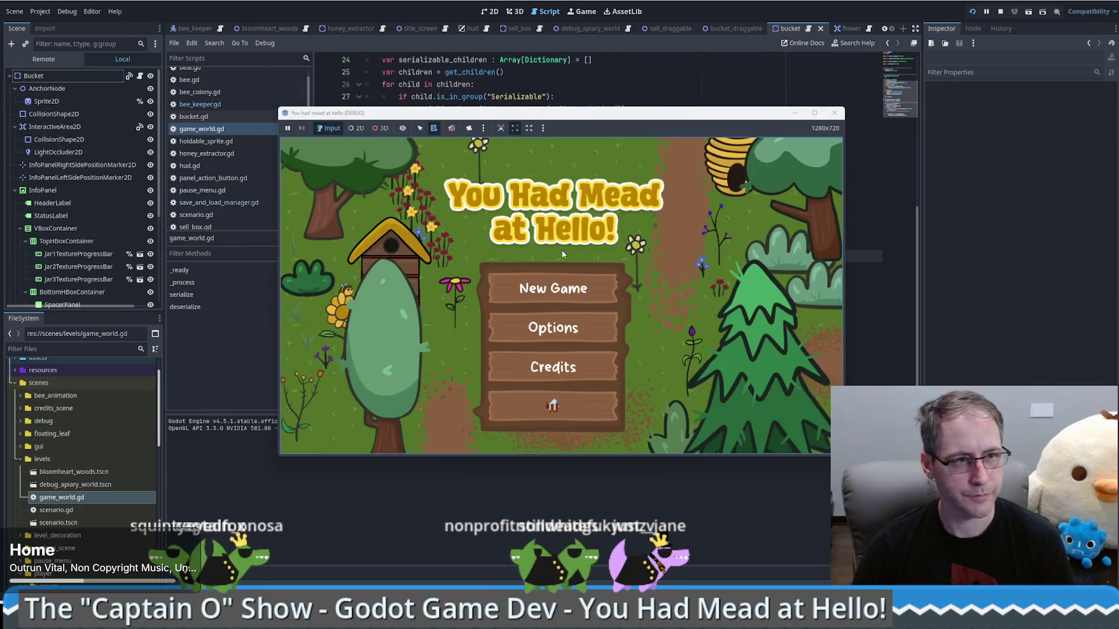
- Start the game, place honey extractors around the beekeeper down to $9,200 cash, and save
click(551, 405)
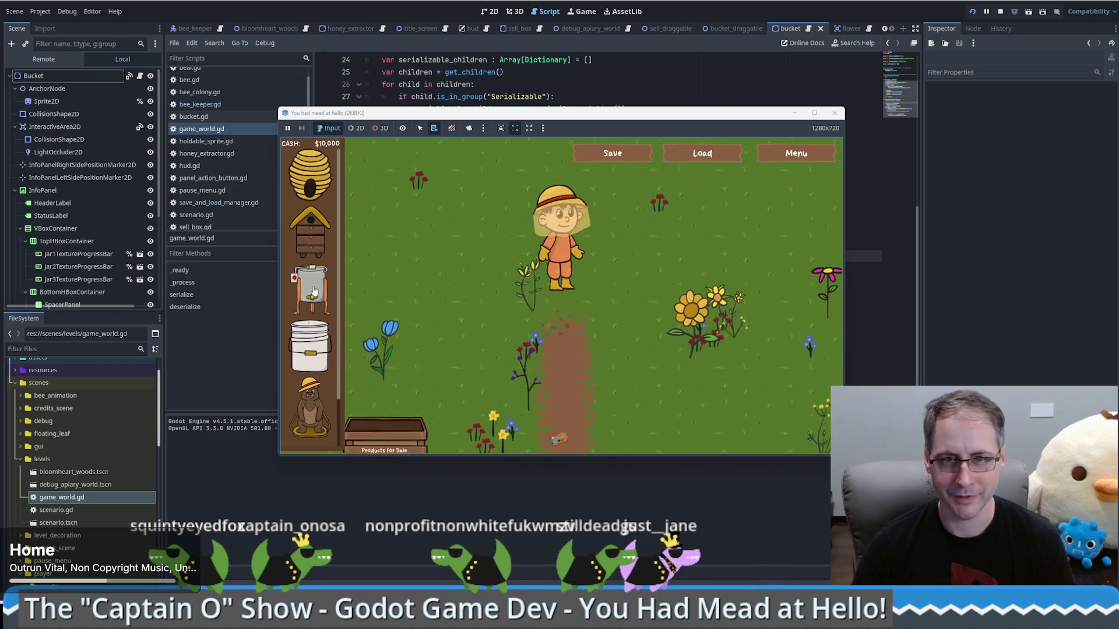
mouse_move(313, 292)
mouse_down()
mouse_move(657, 252)
mouse_move(634, 294)
mouse_up()
drag(311, 291, 526, 288)
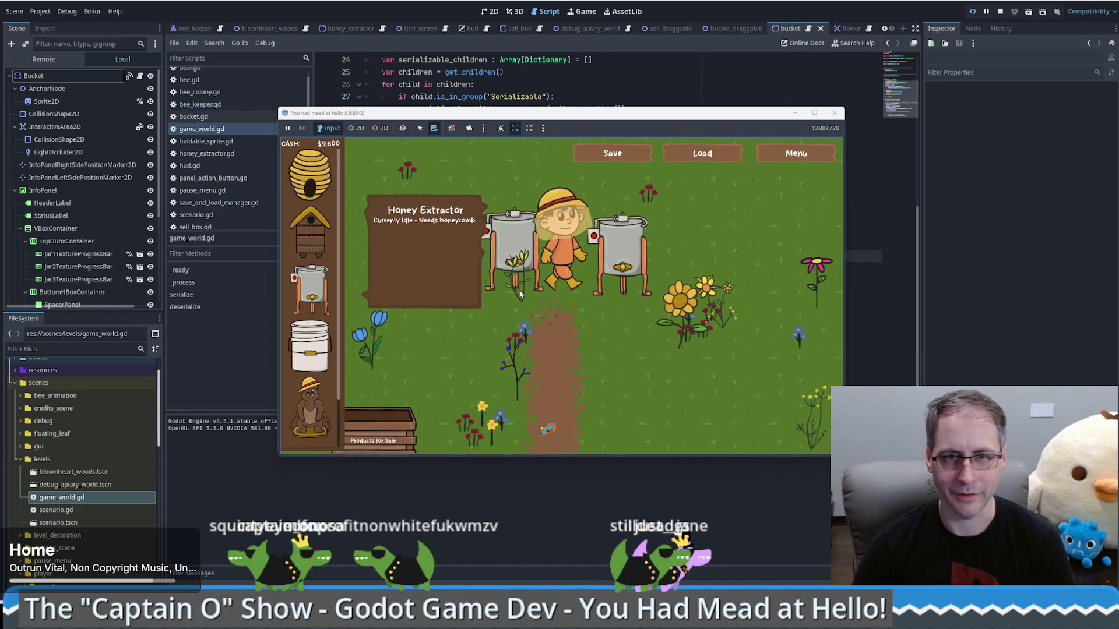
drag(311, 289, 571, 223)
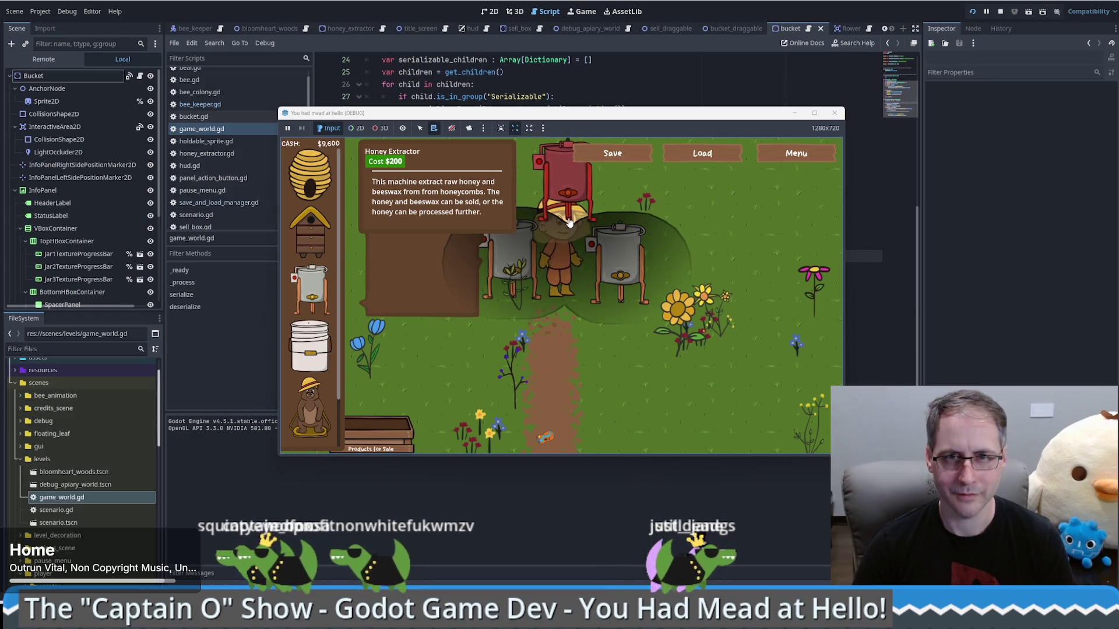
drag(569, 218, 569, 218)
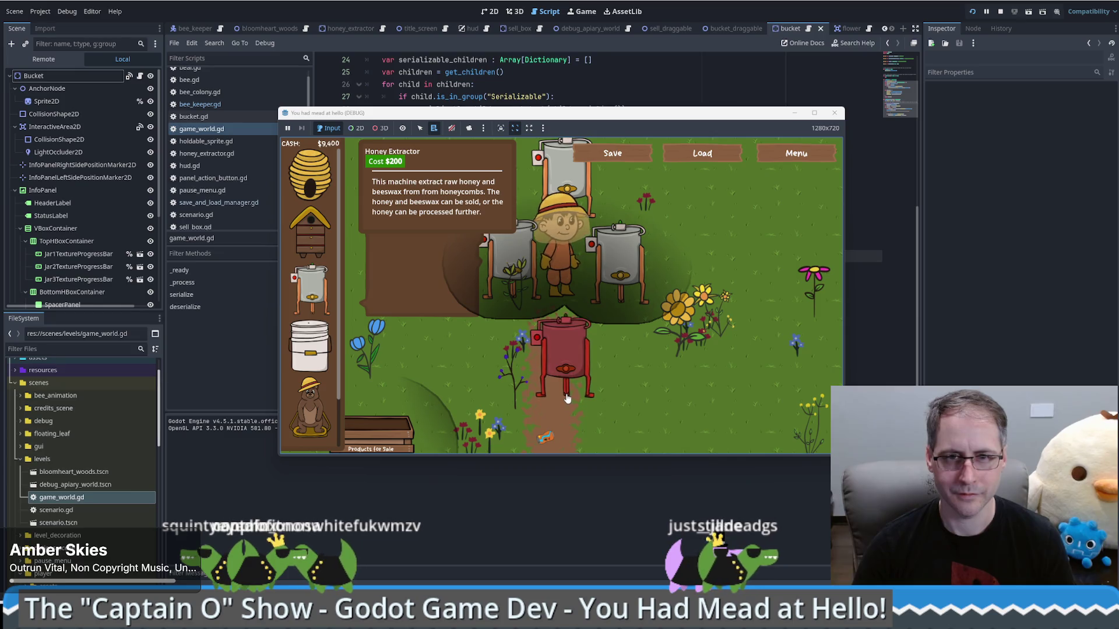
click(567, 398)
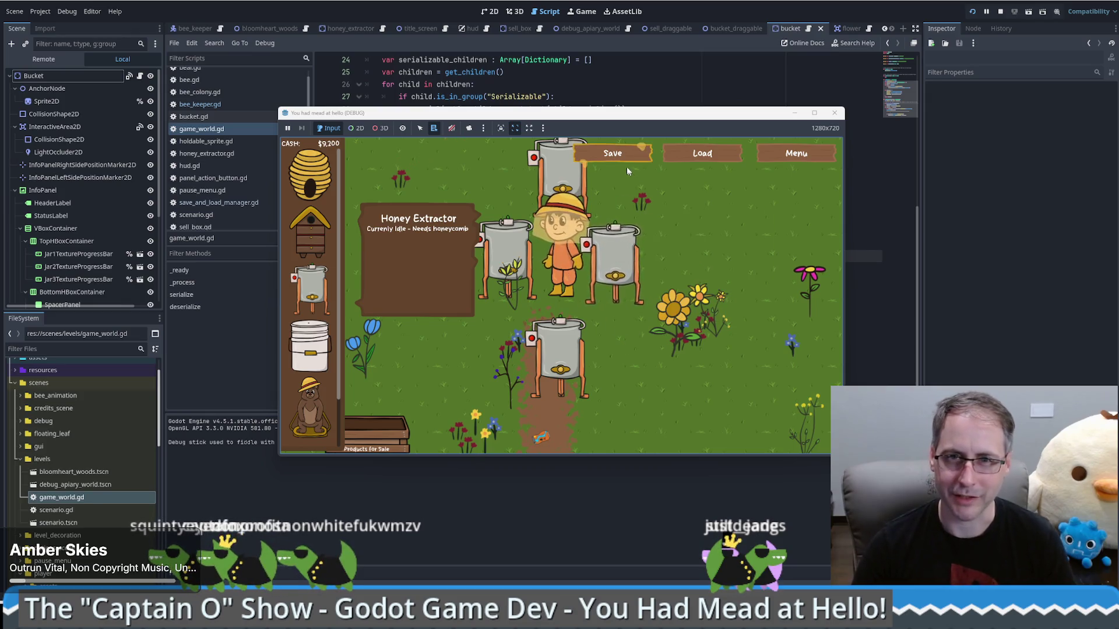
click(613, 157)
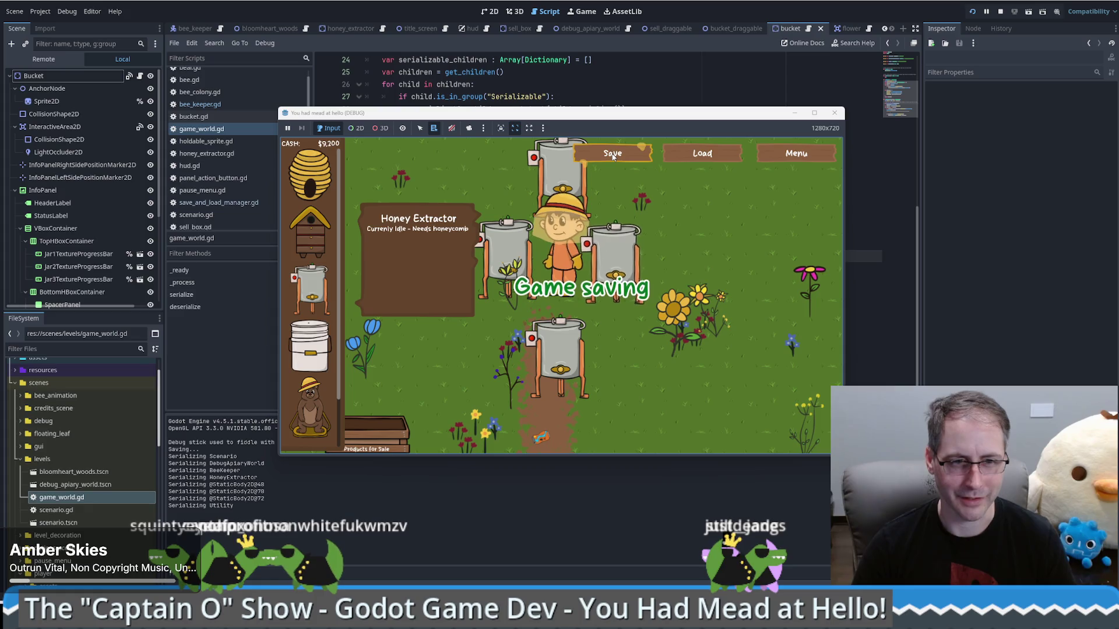
- Review savegame.save in Notepad, scrolling through the beekeeper and honey extractor entries, then close it
key(alt+Tab)
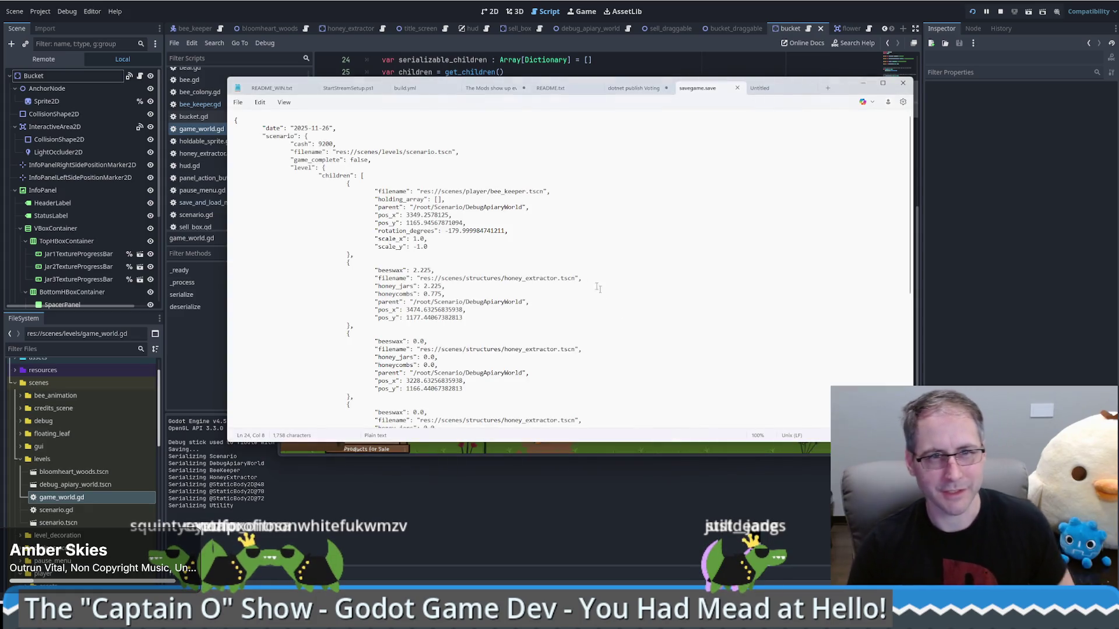
scroll(380, 302, down, 9)
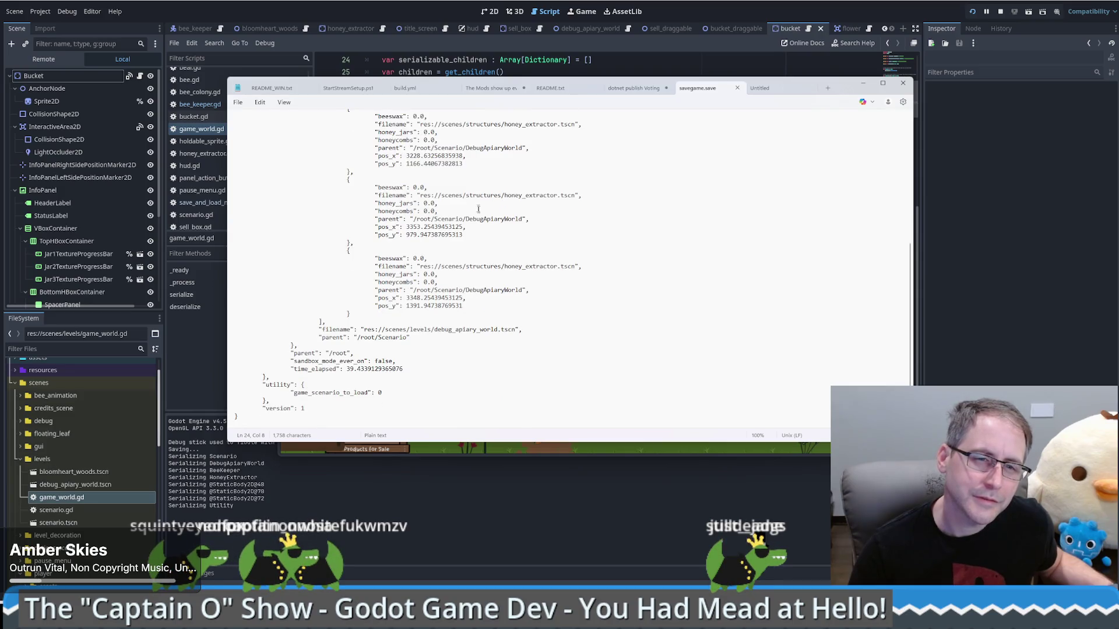
scroll(478, 209, up, 10)
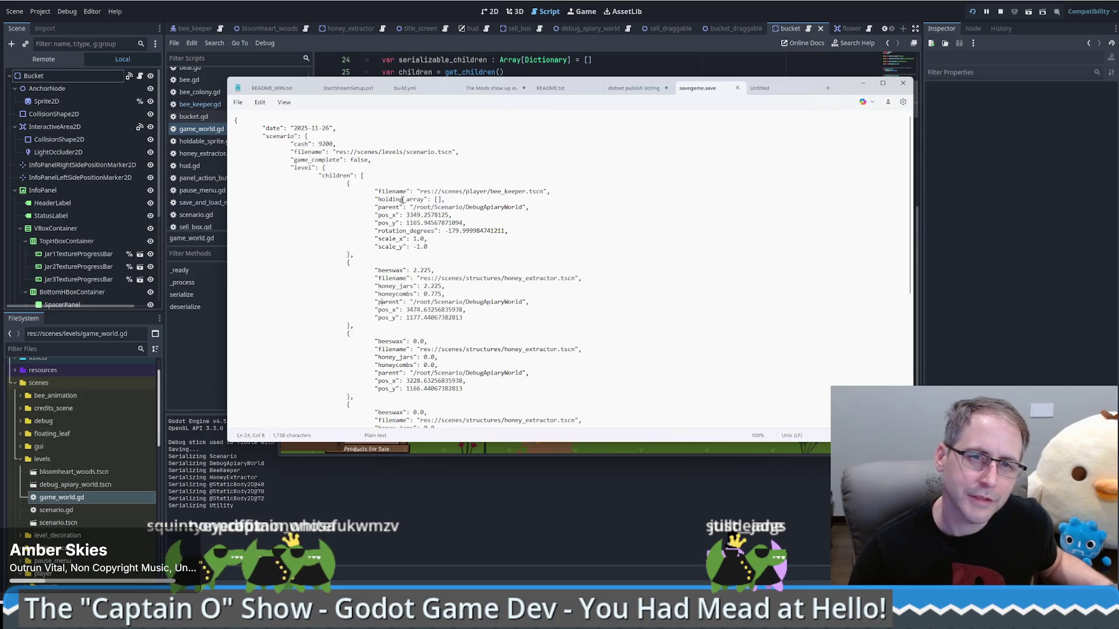
scroll(435, 180, down, 1)
scroll(500, 183, down, 5)
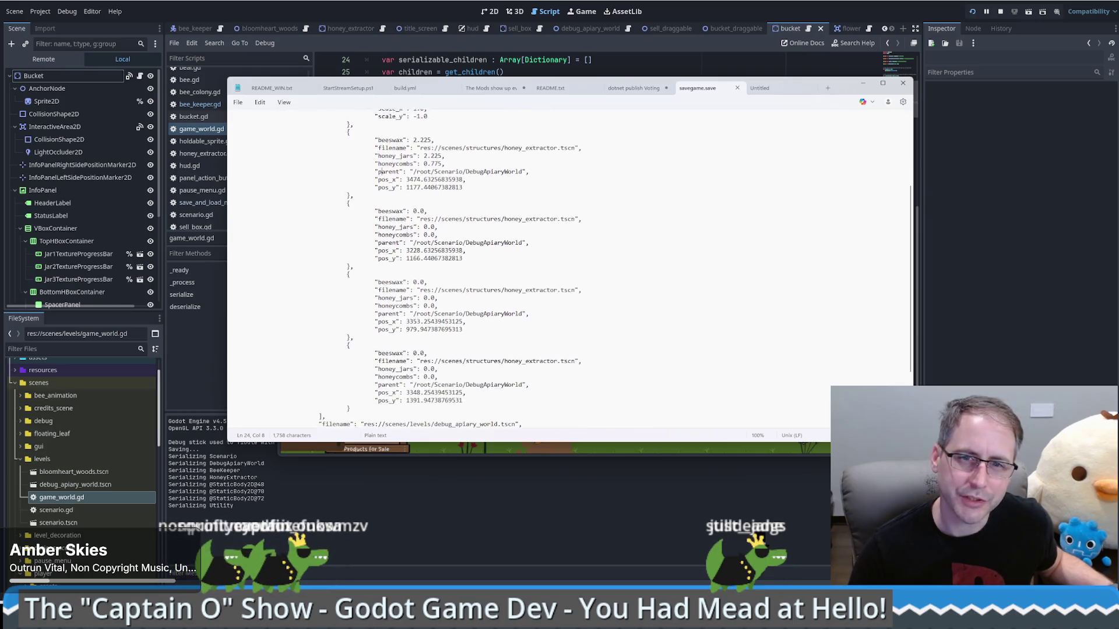
scroll(382, 129, down, 2)
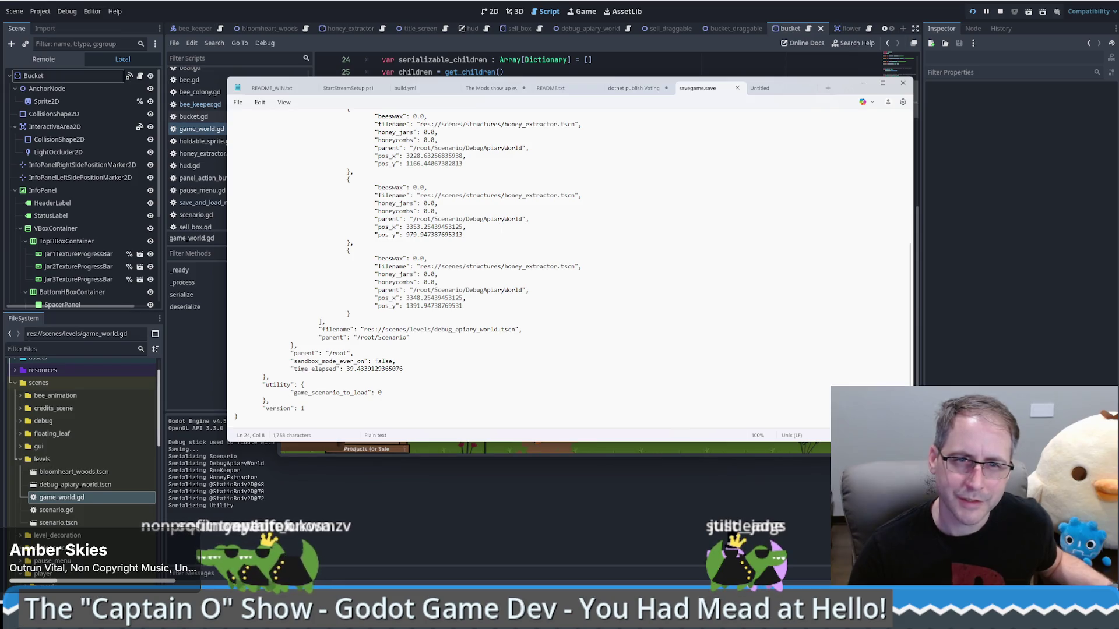
scroll(380, 172, up, 4)
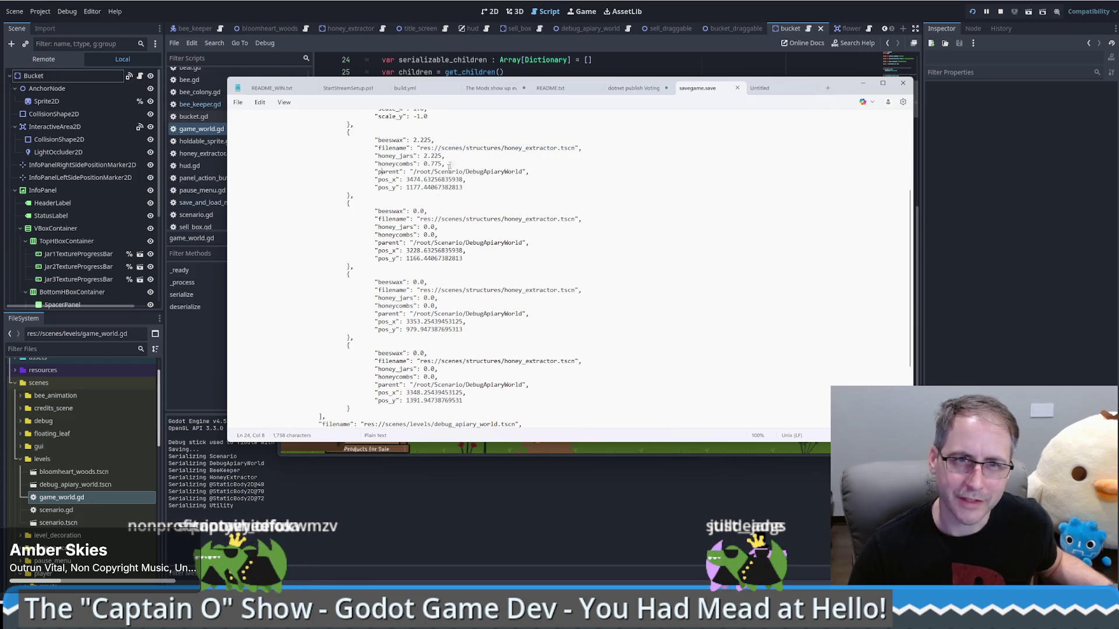
scroll(380, 171, down, 4)
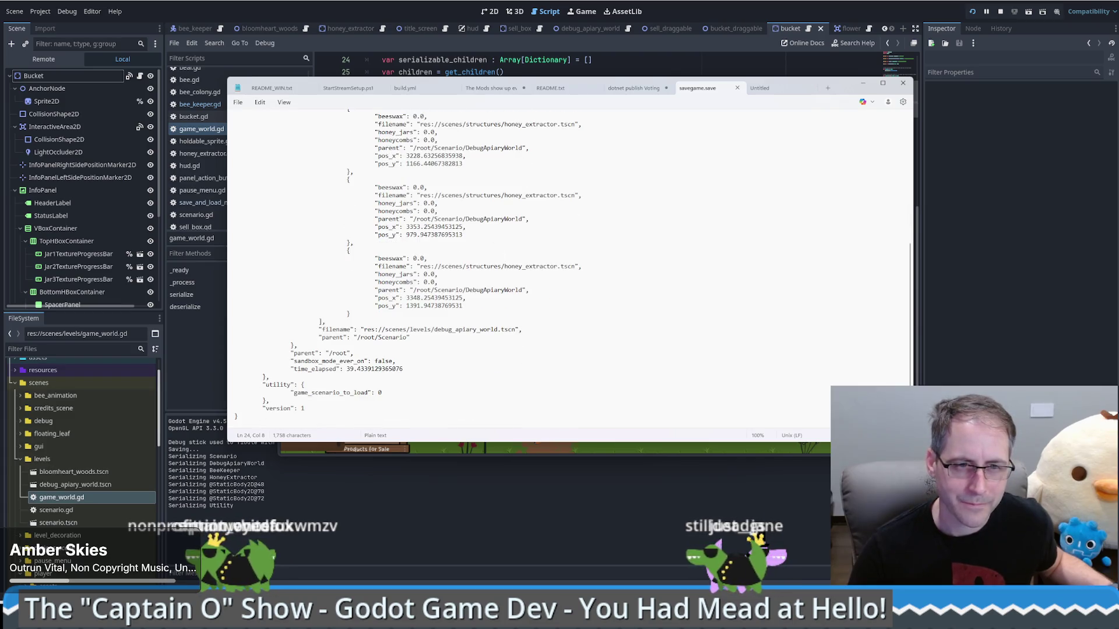
click(400, 530)
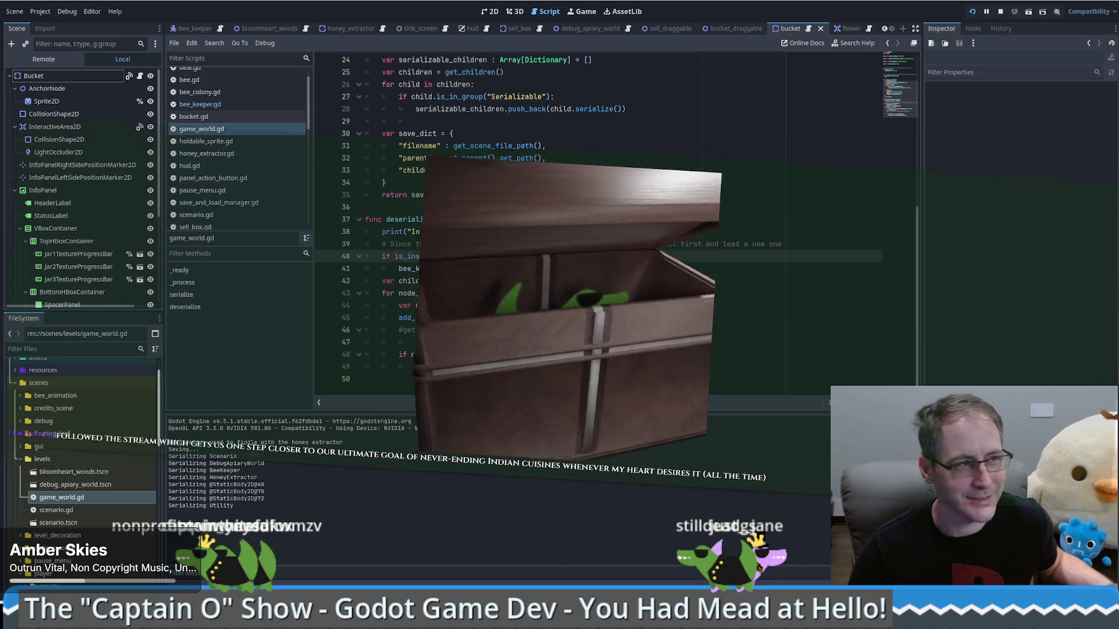
- Bring the game window forward and go back to the title screen via Menu > To Title
click(583, 11)
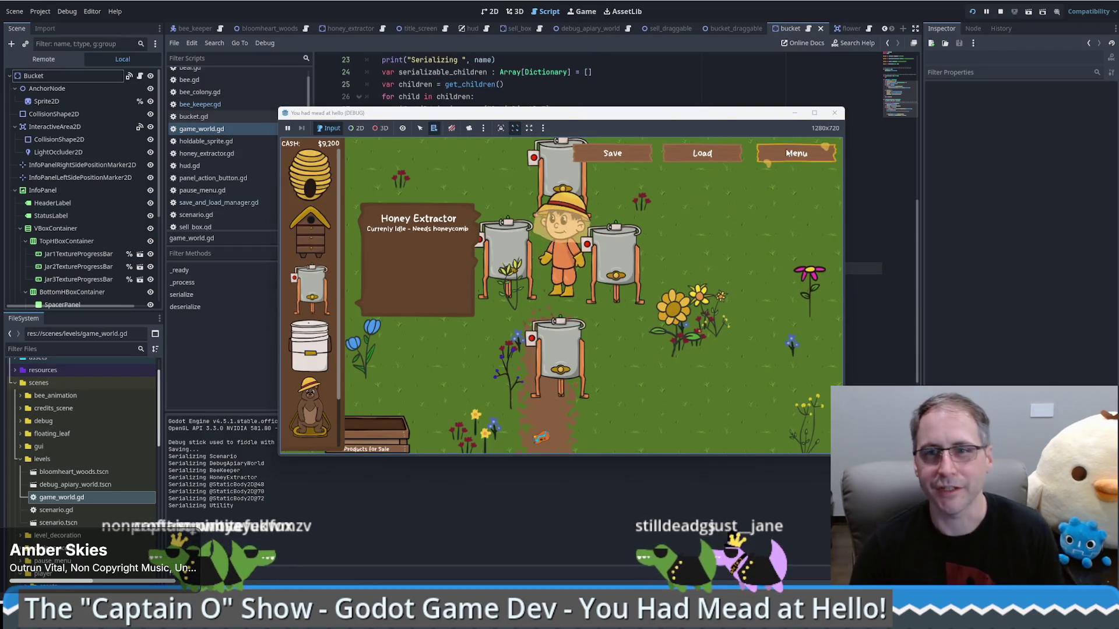
click(796, 153)
click(780, 439)
click(779, 438)
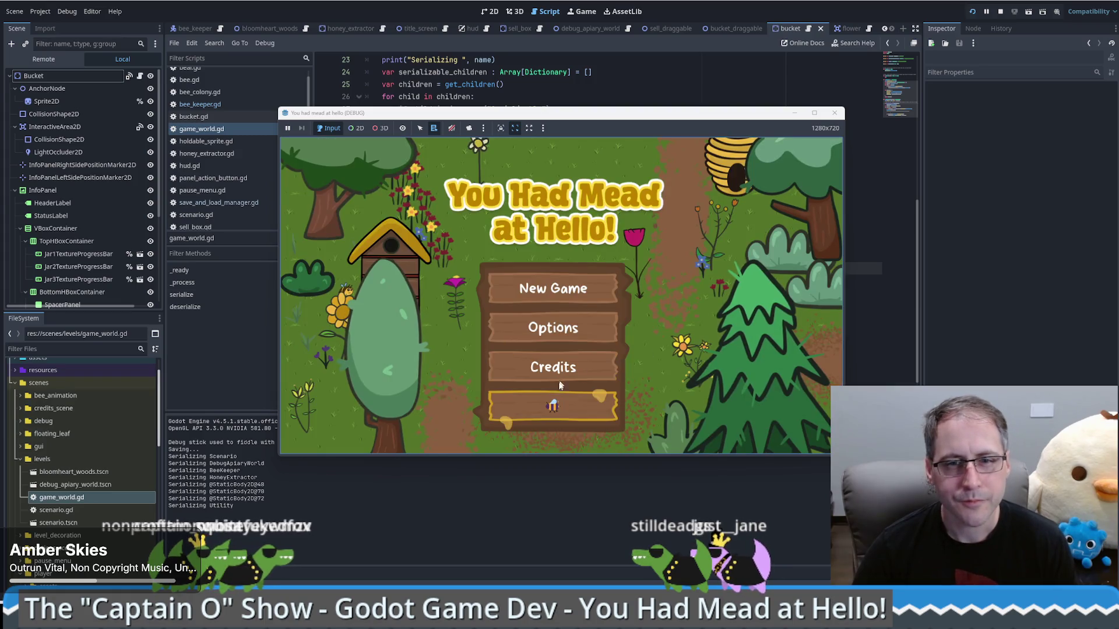
click(618, 285)
- Load the save with four extractors and $9,200, then show the Remote scene tree
click(692, 154)
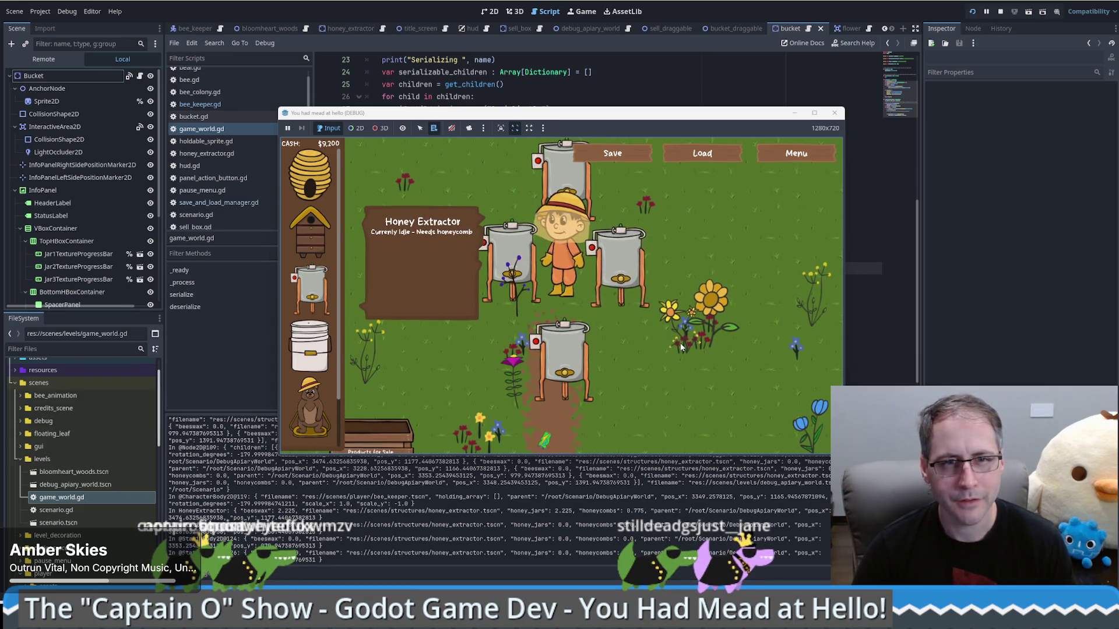
key(a)
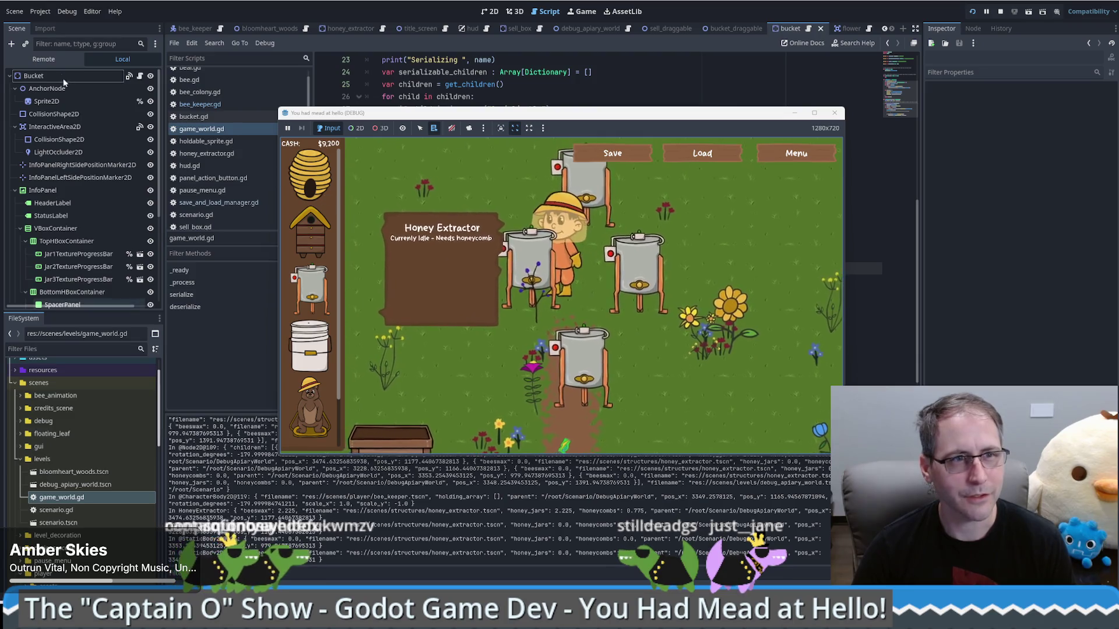
click(54, 60)
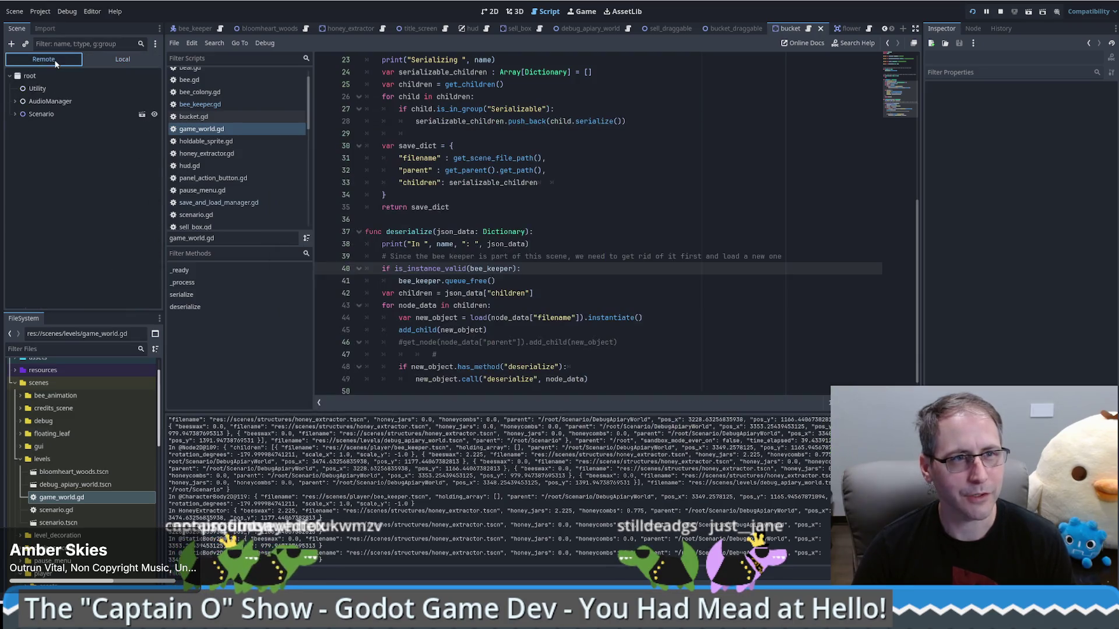
click(15, 114)
click(20, 152)
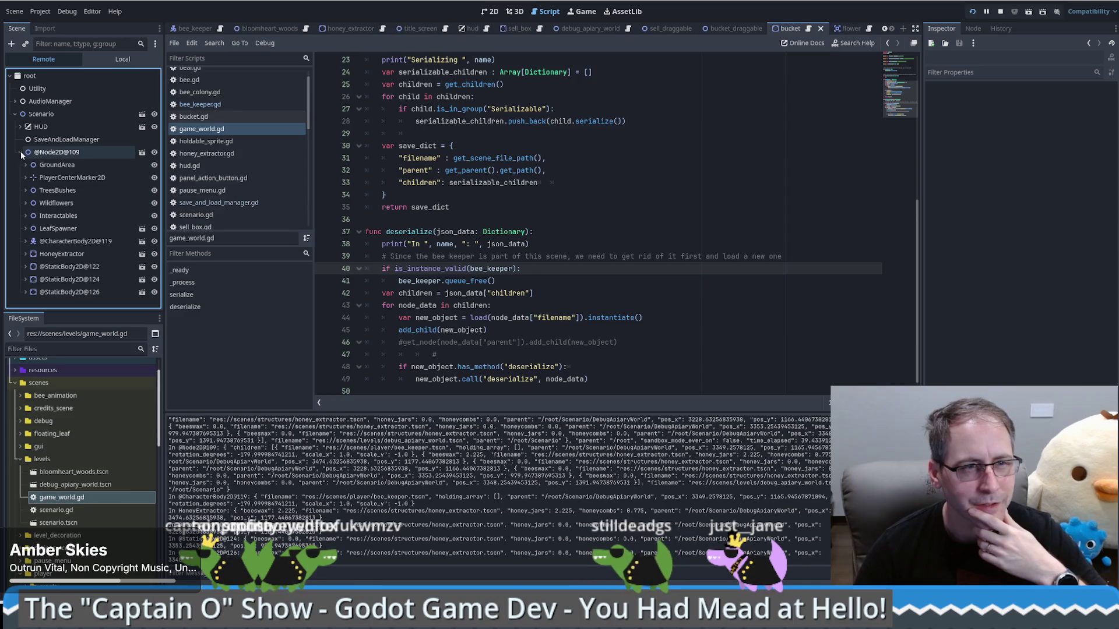
click(65, 153)
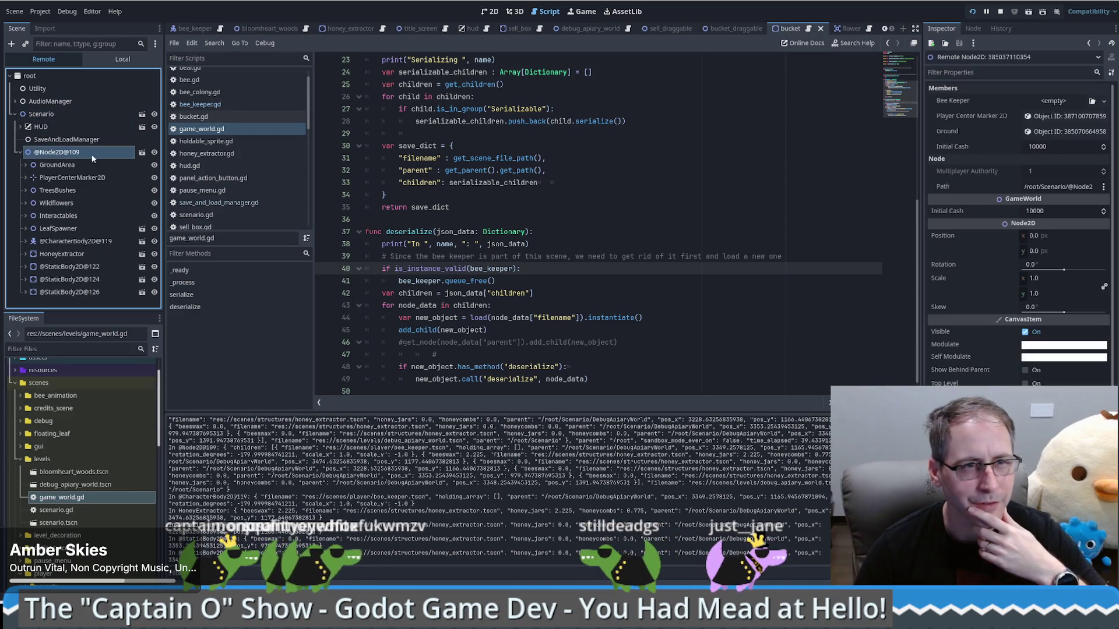
scroll(970, 318, down, 2)
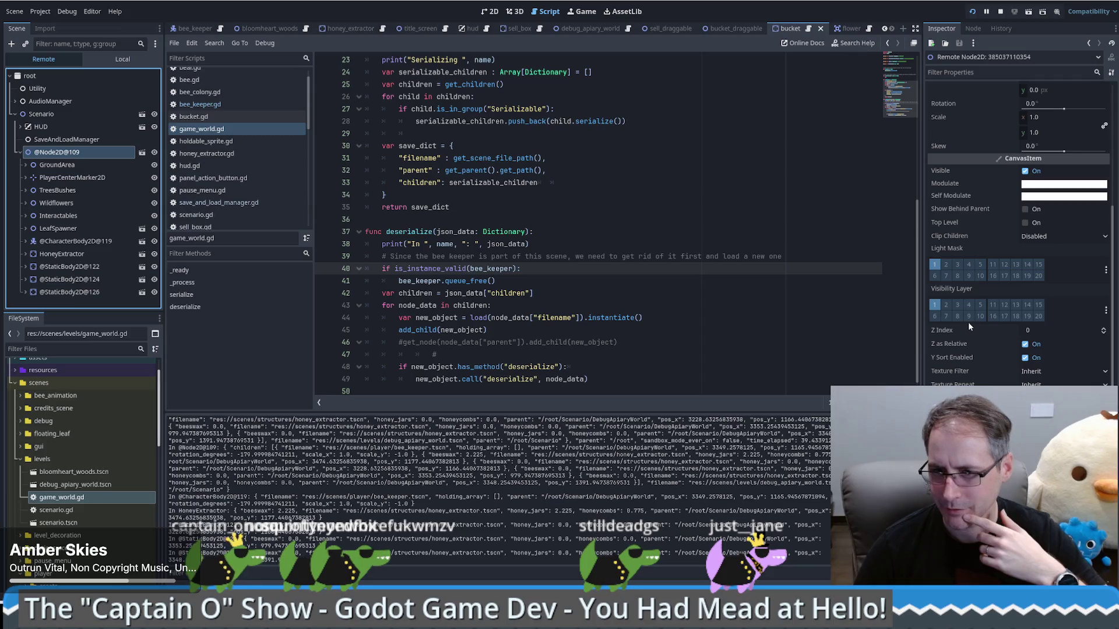
scroll(973, 315, up, 3)
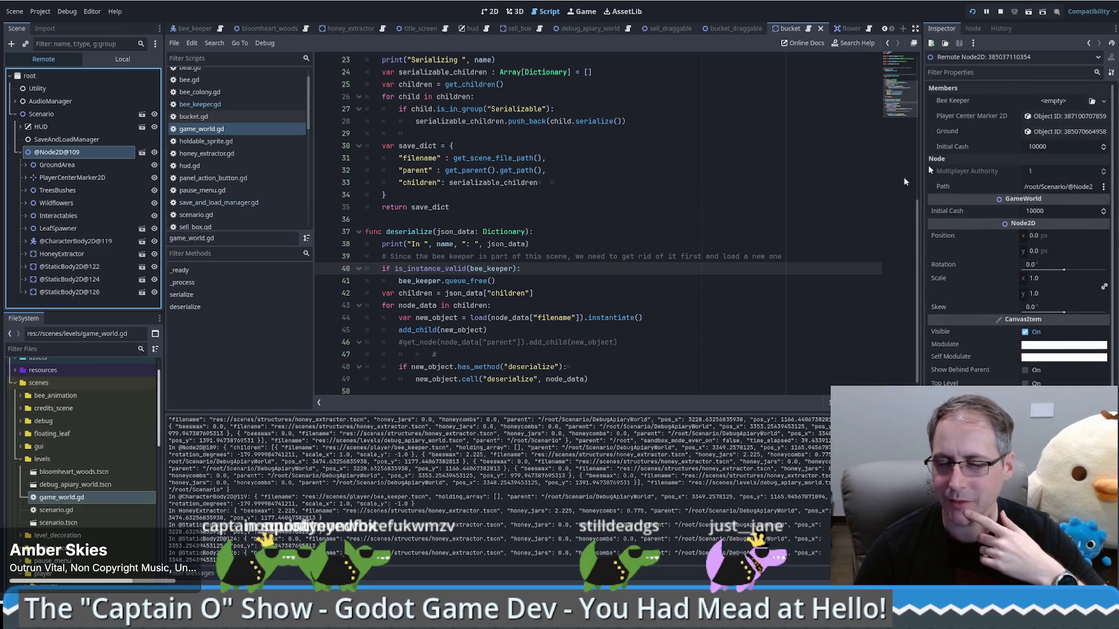
- Review deserialize's loop over saved children and the bee_keeper validity check in game_world.gd
click(743, 306)
scroll(653, 288, down, 1)
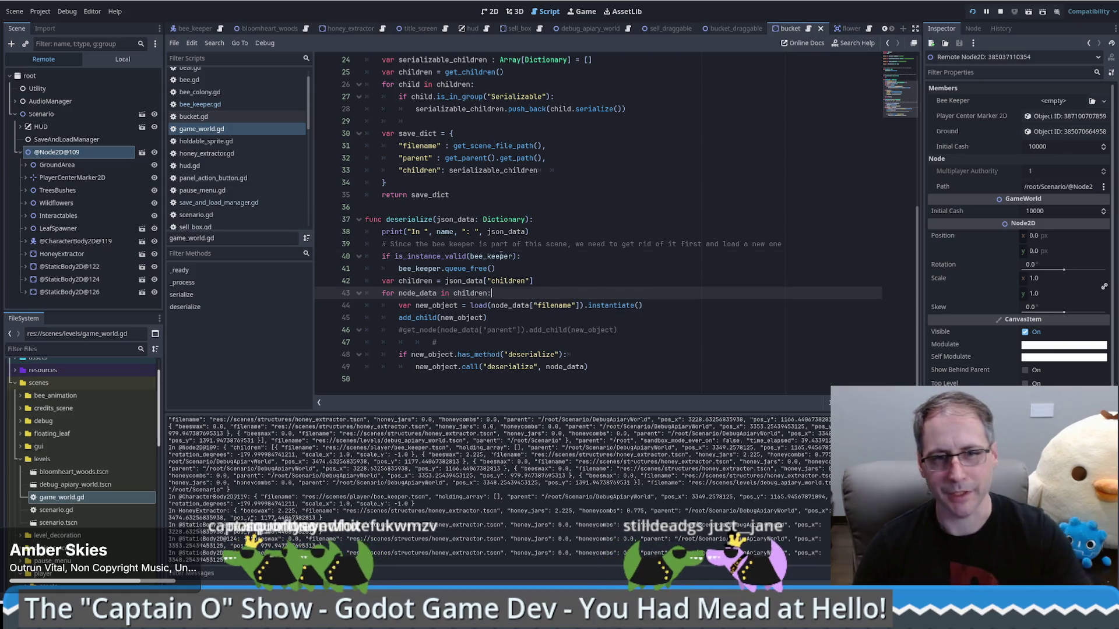
double_click(491, 256)
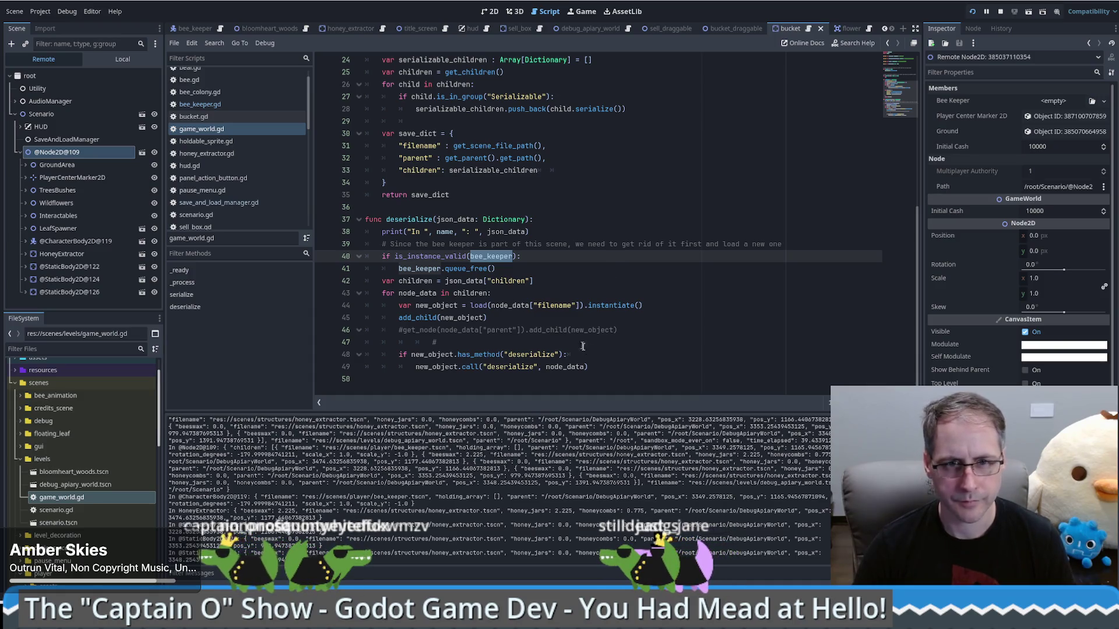
click(620, 366)
key(Return)
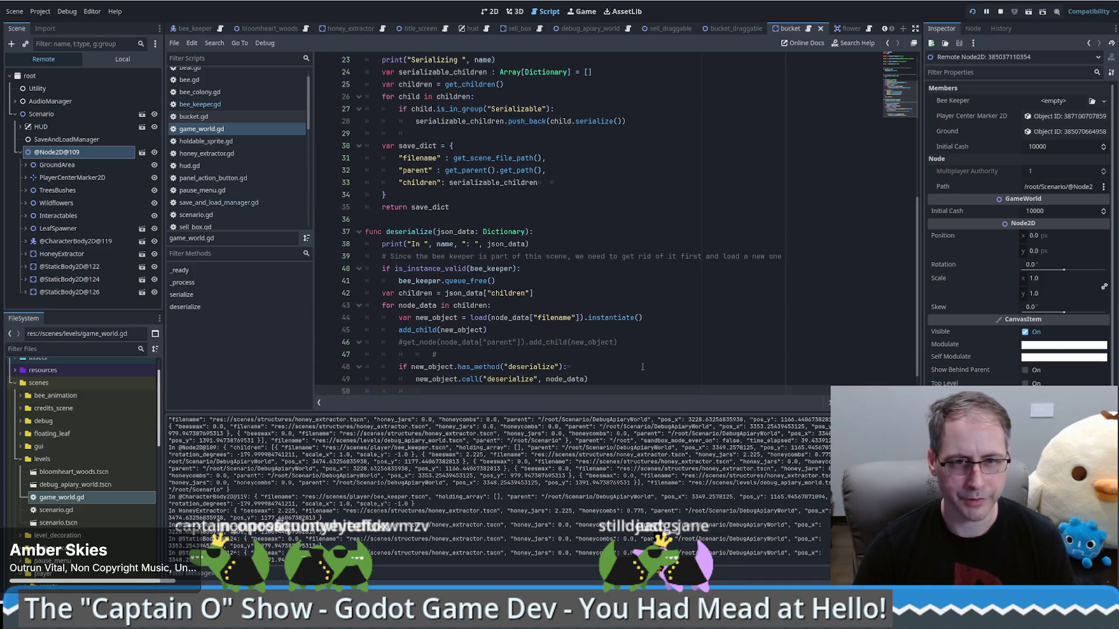
key(ctrl+z)
click(539, 354)
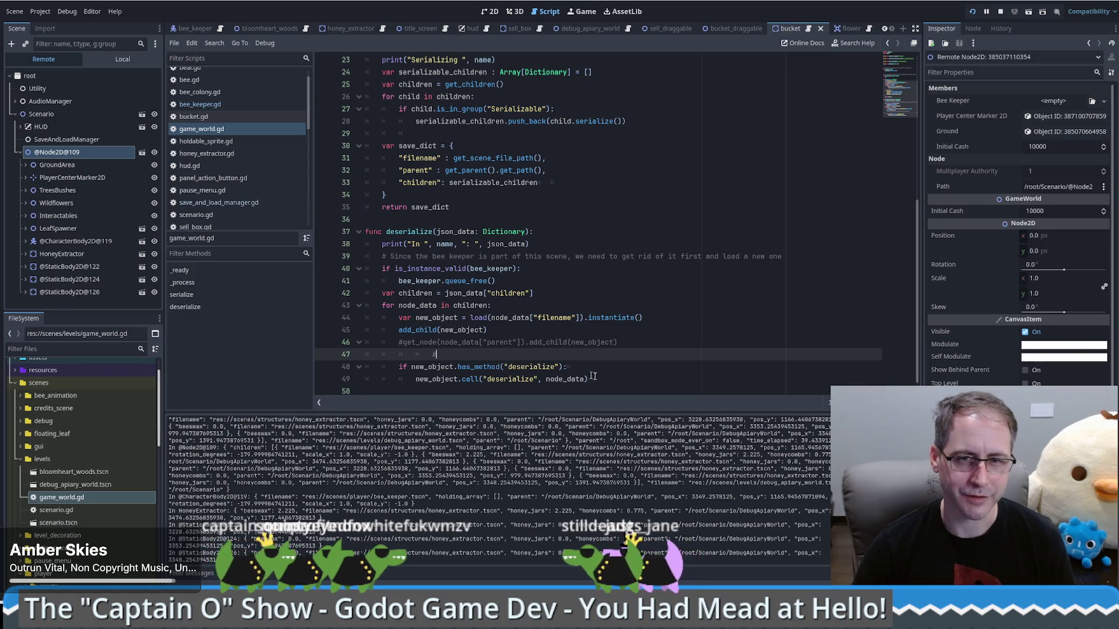
scroll(593, 376, down, 1)
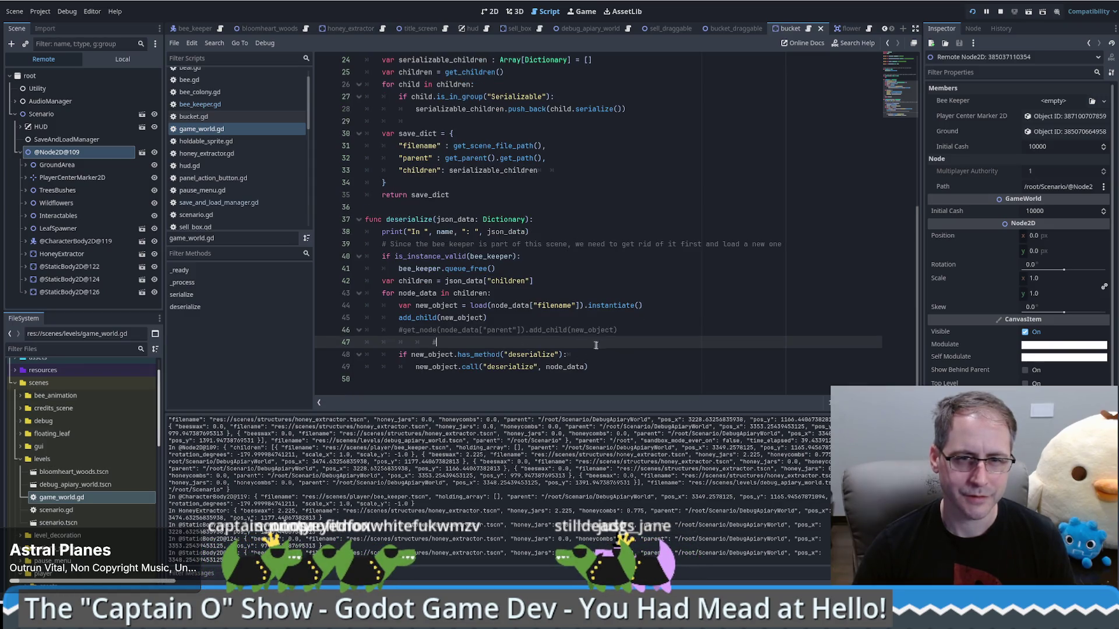
- Add 'if new_object is BeeKeeper:' with 'bee_keeper = new_object' to deserialize, then run the game
key(Return)
key(Return)
key(Up)
text(bee_keeper)
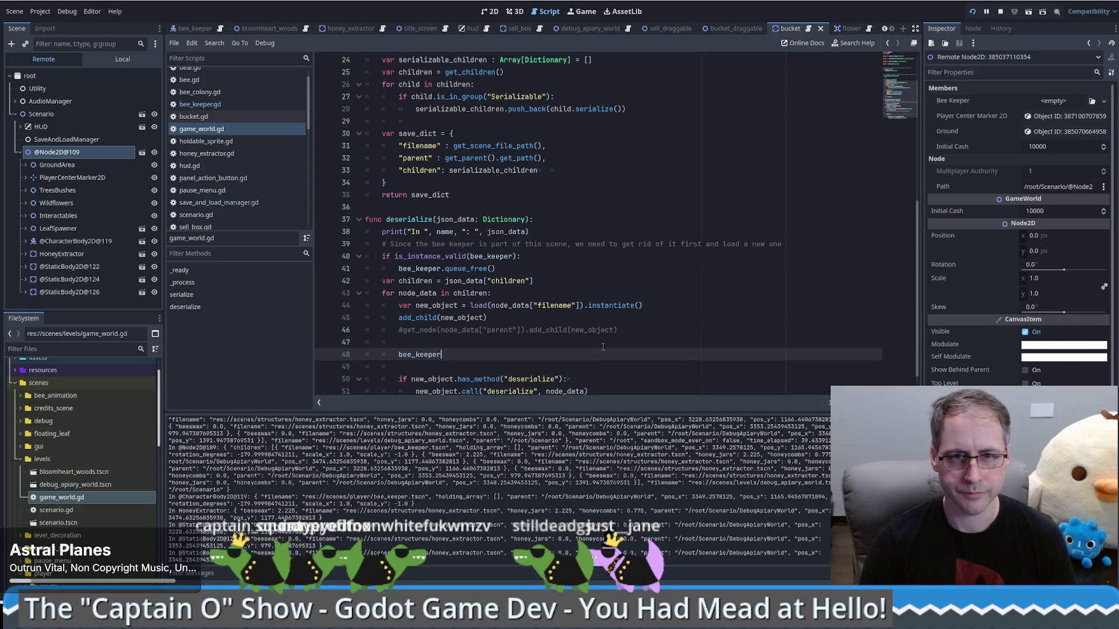
text(if new_object i)
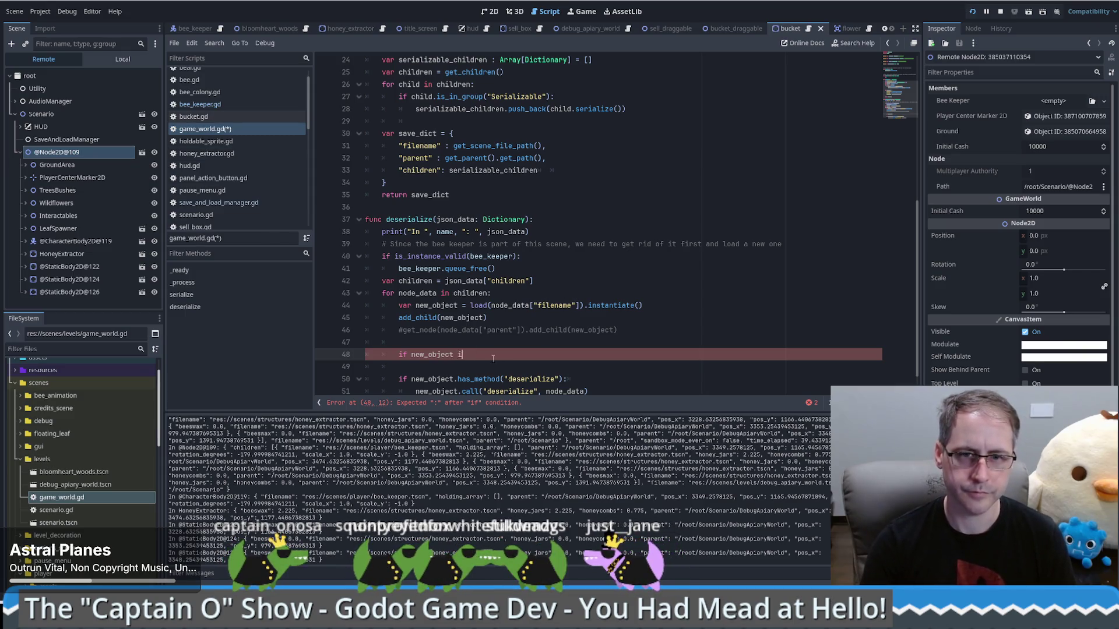
text(s Bee)
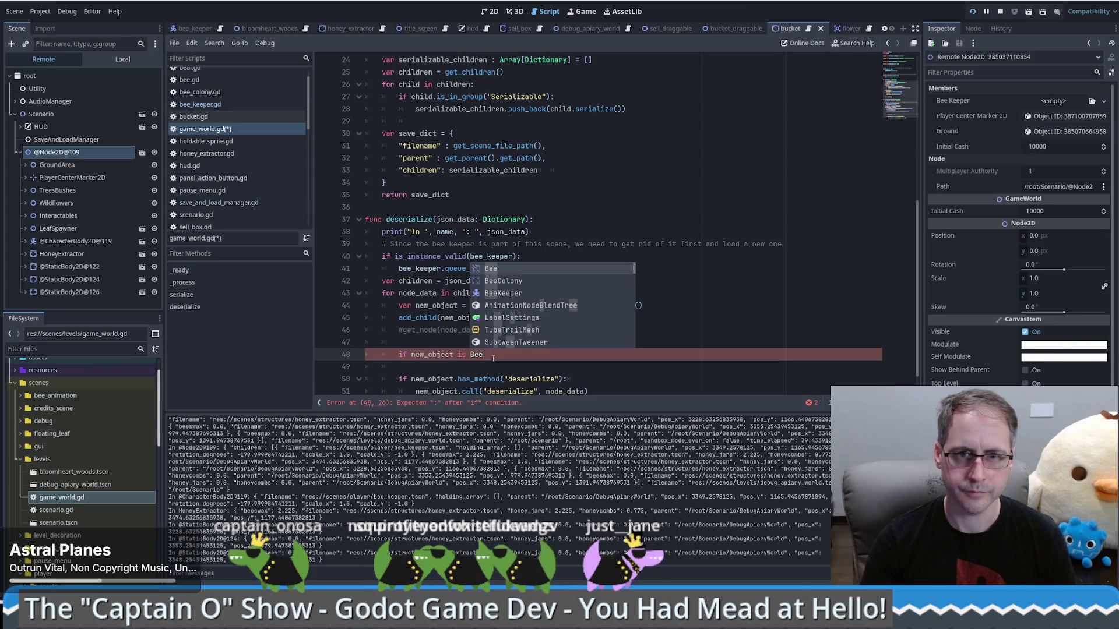
key(Down)
key(Down)
key(Return)
key(Return)
text(bee_keeper)
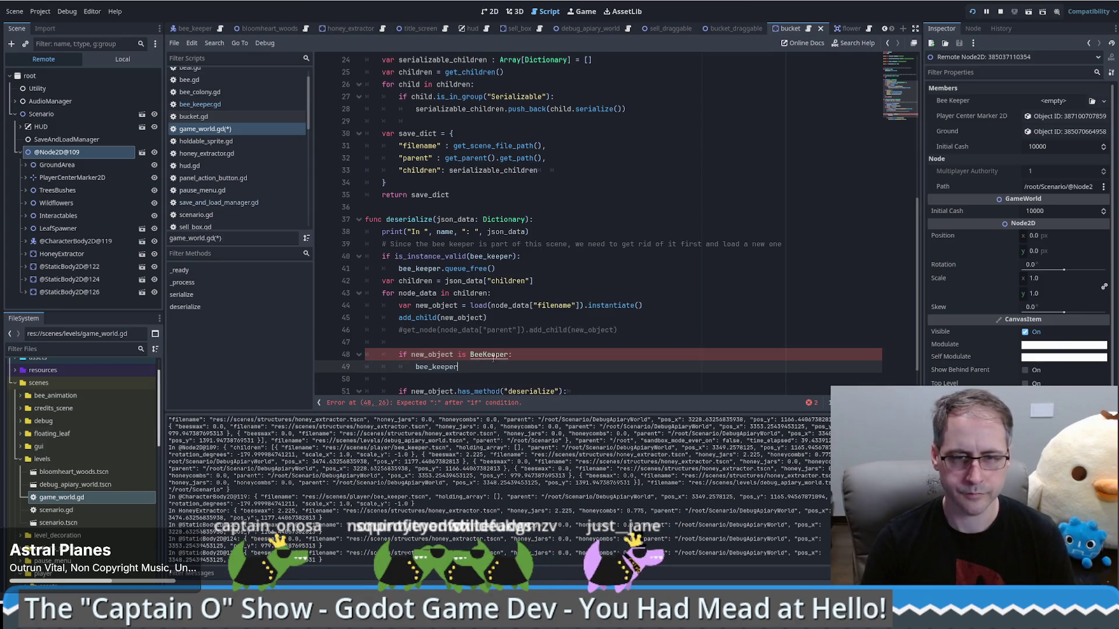
text( = new_object)
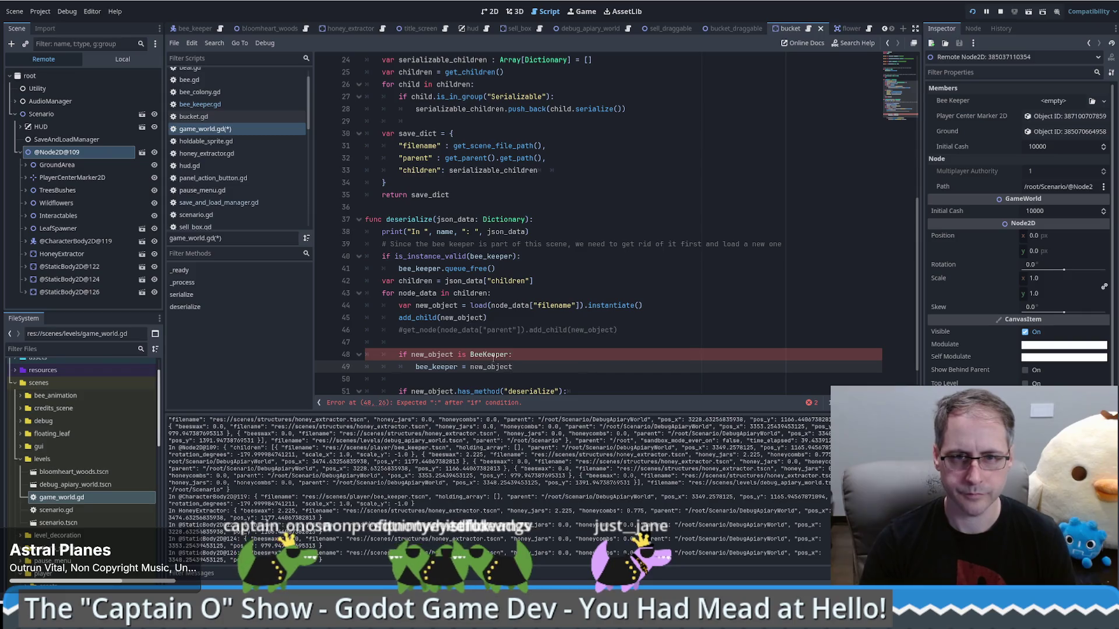
click(974, 12)
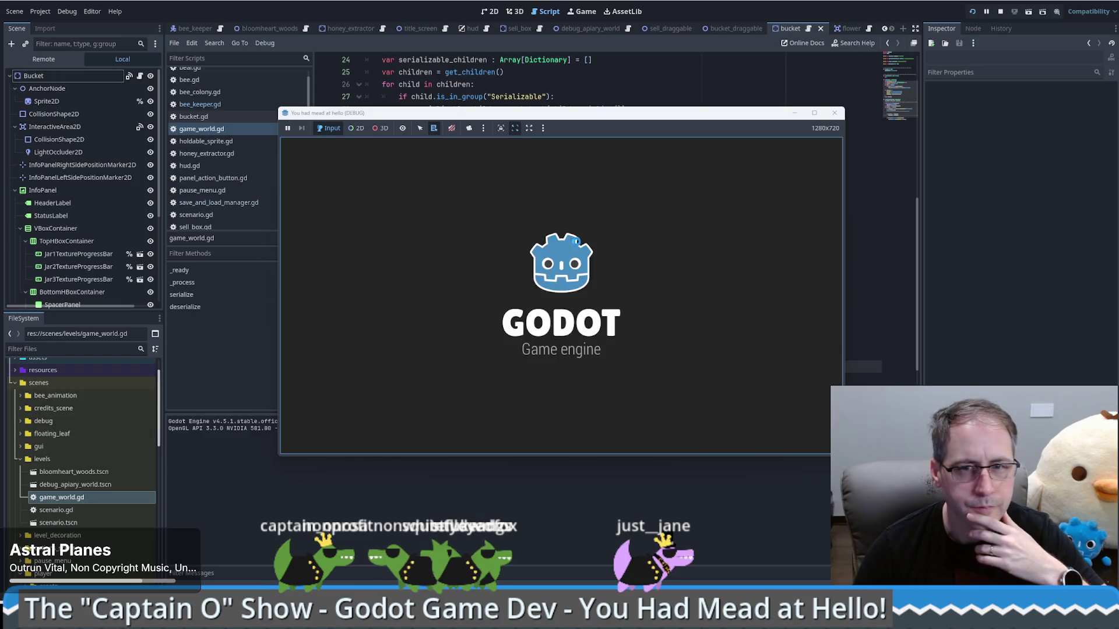
- Start the game, load the save, and inspect the game world node under Scenario in the Remote tree
click(558, 398)
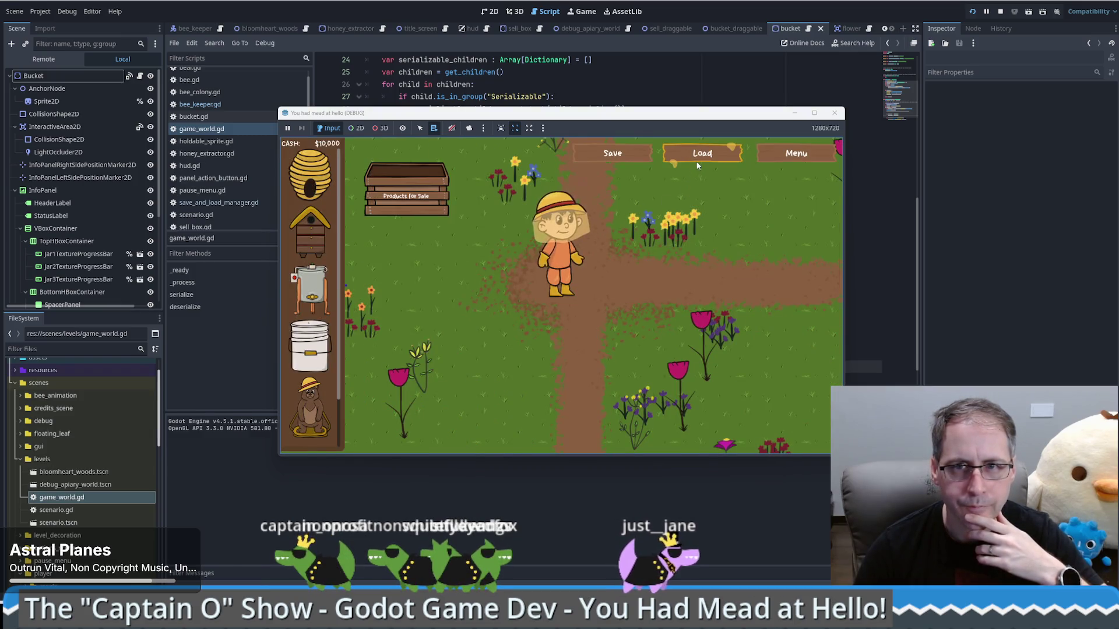
click(705, 154)
click(49, 60)
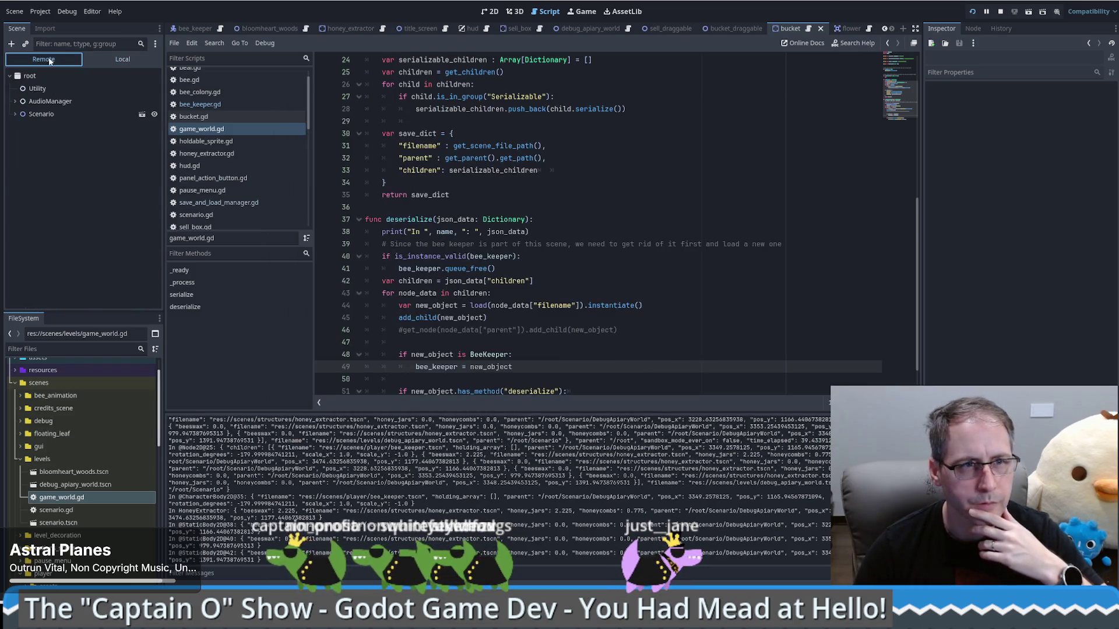
click(36, 114)
click(15, 115)
click(20, 152)
click(70, 152)
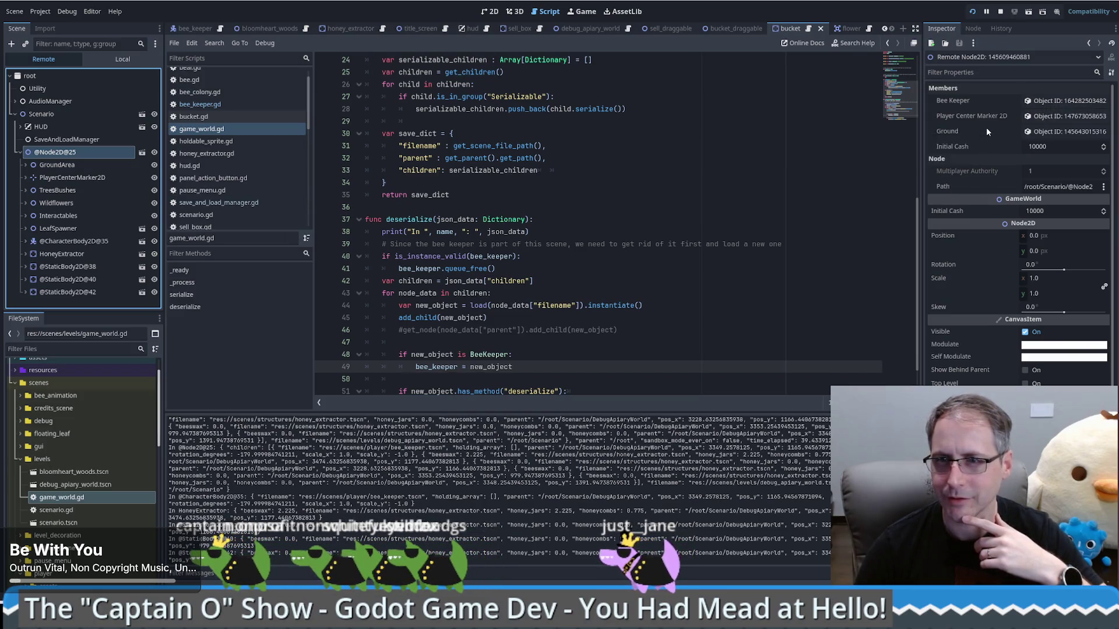
- Reload the save in the game and walk the beekeeper around toward the honey extractors
click(583, 12)
click(491, 197)
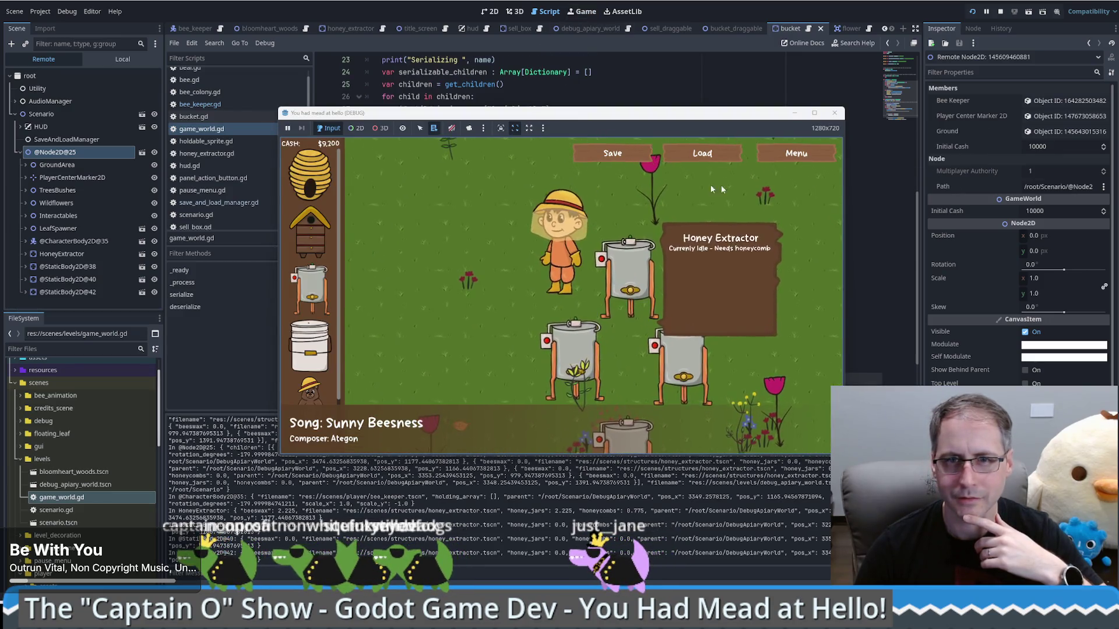
click(760, 184)
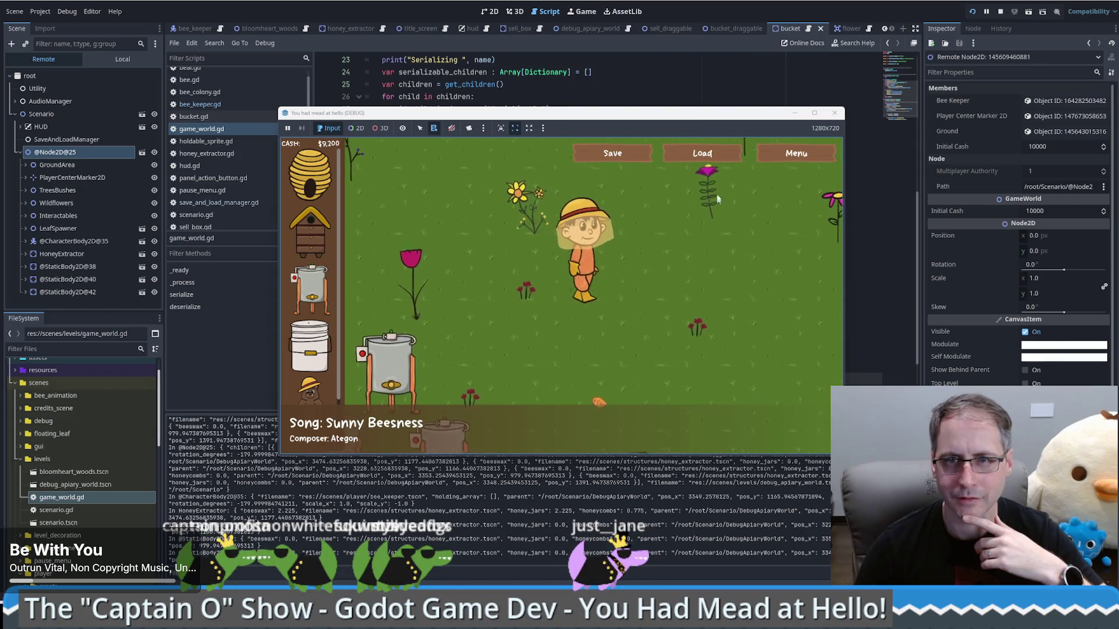
click(717, 157)
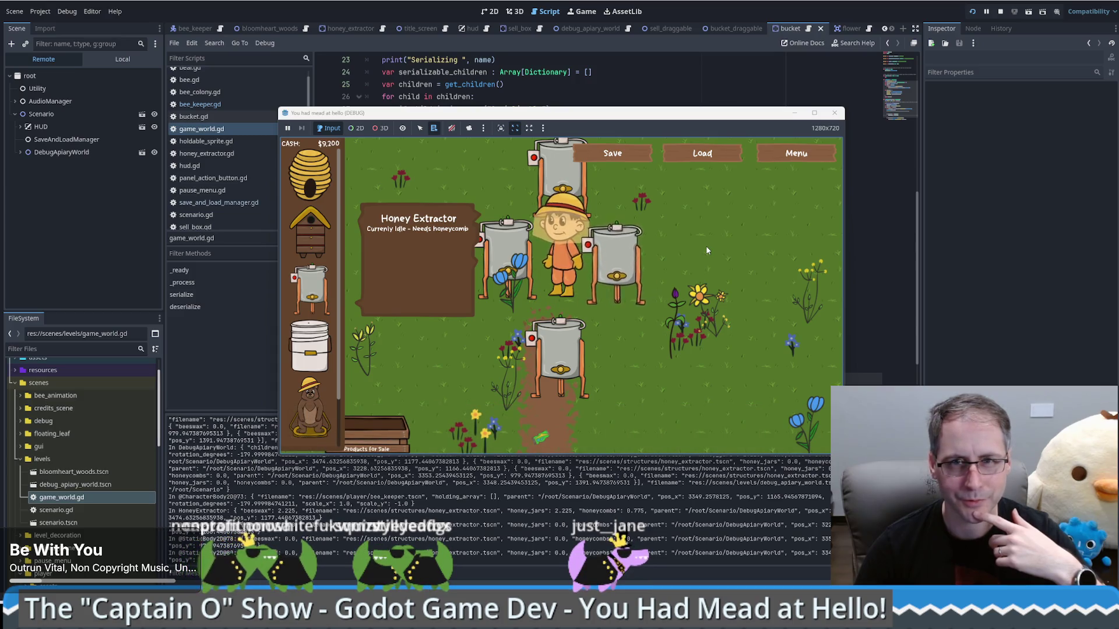
key(Down)
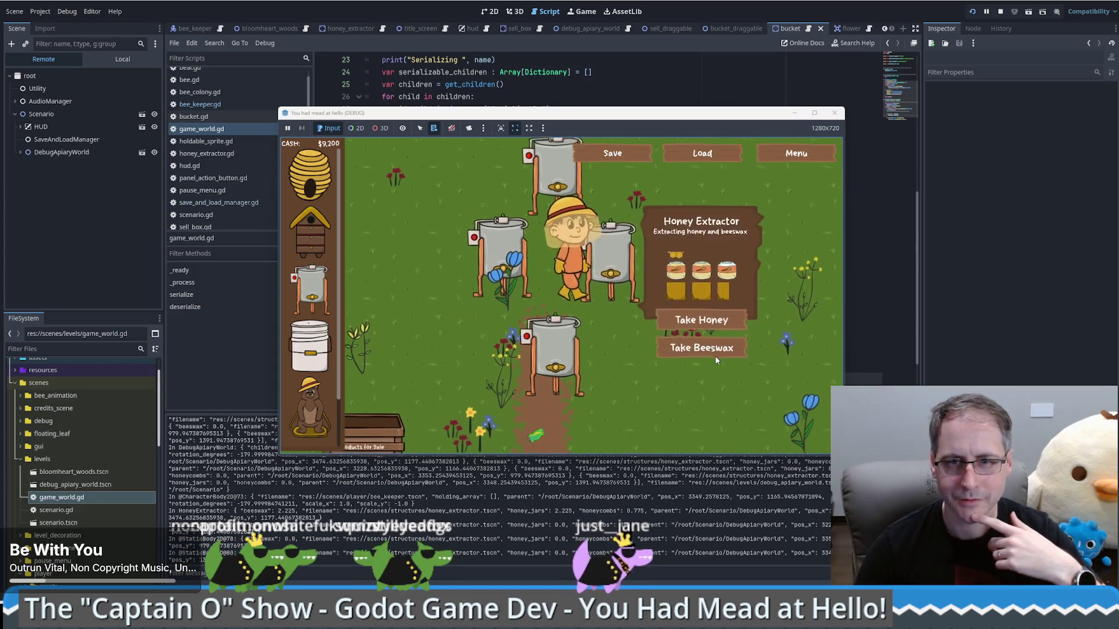
key(Down)
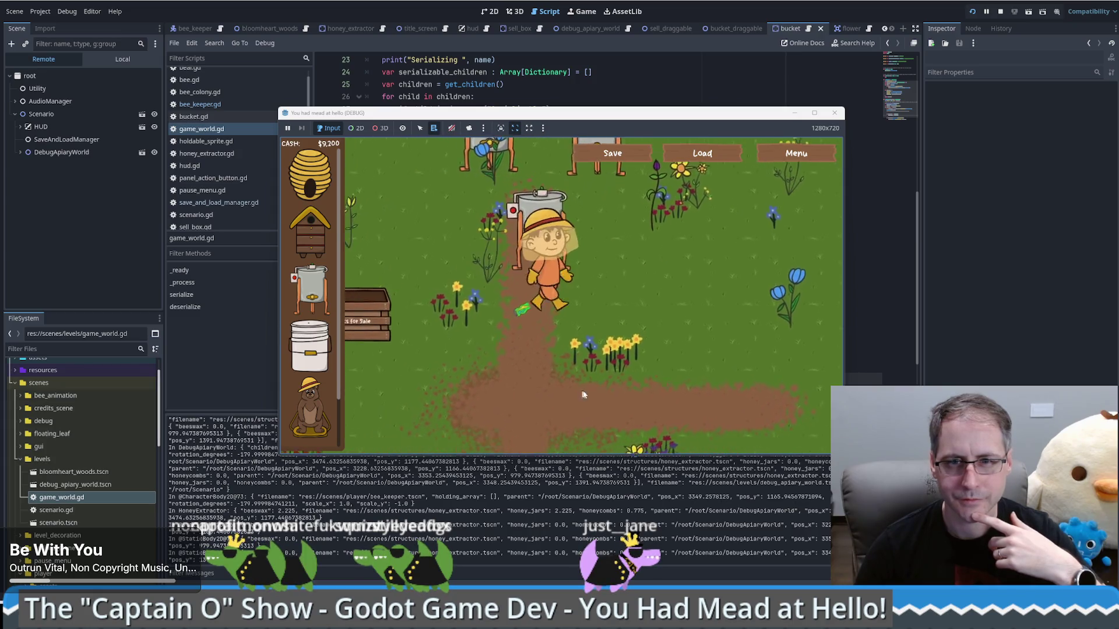
key(Up)
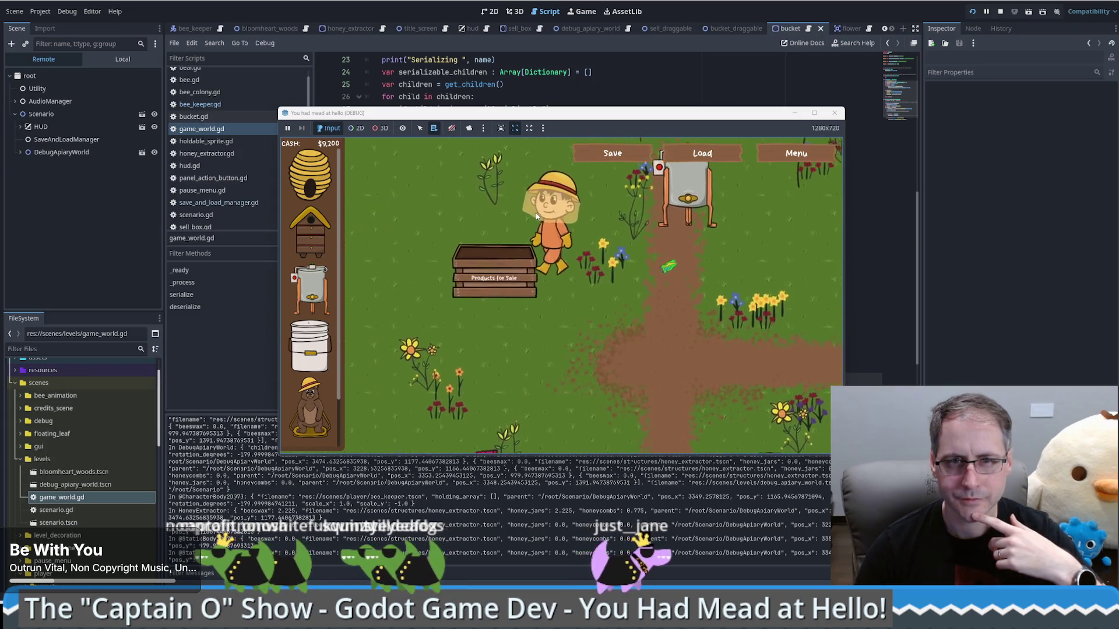
key(Up)
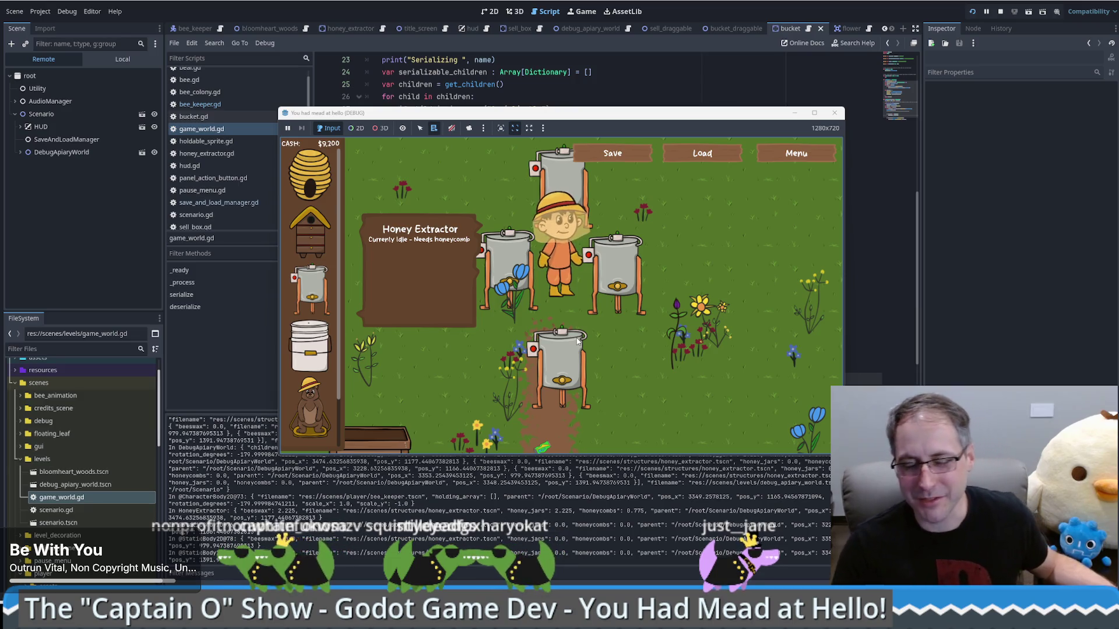
key(a)
key(s)
key(s)
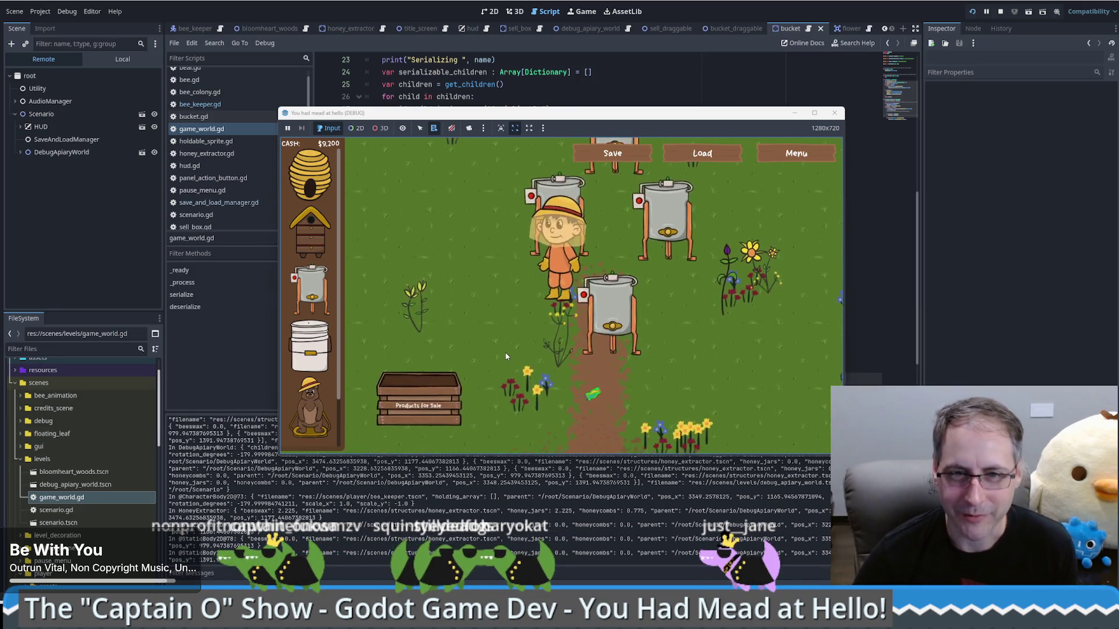
key(s)
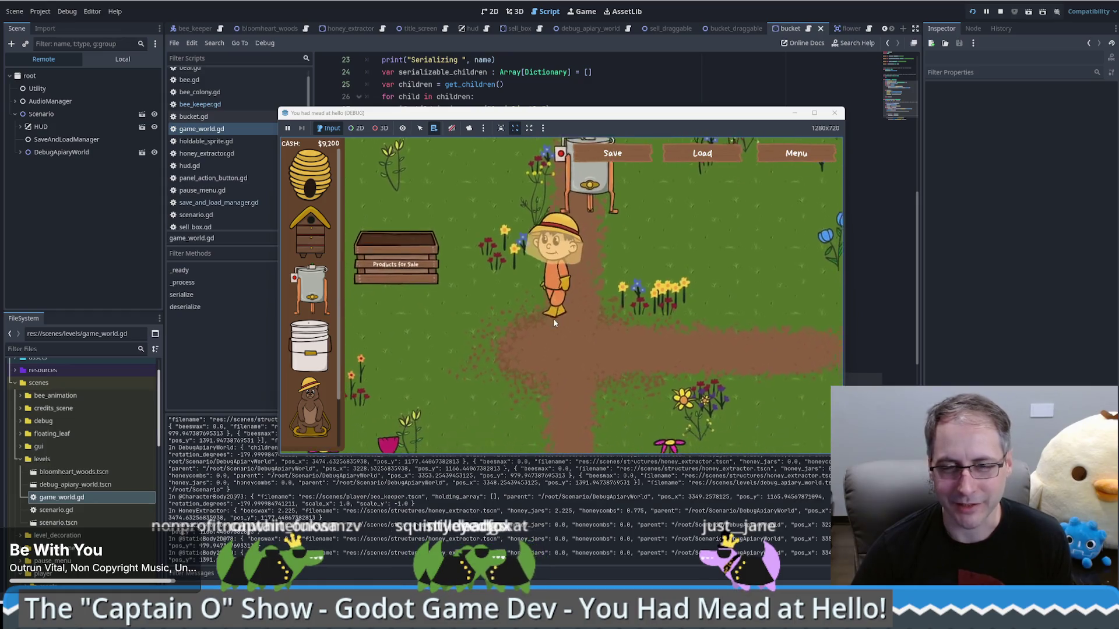
key(d)
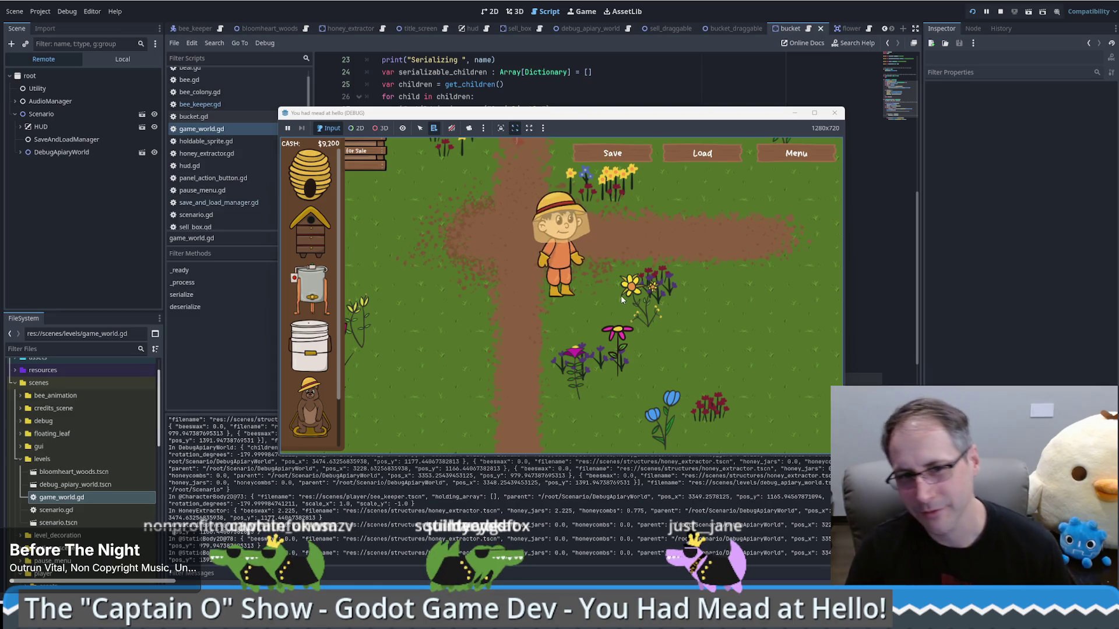
- Place a new Honey Extractor beside the path while moving the beekeeper aside
drag(315, 290, 608, 289)
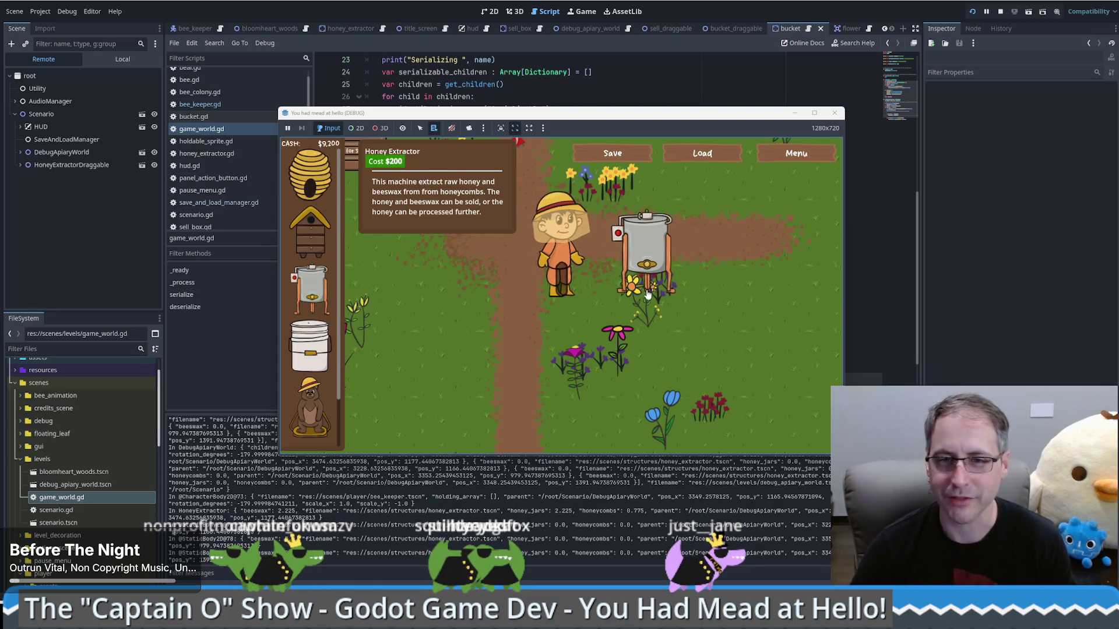
key(w)
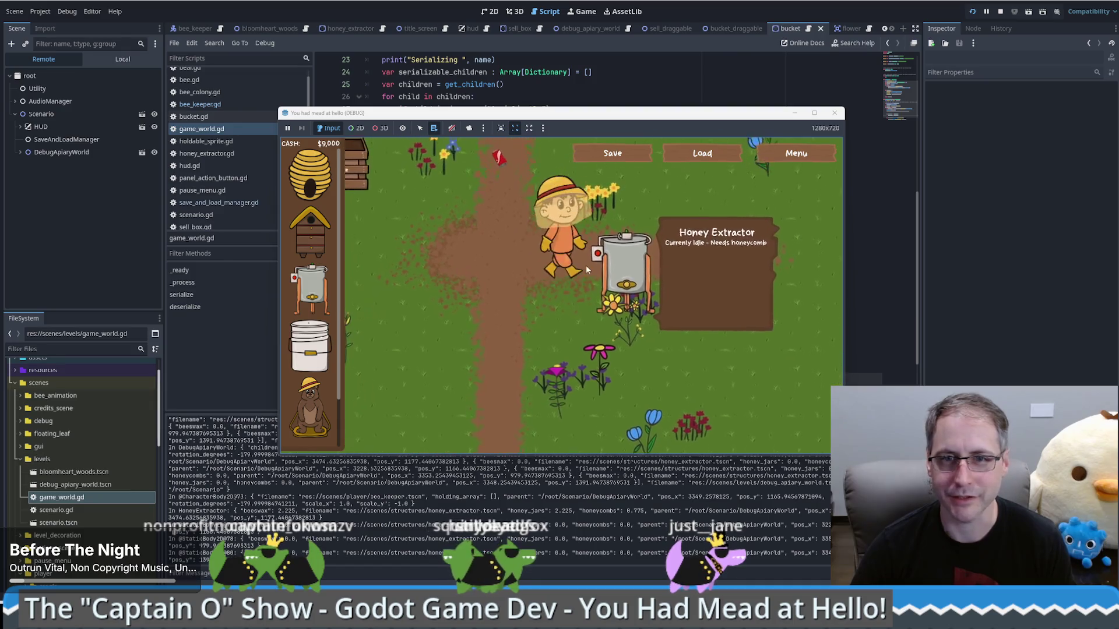
key(a)
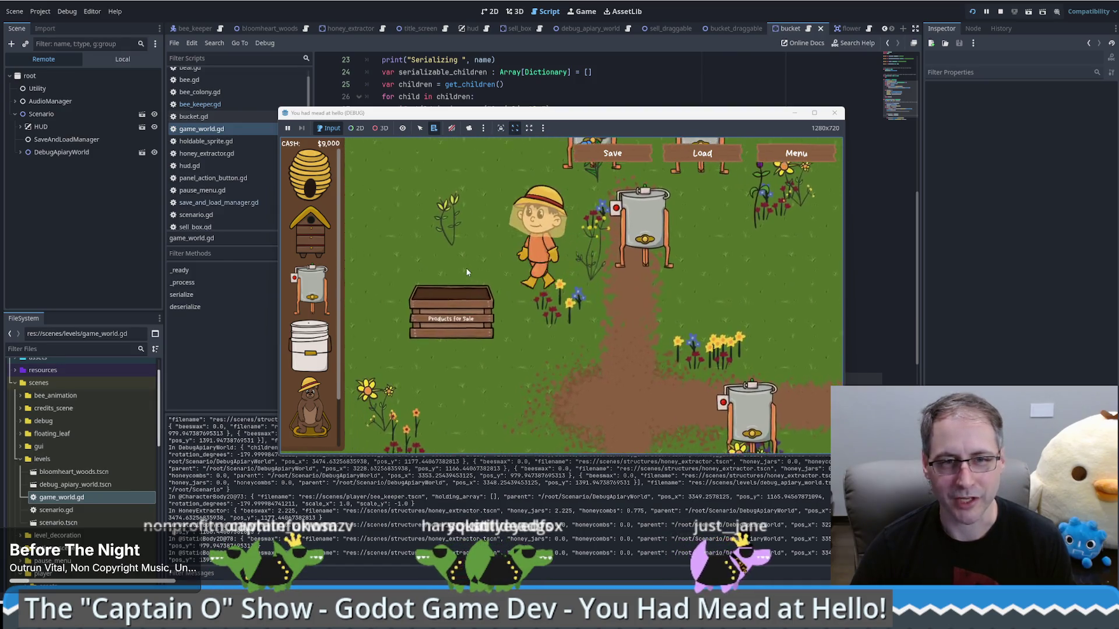
drag(311, 290, 433, 293)
key(a)
key(s)
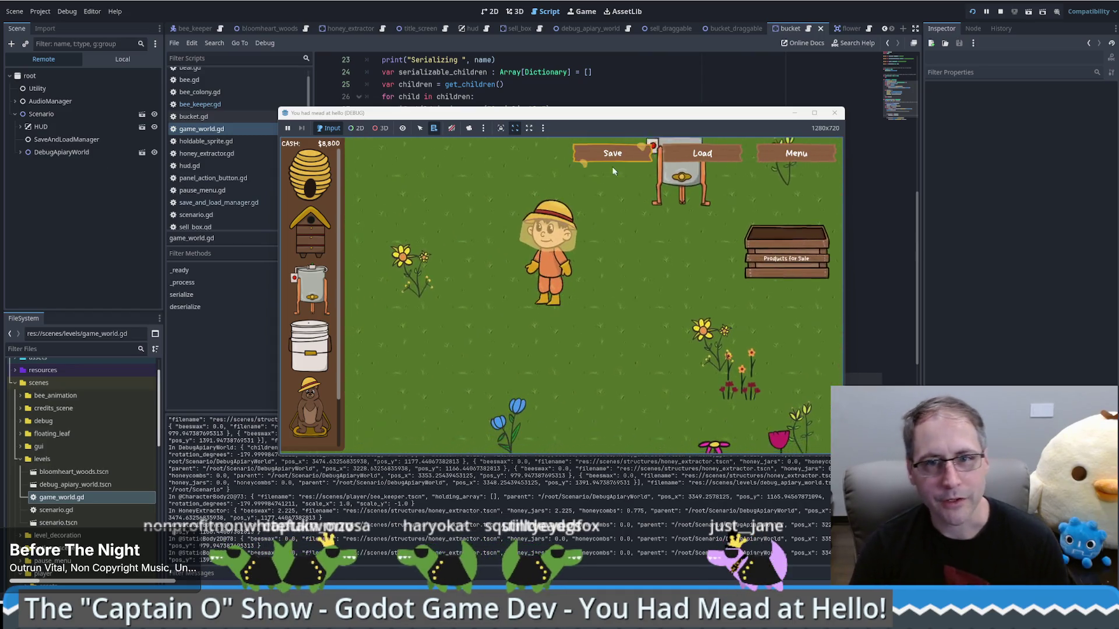
- Save and load the game twice to confirm the new extractor persists
click(612, 152)
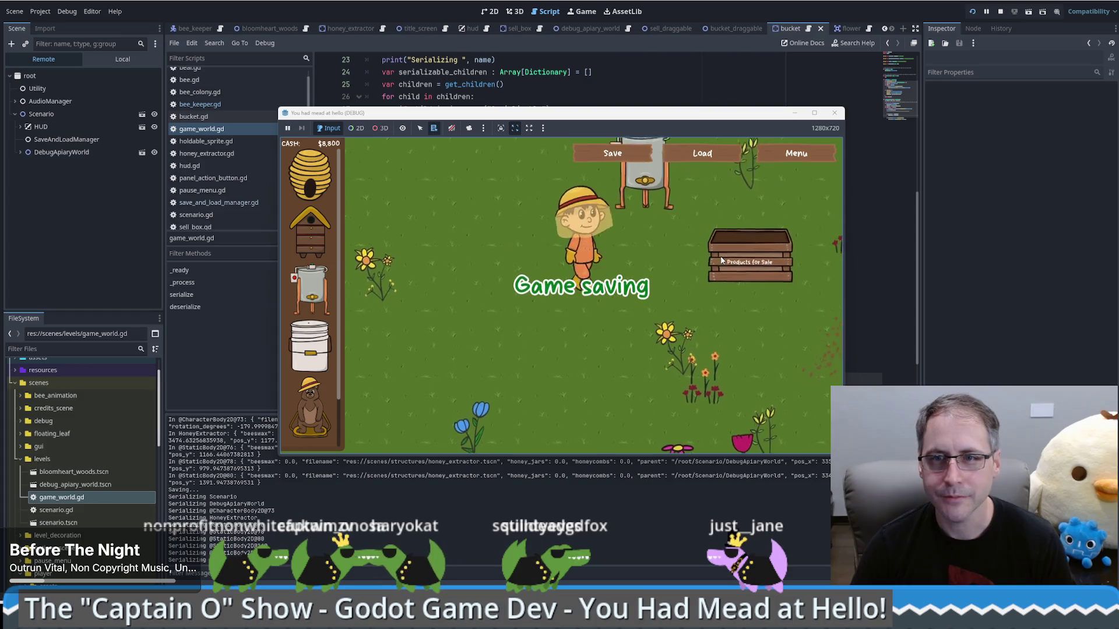
click(705, 166)
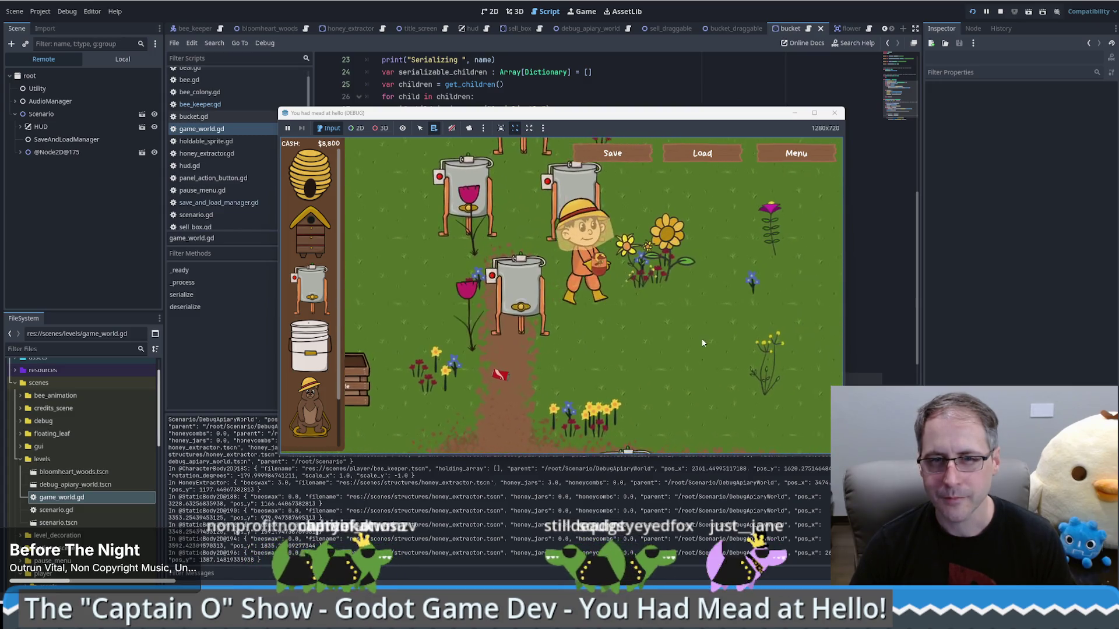
click(627, 155)
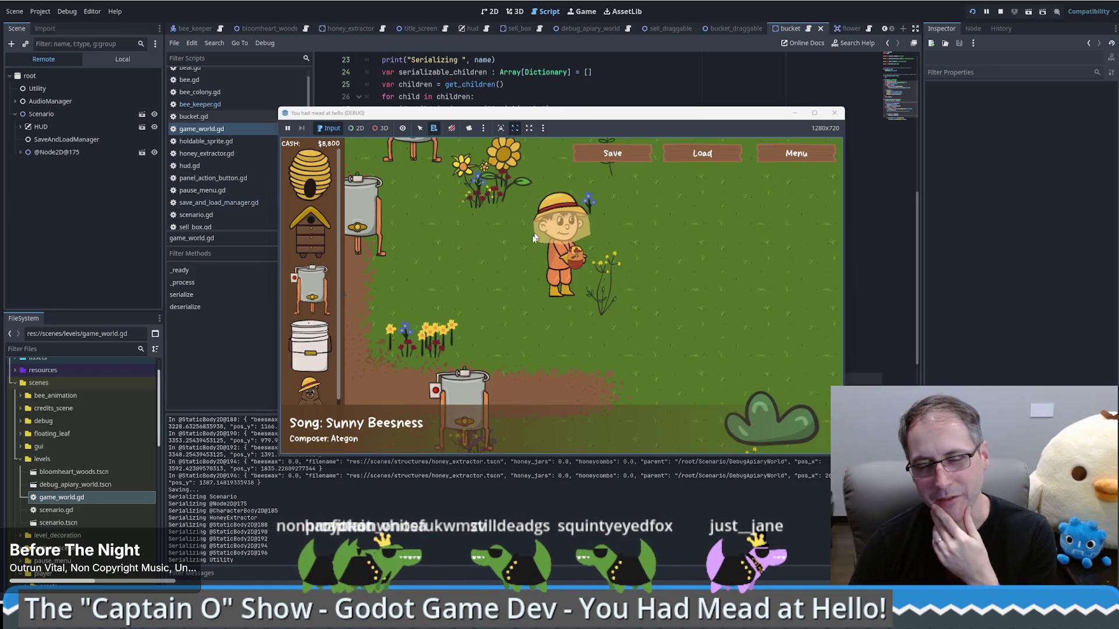
click(689, 156)
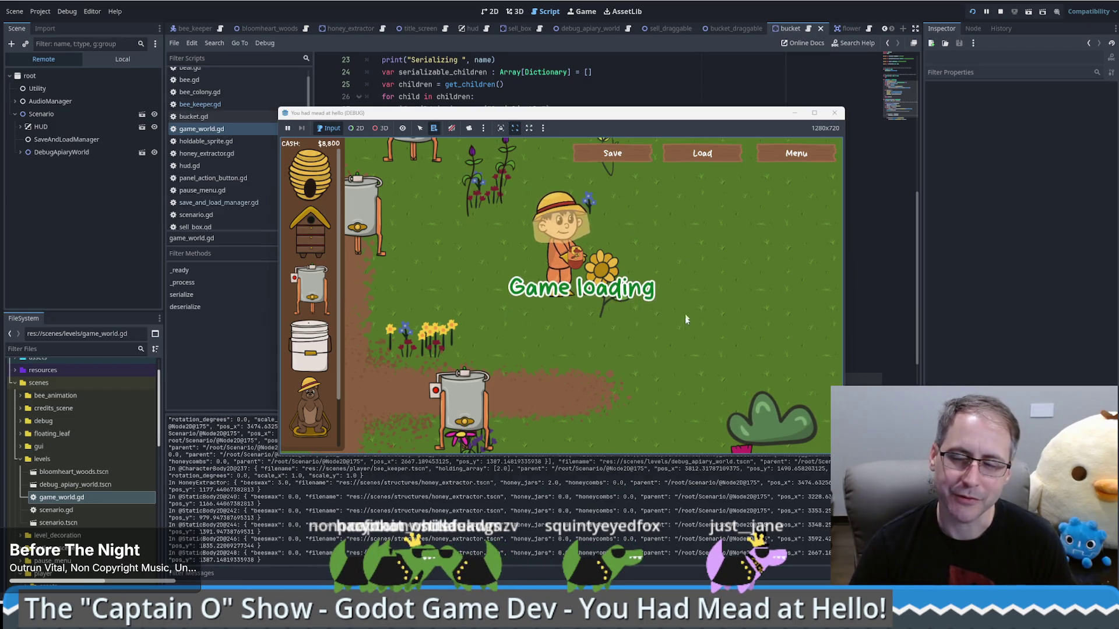
- Reload the save, move the beekeeper left, then save and reload once more
click(723, 158)
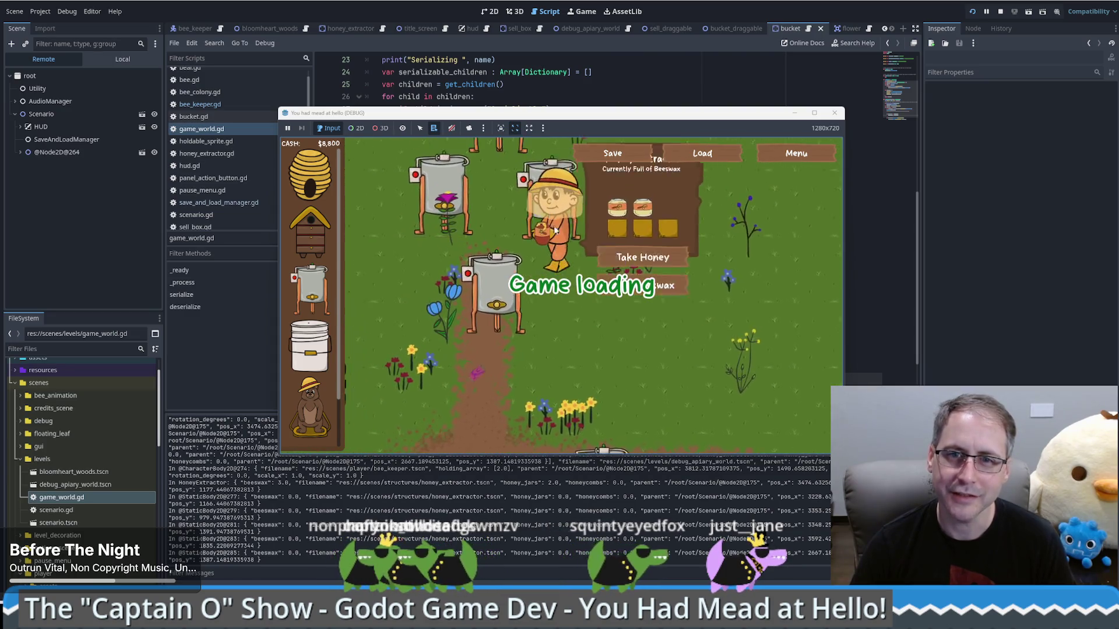
key(Left)
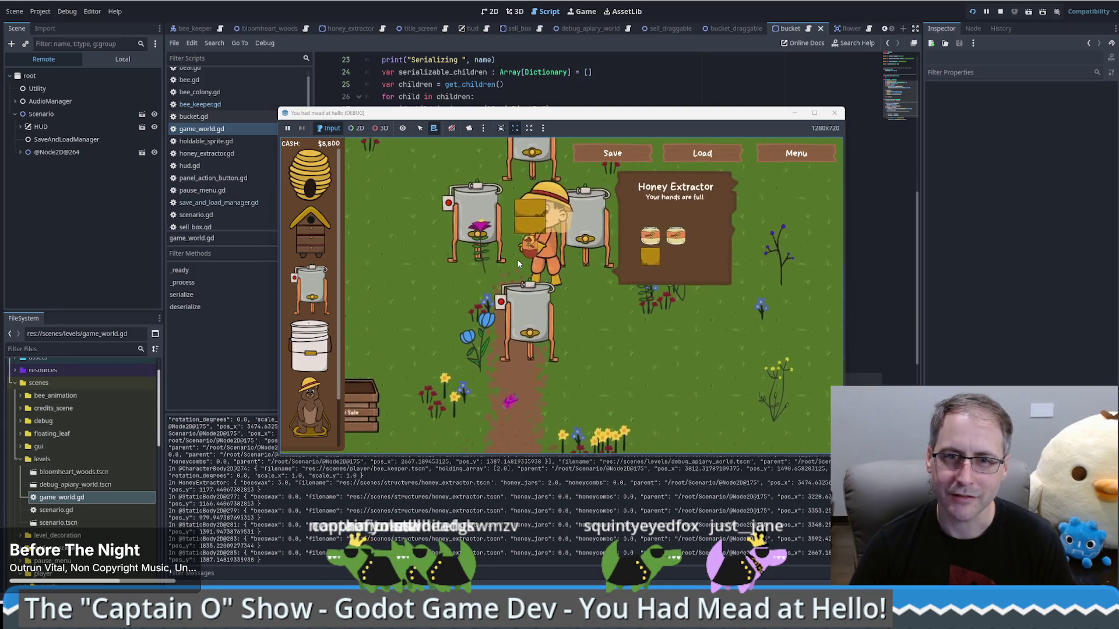
click(633, 159)
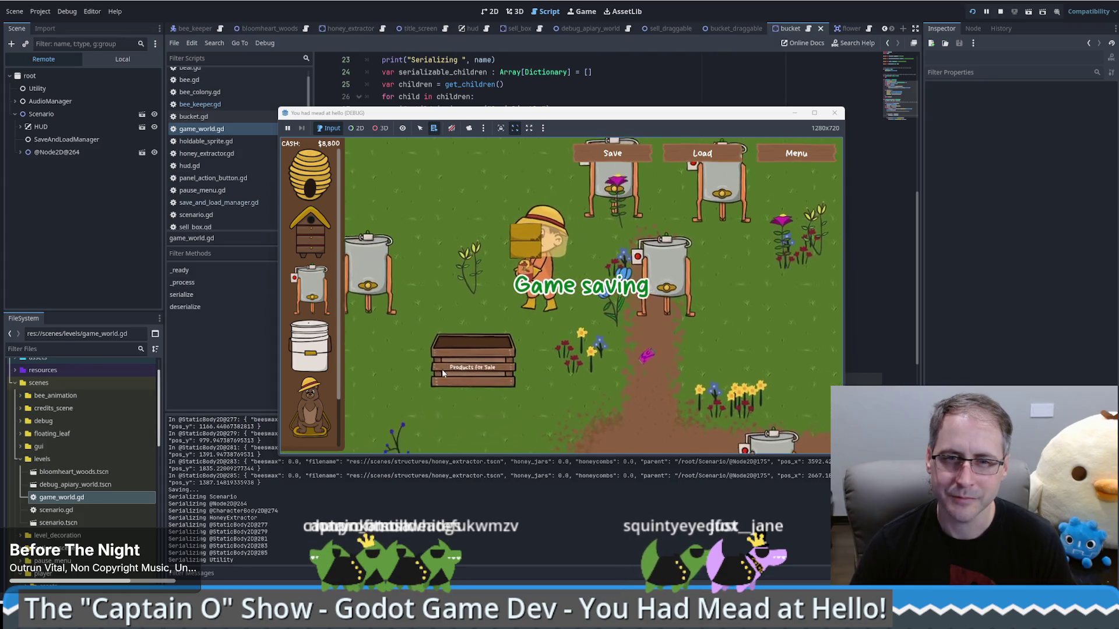
click(687, 158)
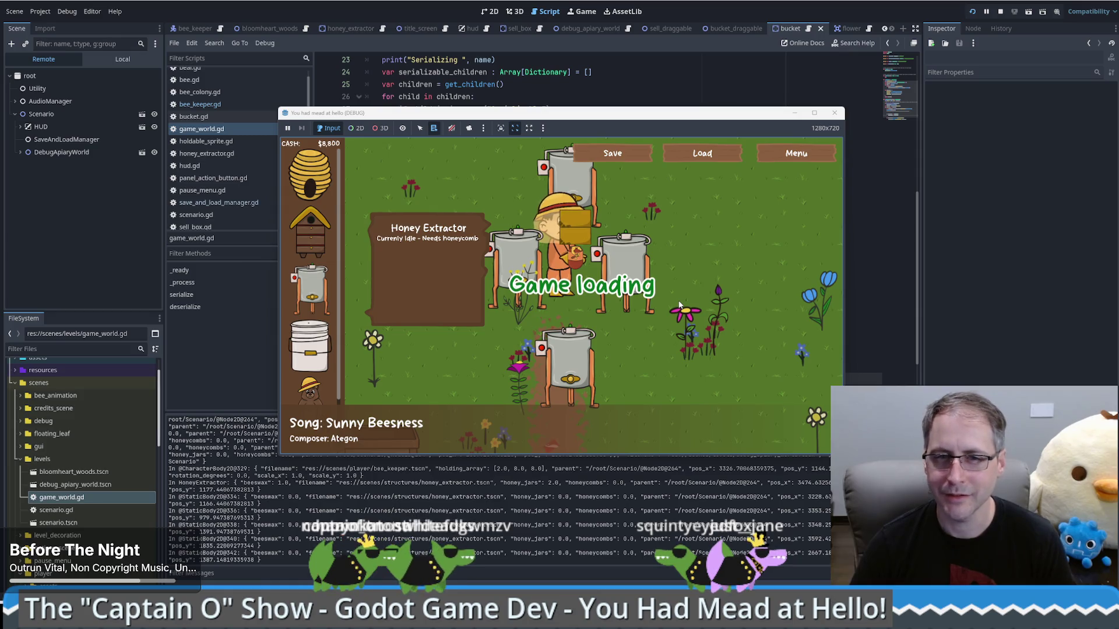
- Walk the beekeeper to another honey extractor and back down-left along the path
click(502, 316)
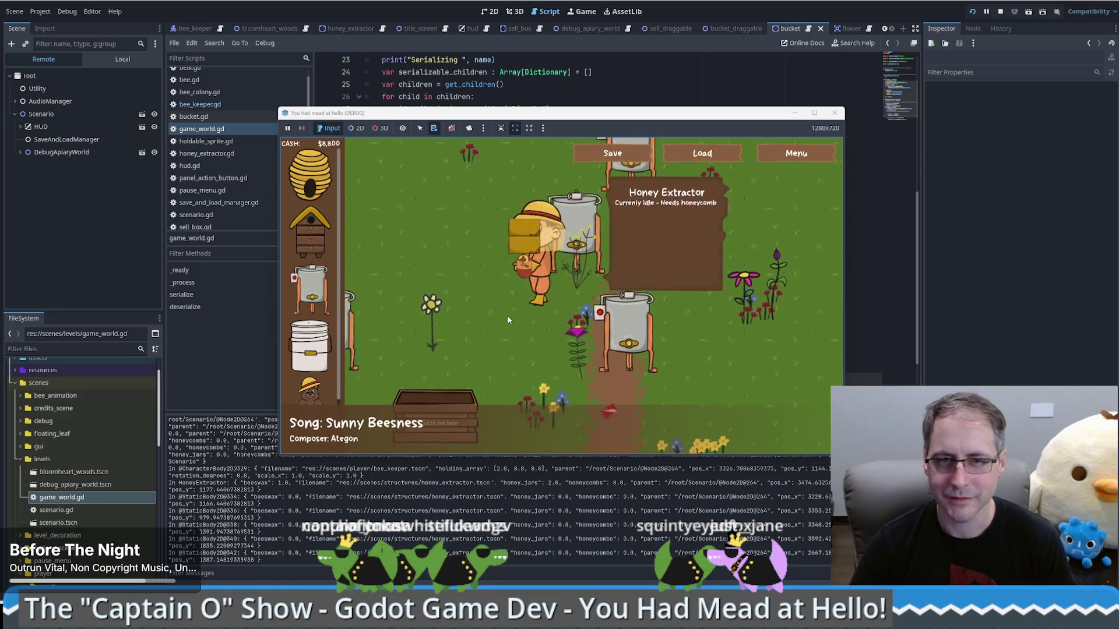
click(648, 246)
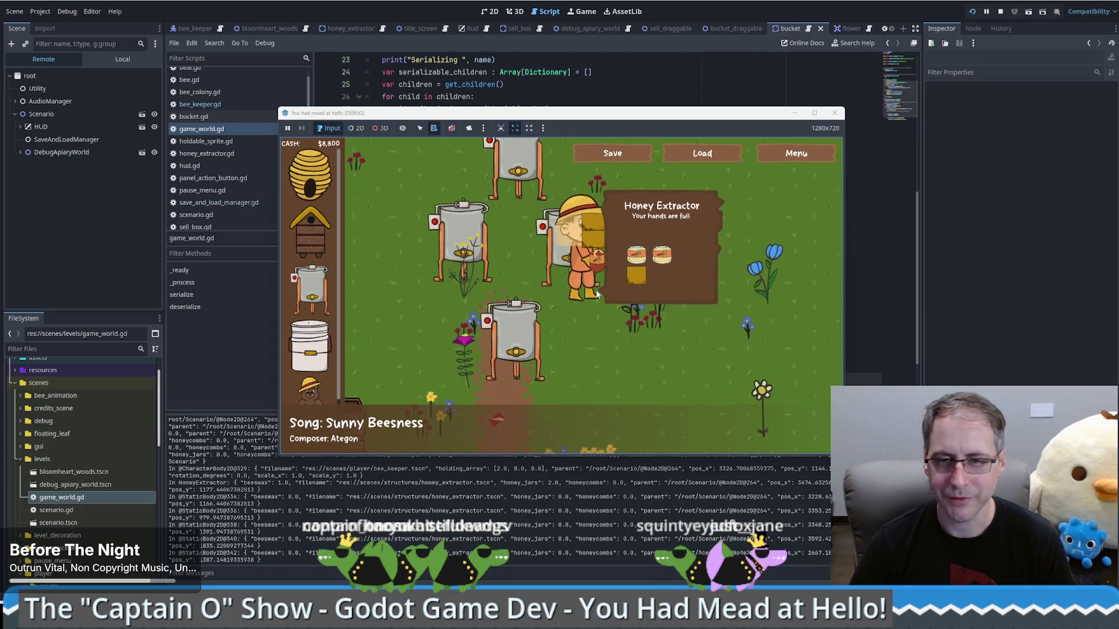
click(544, 315)
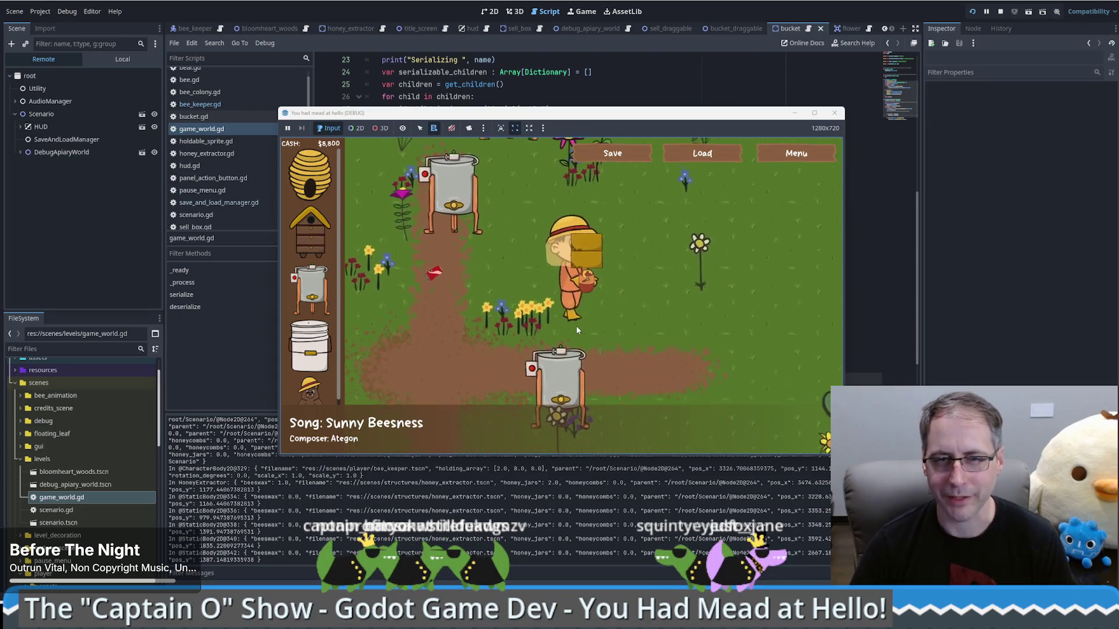
- Place a Natural Bee Hive in the field and sell the carried honey at the Products for Sale box
mouse_move(366, 216)
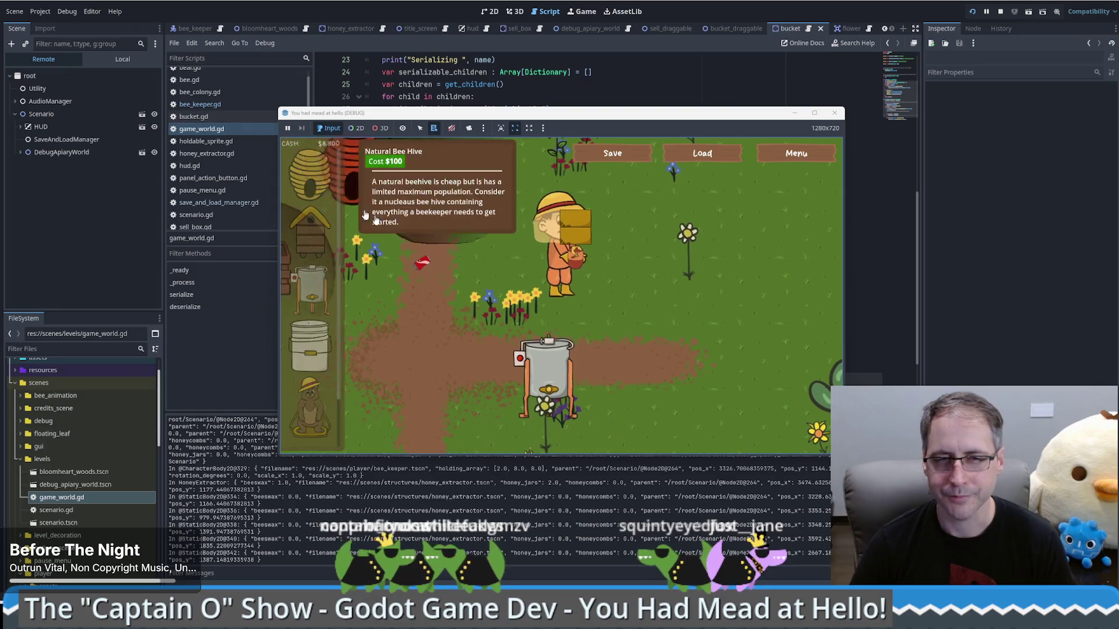
drag(365, 216, 635, 279)
click(635, 280)
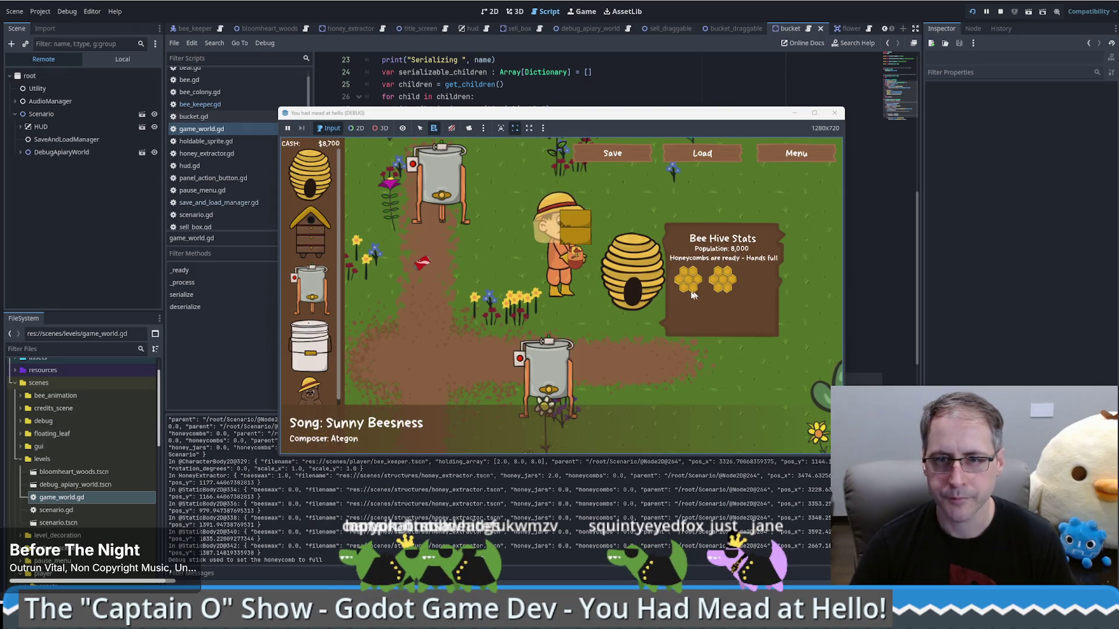
click(373, 324)
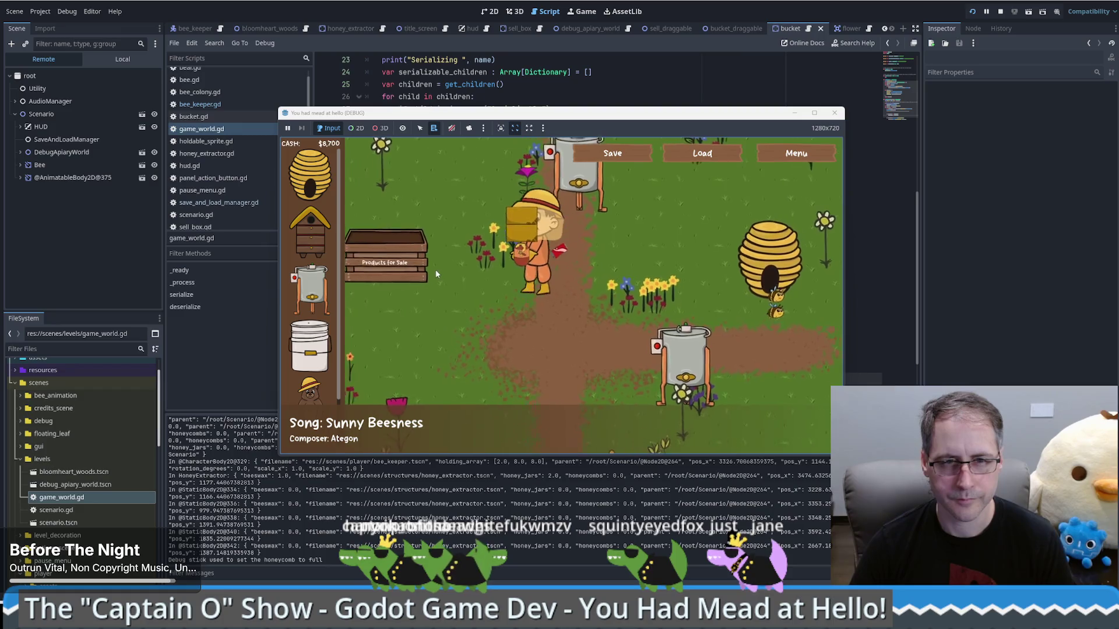
click(534, 331)
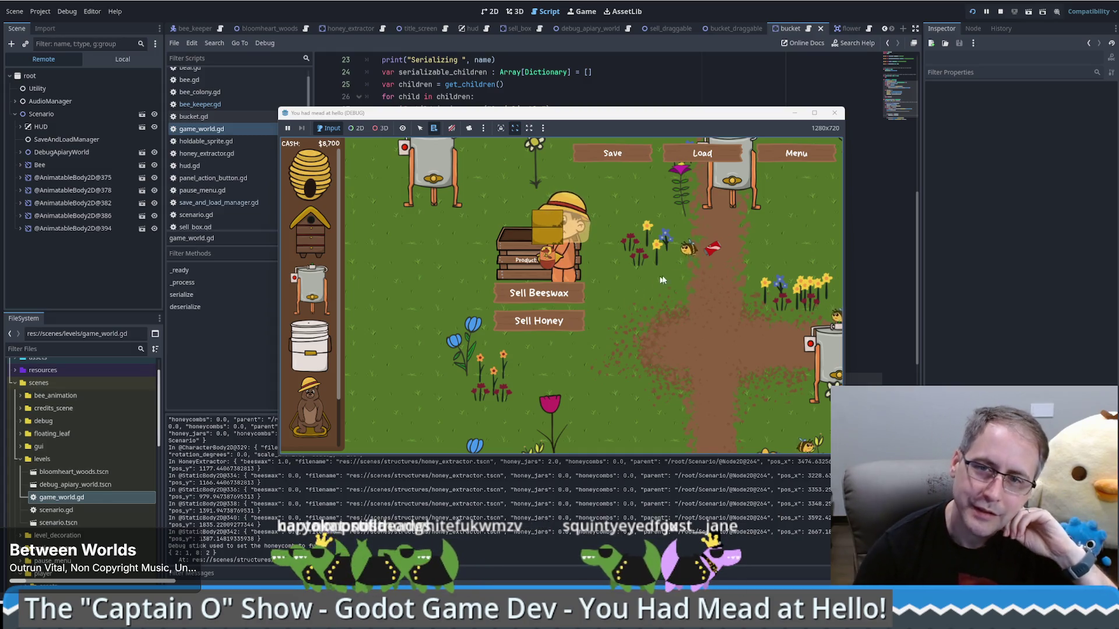
click(707, 251)
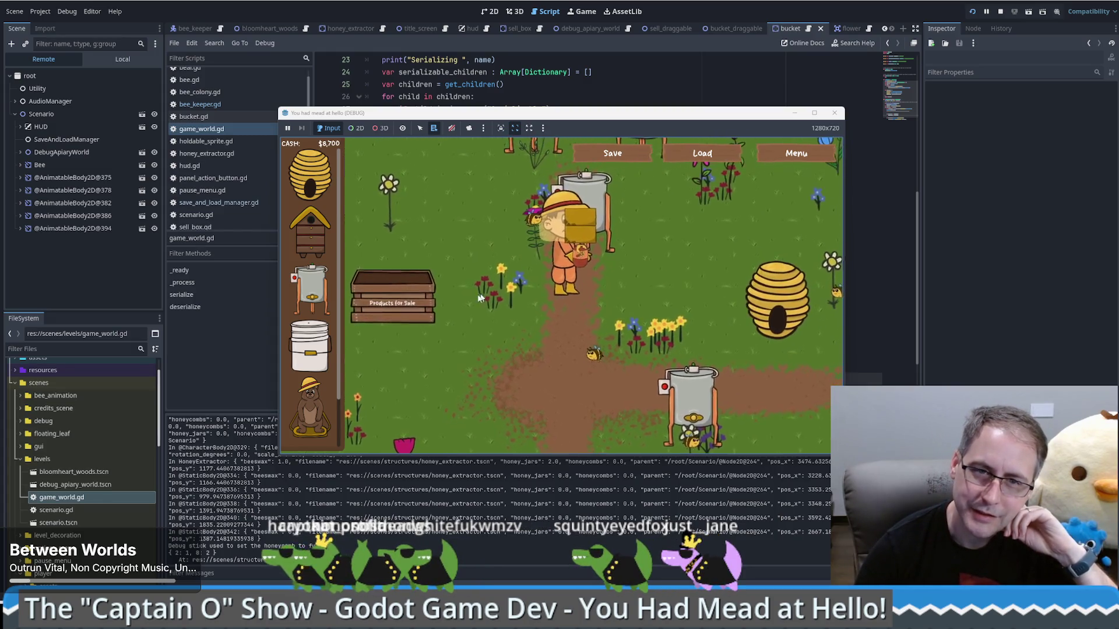
click(475, 307)
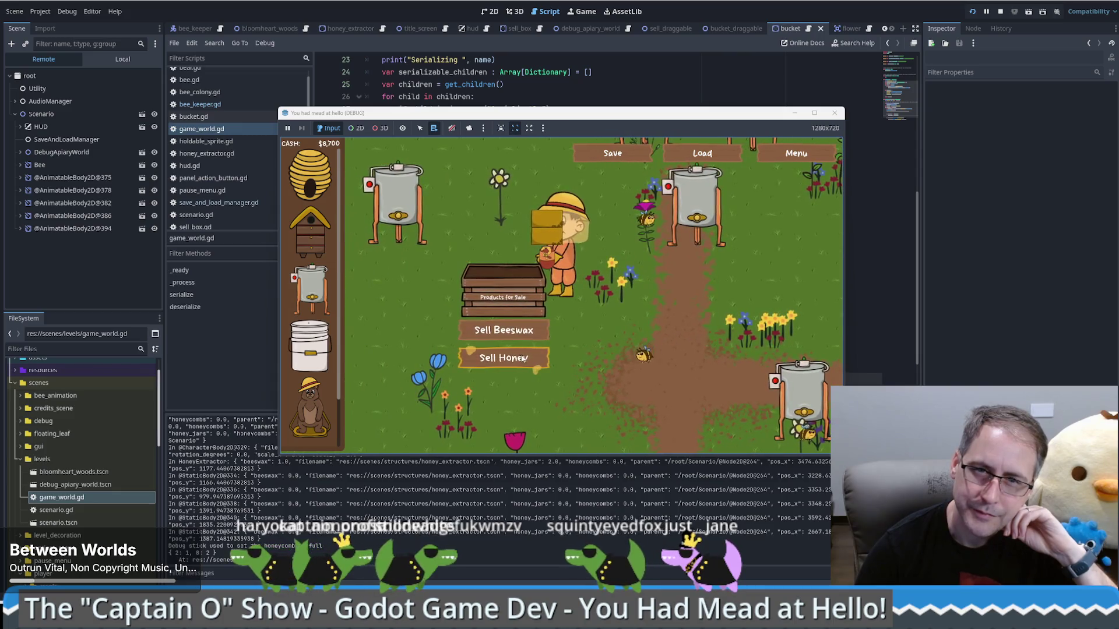
- Reload the save, open the game Menu, and bring savegame.save in Notepad to the front
click(703, 157)
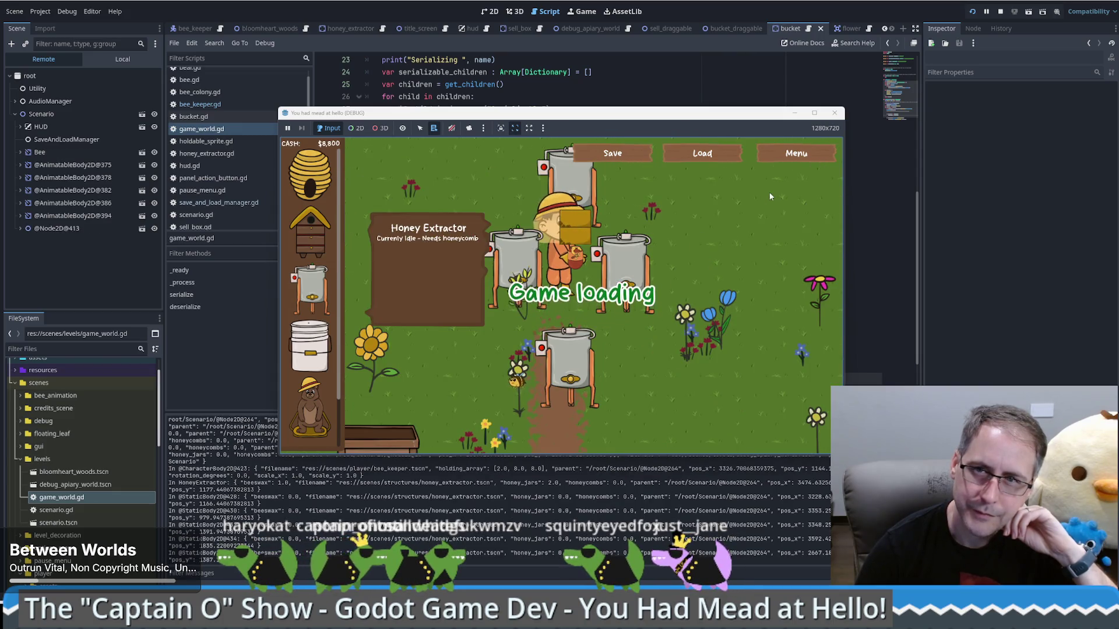
click(792, 155)
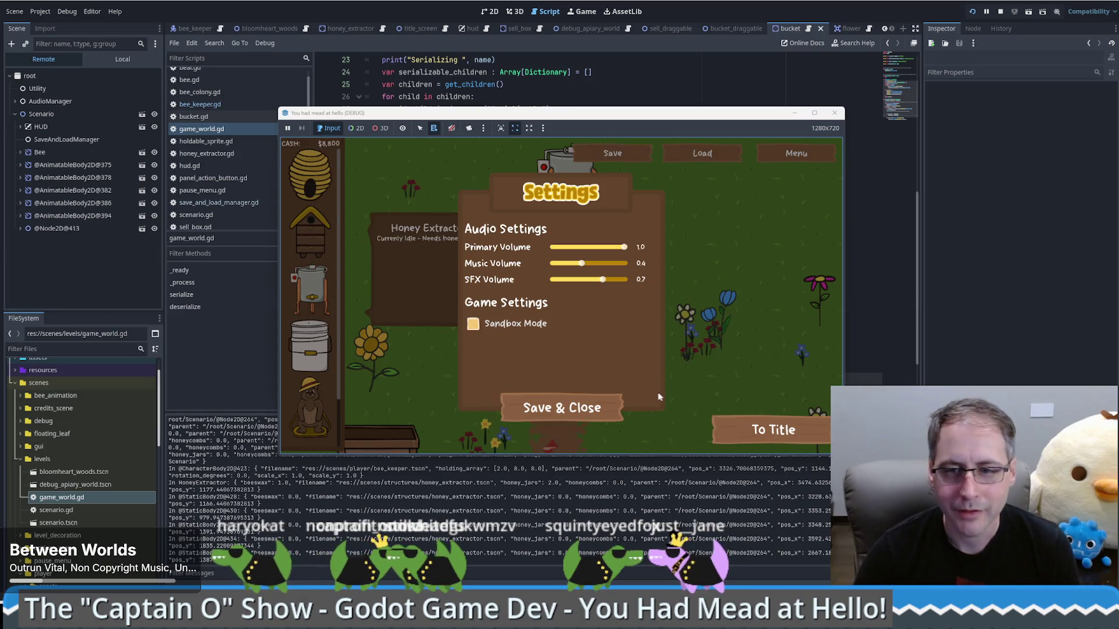
key(alt+Tab)
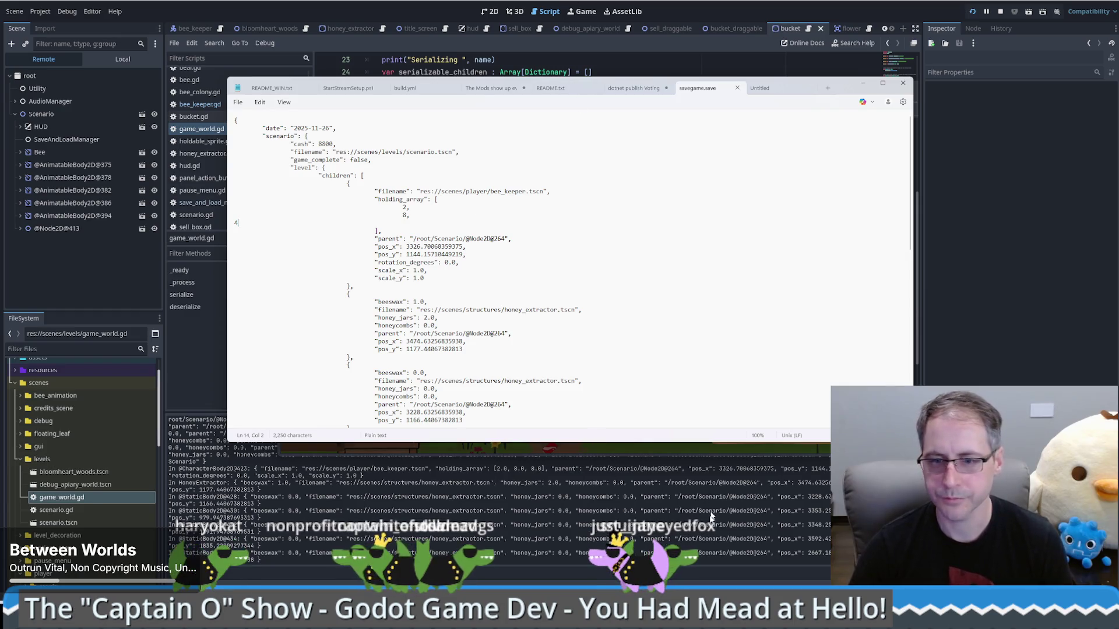
- Close the settings panel and reload, compare against savegame.save, then return to the game, triggering the line-200 error
key(alt+Tab)
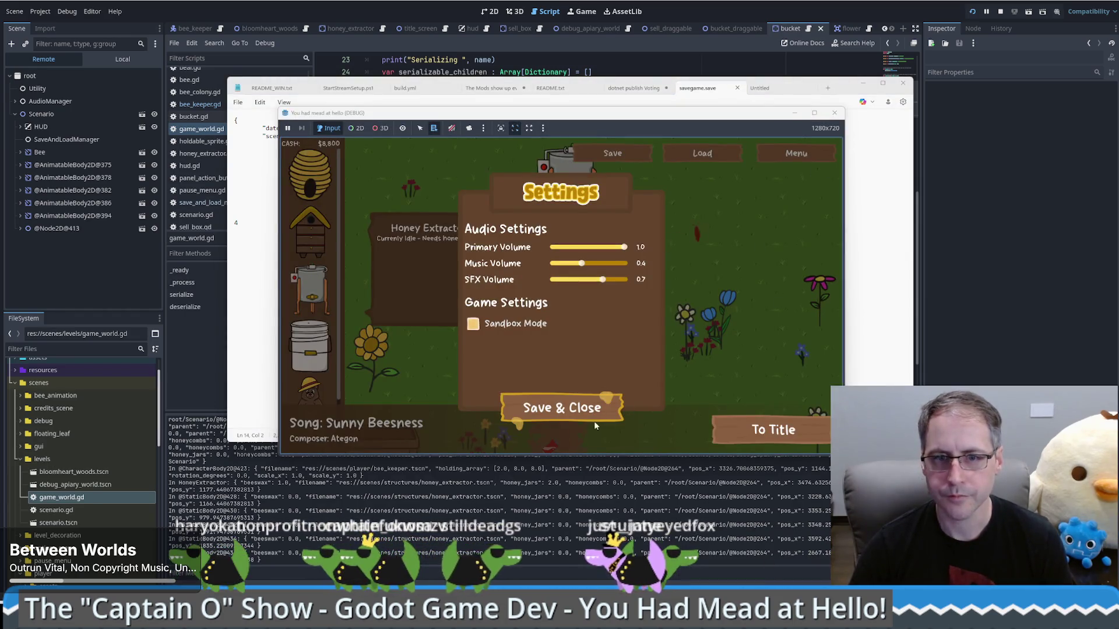
click(593, 415)
click(703, 153)
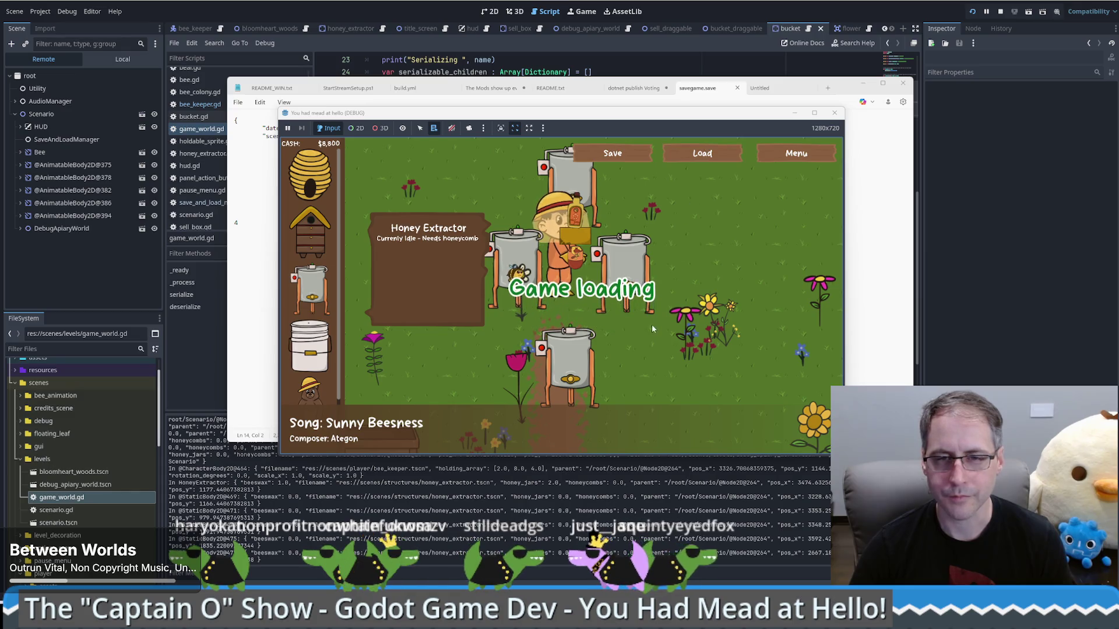
key(alt+Tab)
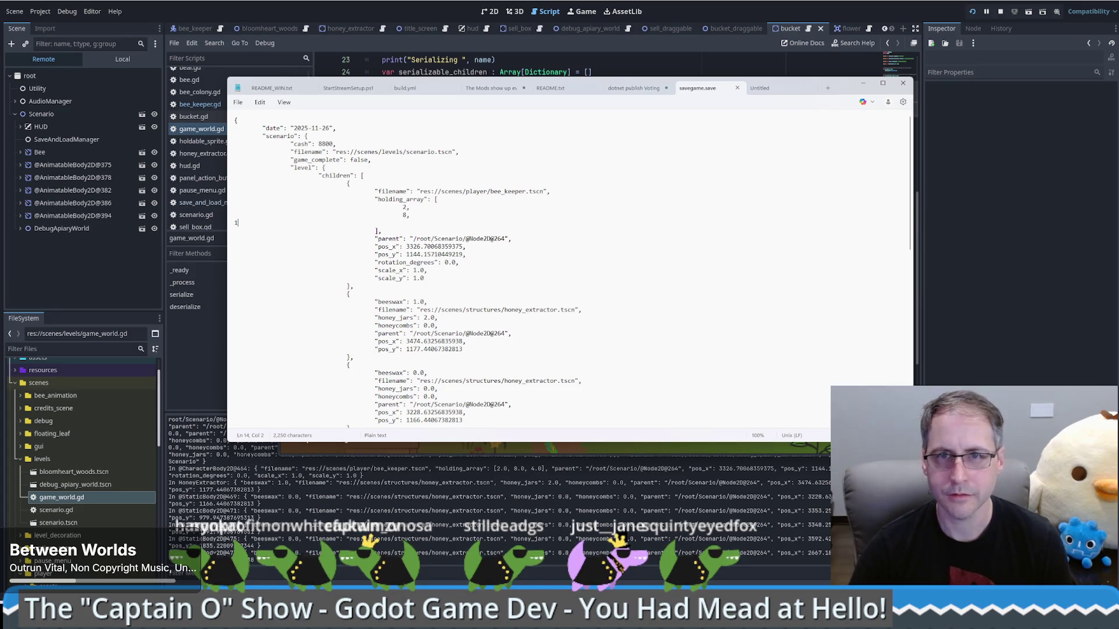
click(582, 11)
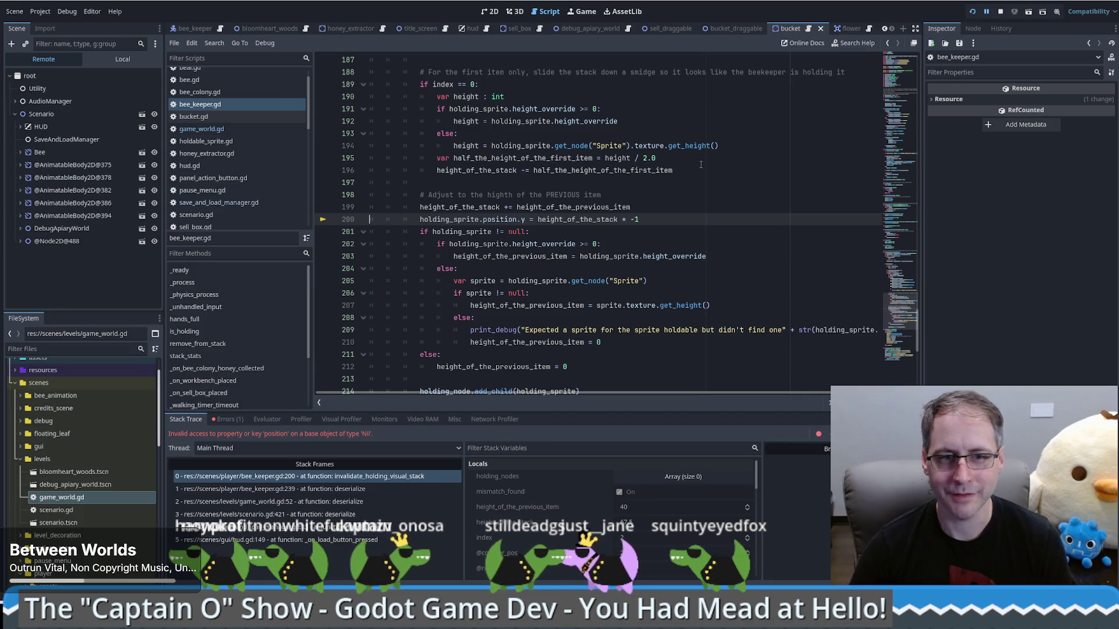
- Jump to the Holding enum in bee_keeper.gd, compare it with savegame.save's holding_array, then restart the game
scroll(717, 231, up, 8)
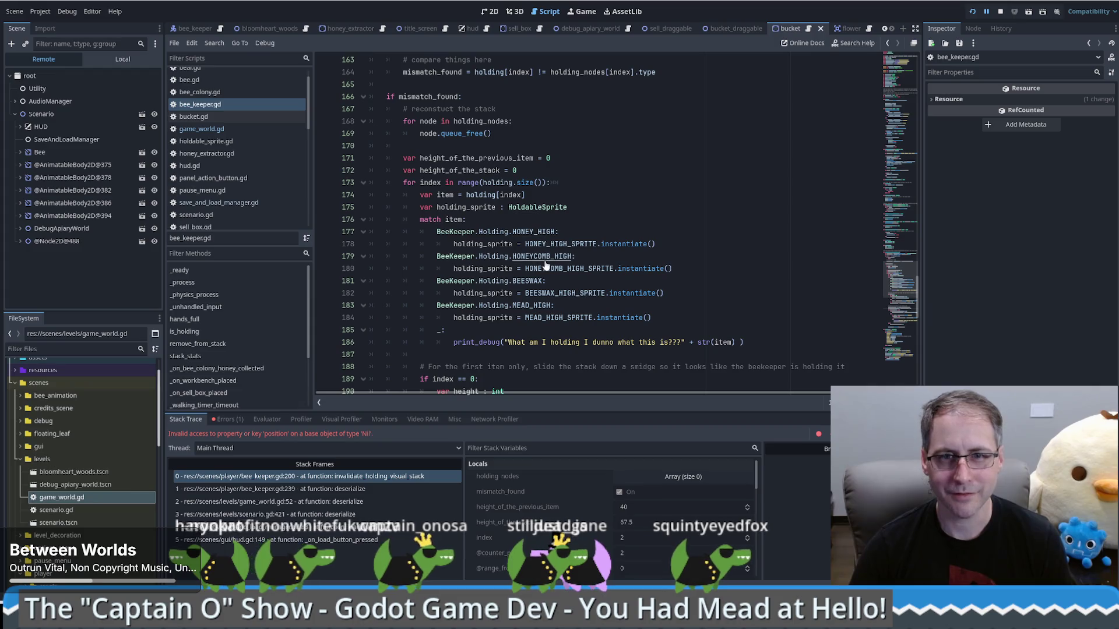
ctrl+click(545, 261)
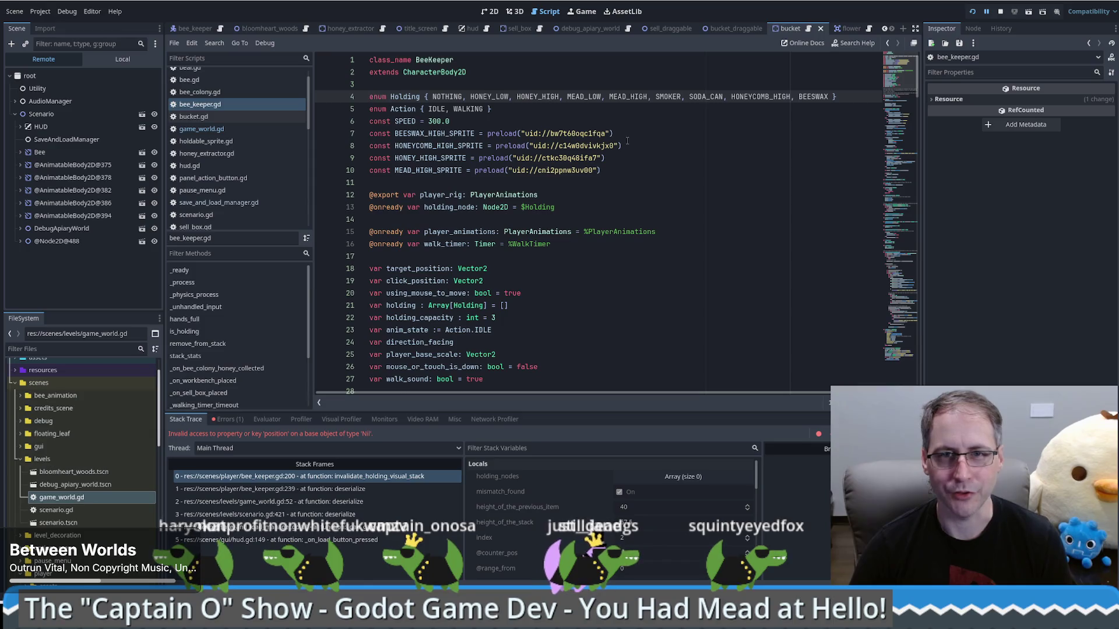
key(alt+Tab)
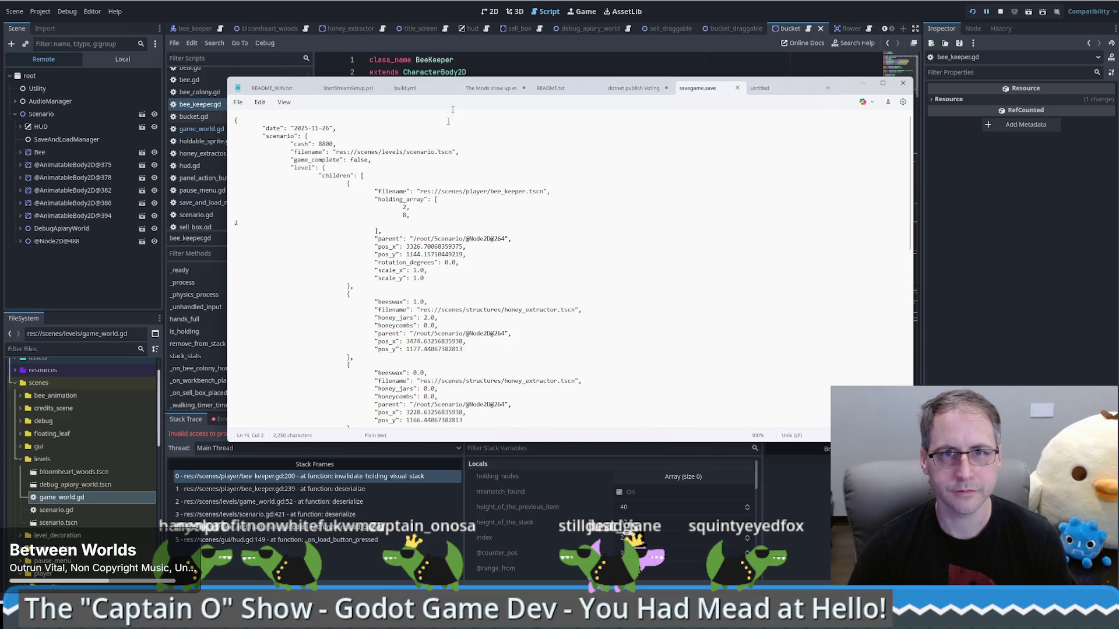
key(alt+Tab)
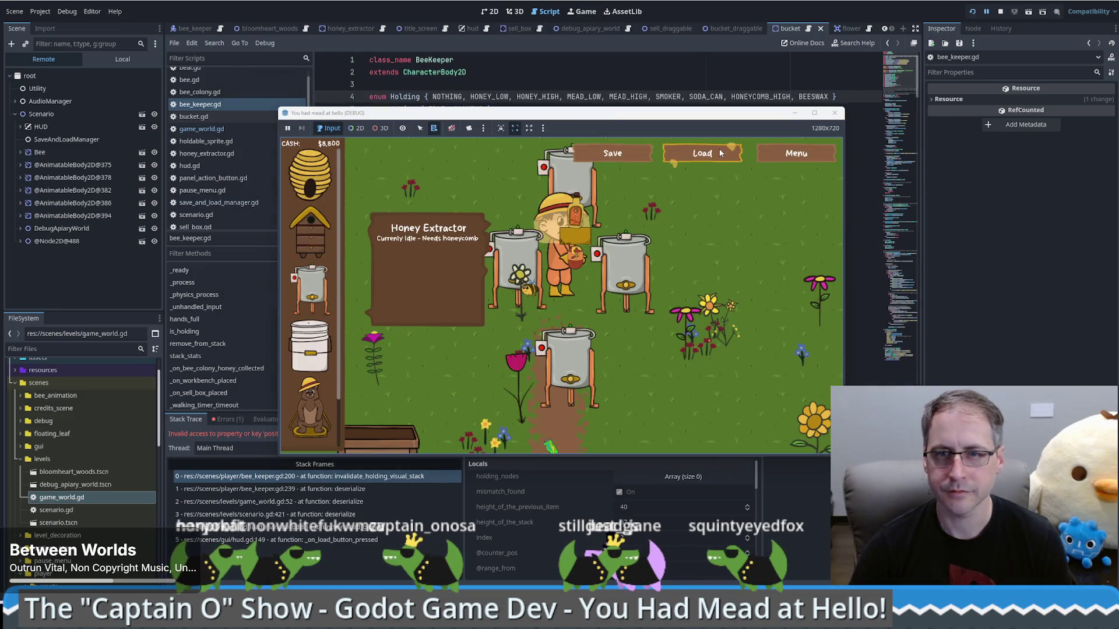
click(972, 13)
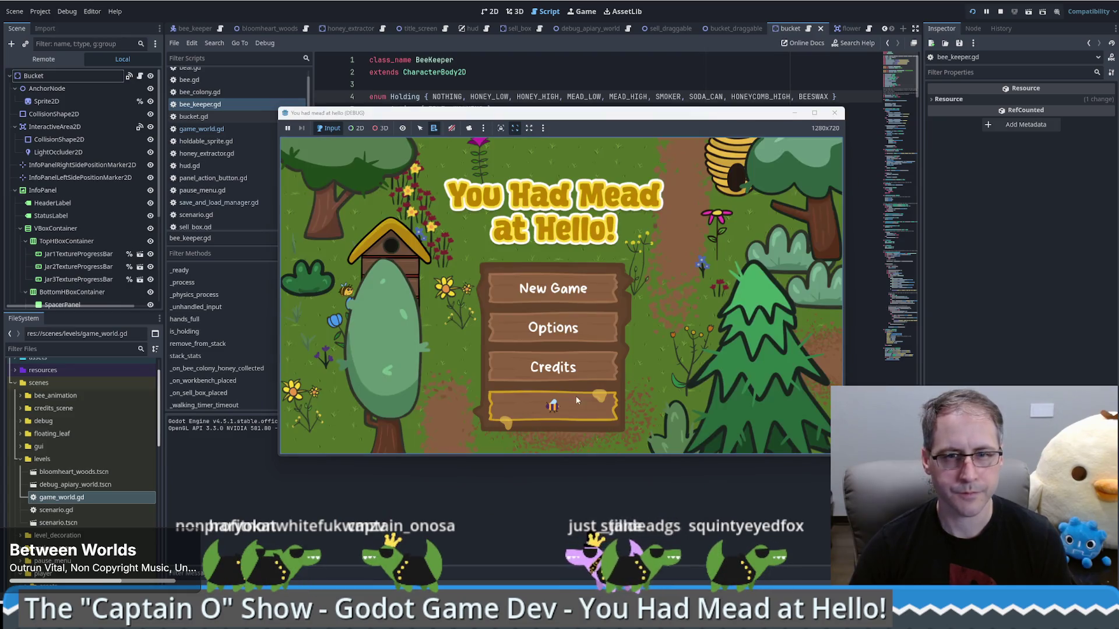
- Enter the game from the title screen, load the save, check savegame.save, and load again
click(569, 287)
click(699, 154)
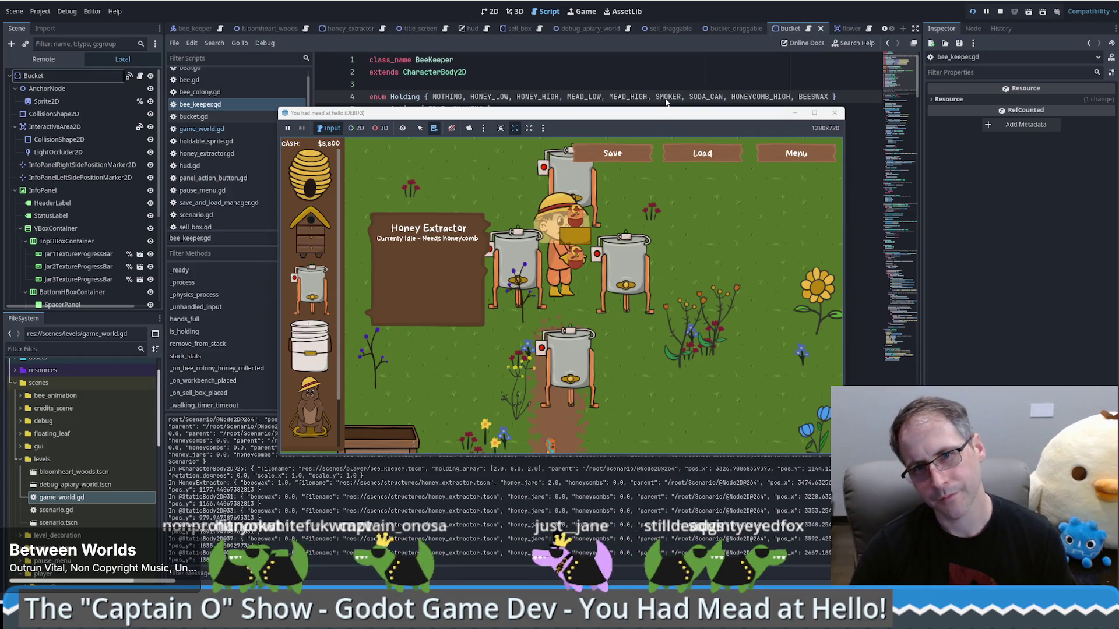
click(666, 101)
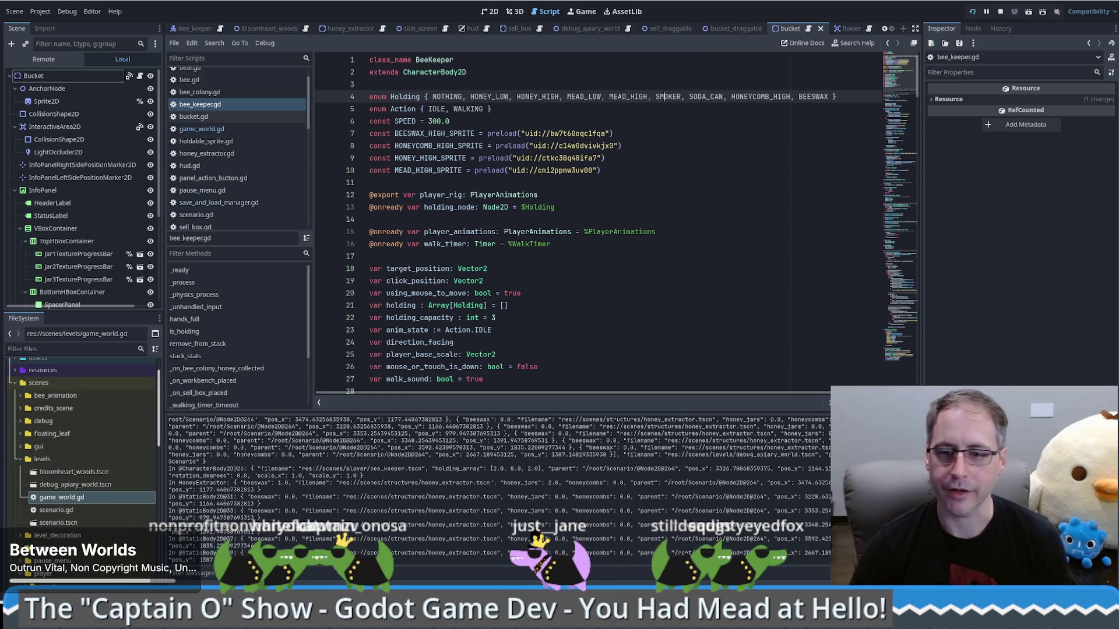
key(alt+Tab)
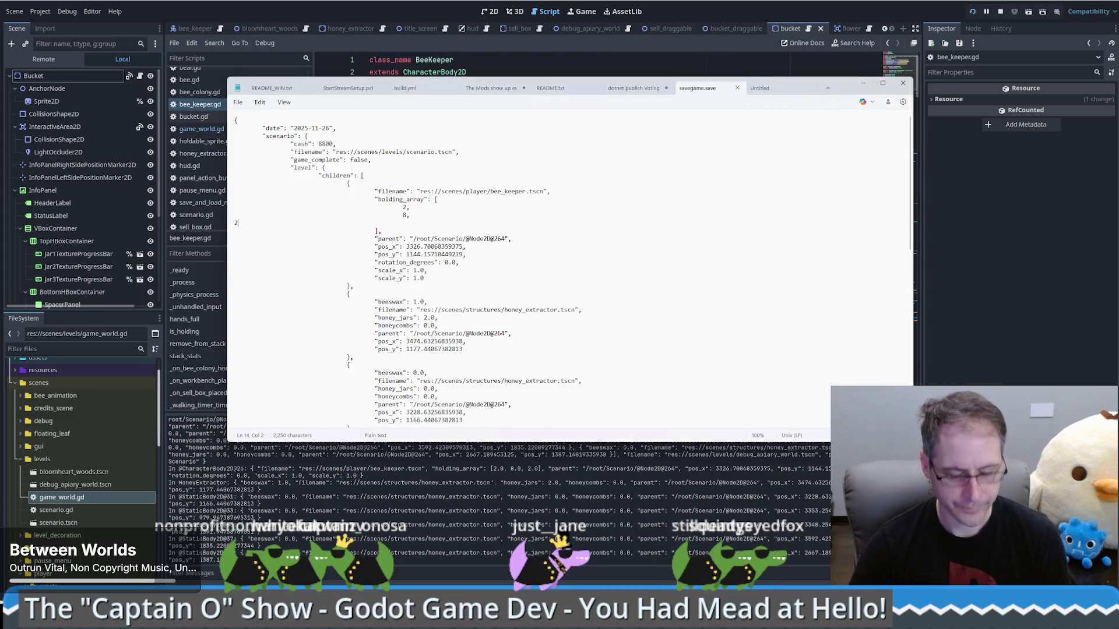
click(580, 13)
click(719, 148)
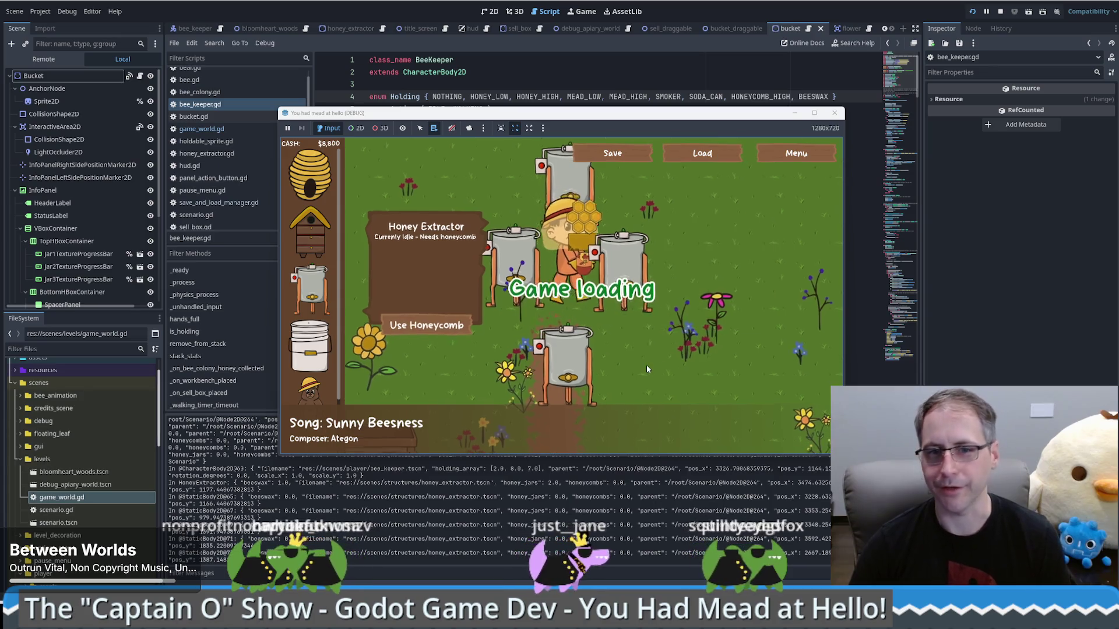
- Feed the beekeeper's carried honeycomb into a honey extractor, then walk onto the dirt path
click(621, 371)
click(428, 314)
click(455, 192)
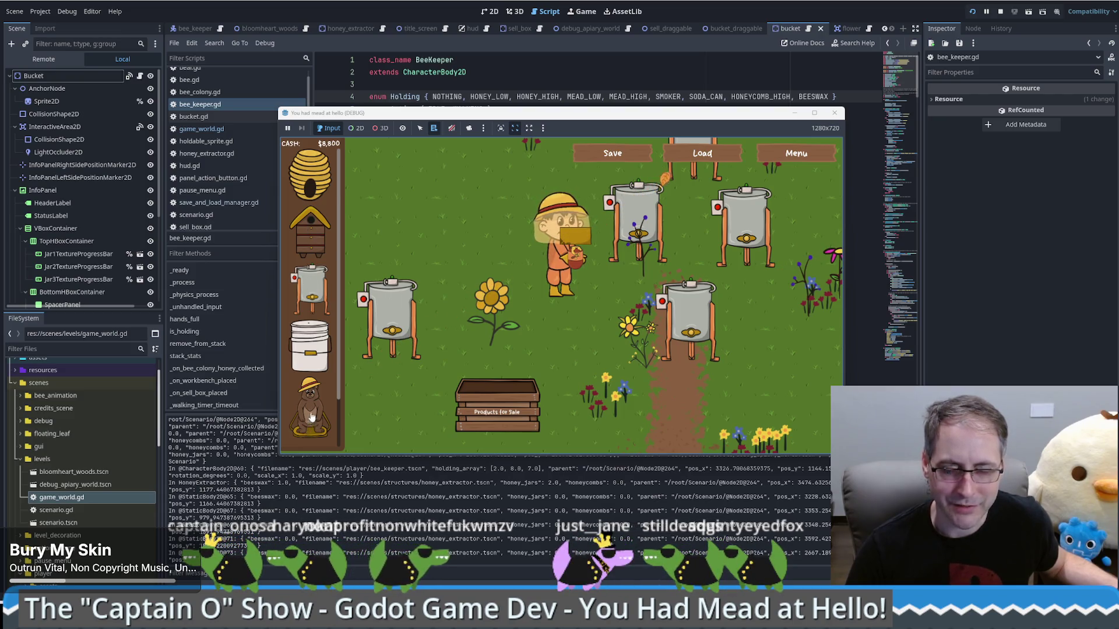
- Place a bear statue, walk the beekeeper to the Products for Sale box, and stop the game
mouse_move(310, 408)
mouse_down()
mouse_move(376, 262)
mouse_move(469, 261)
mouse_up()
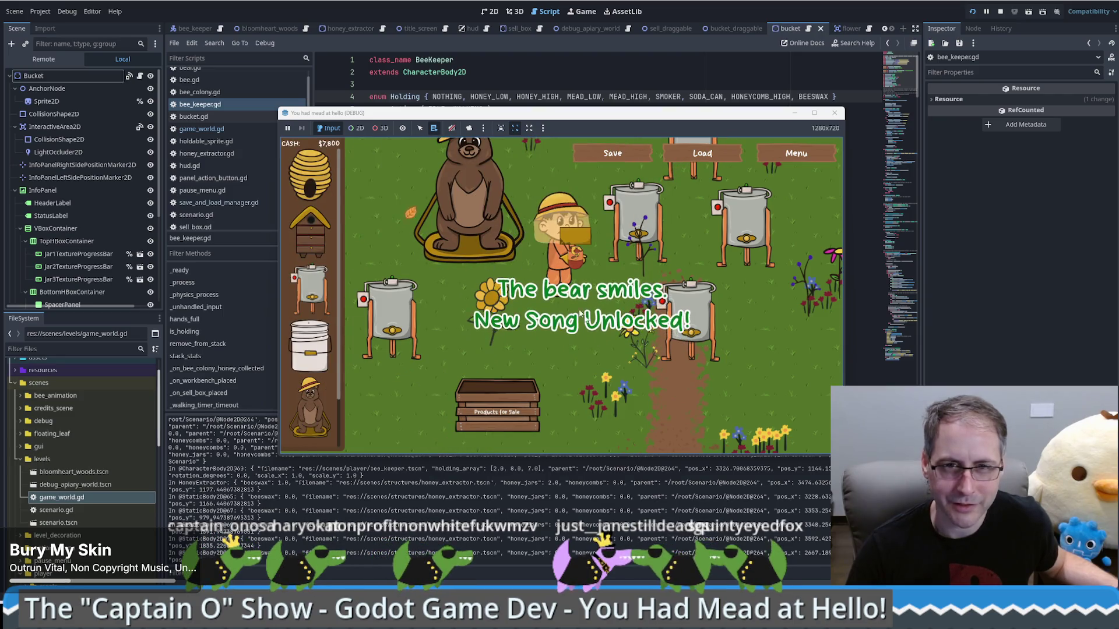
key(Up)
key(Up)
key(Right)
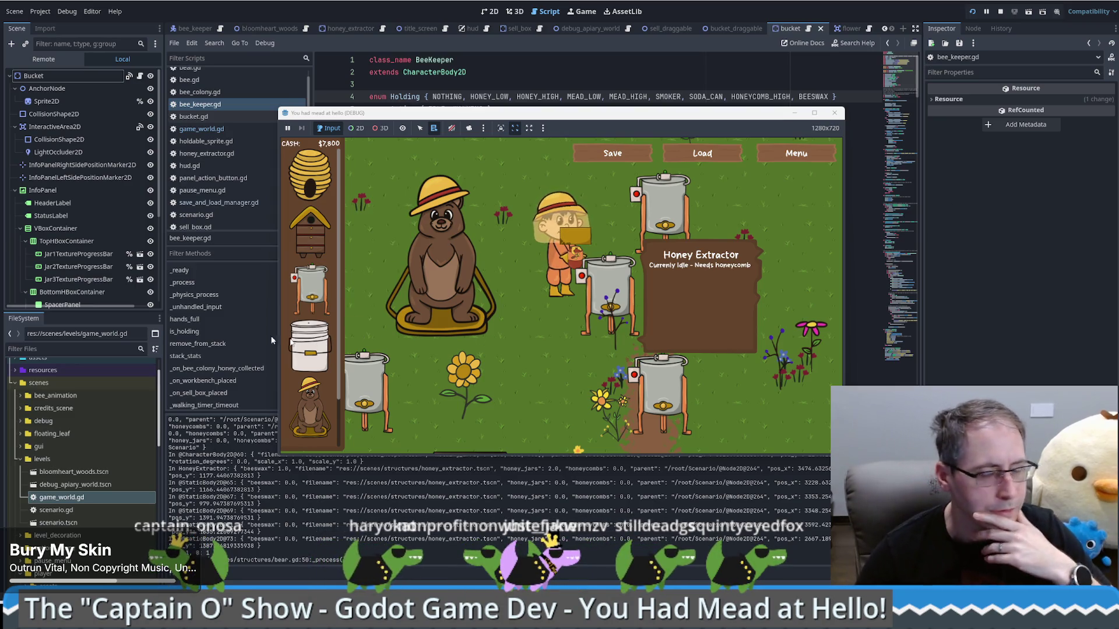
click(517, 346)
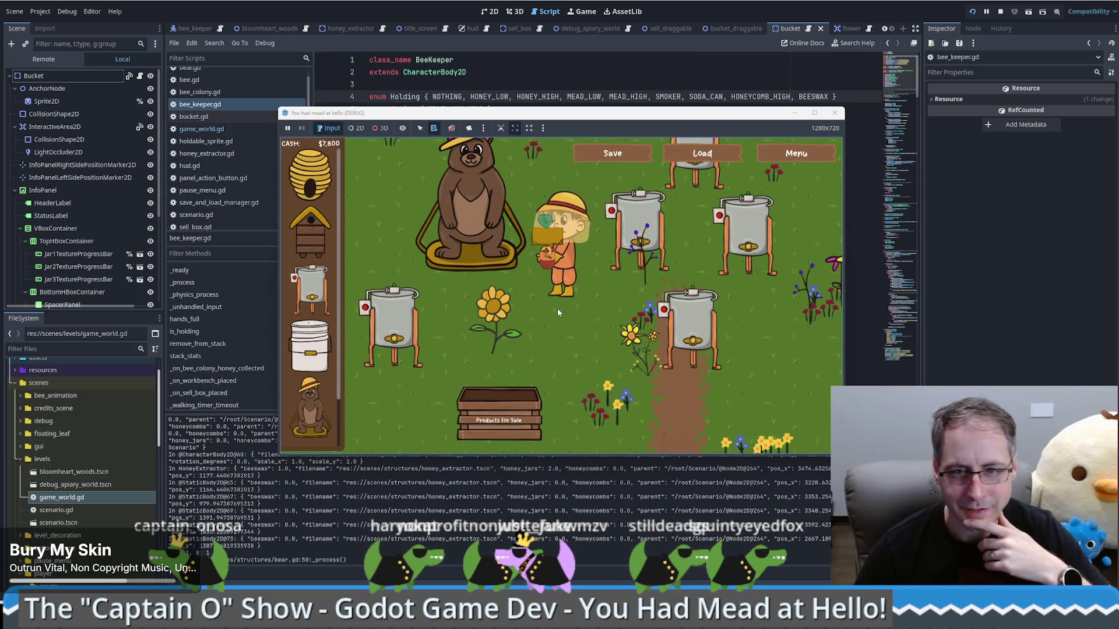
click(586, 314)
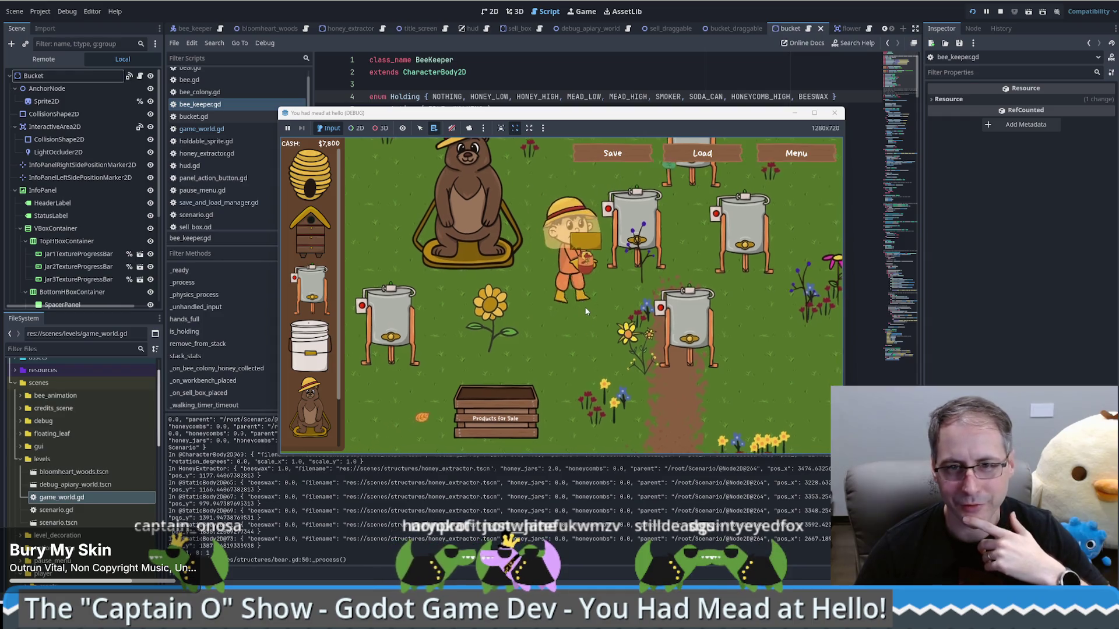
click(548, 312)
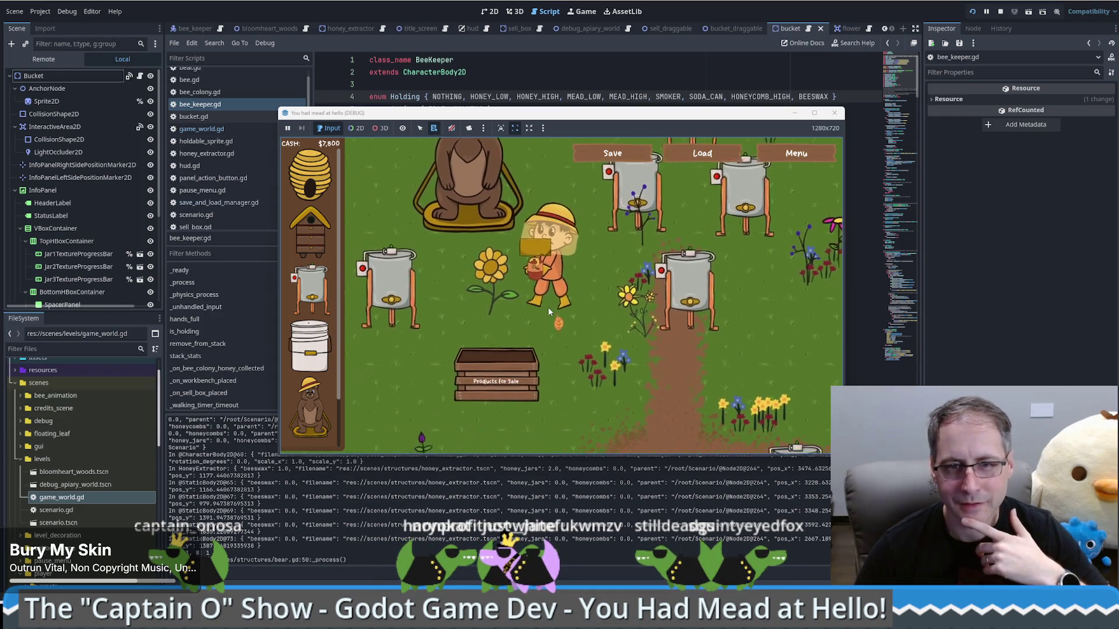
click(834, 113)
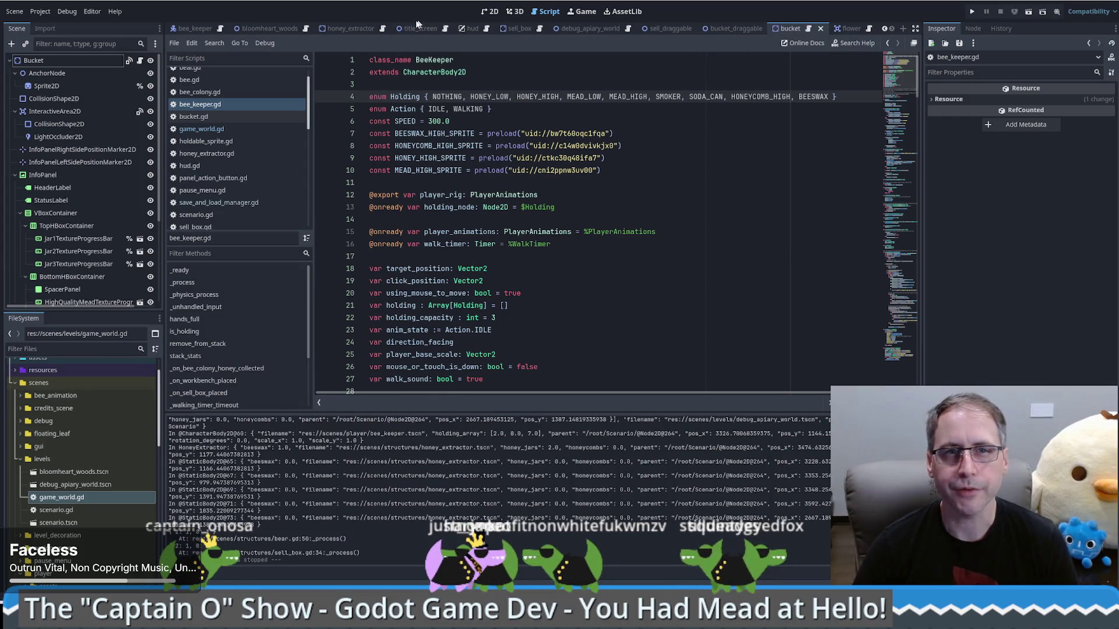
- Copy serialize/deserialize from honey_extractor.gd, add the Bucket root to the Serializable group, and reopen bucket.gd
click(382, 29)
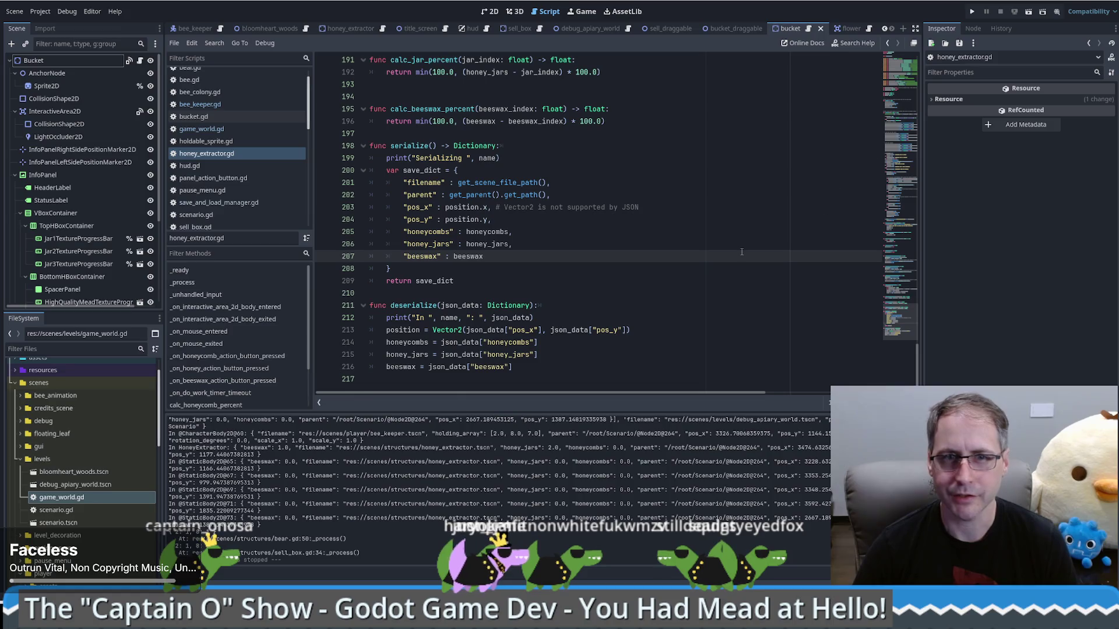
mouse_move(522, 370)
mouse_down()
mouse_move(326, 183)
mouse_move(319, 149)
mouse_up()
key(ctrl+c)
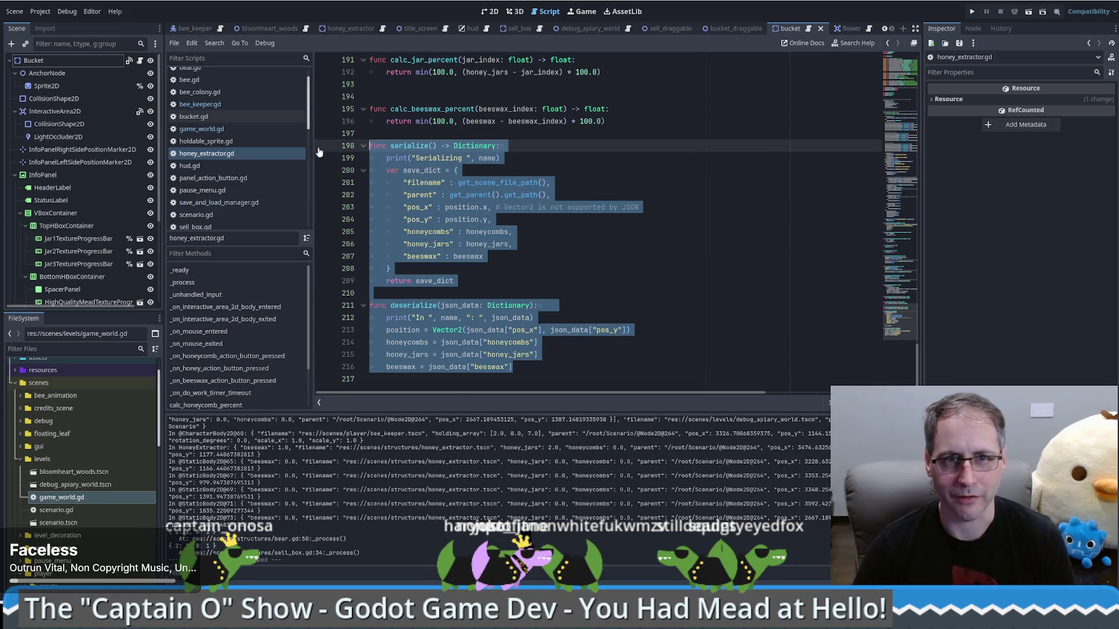
click(489, 11)
click(93, 61)
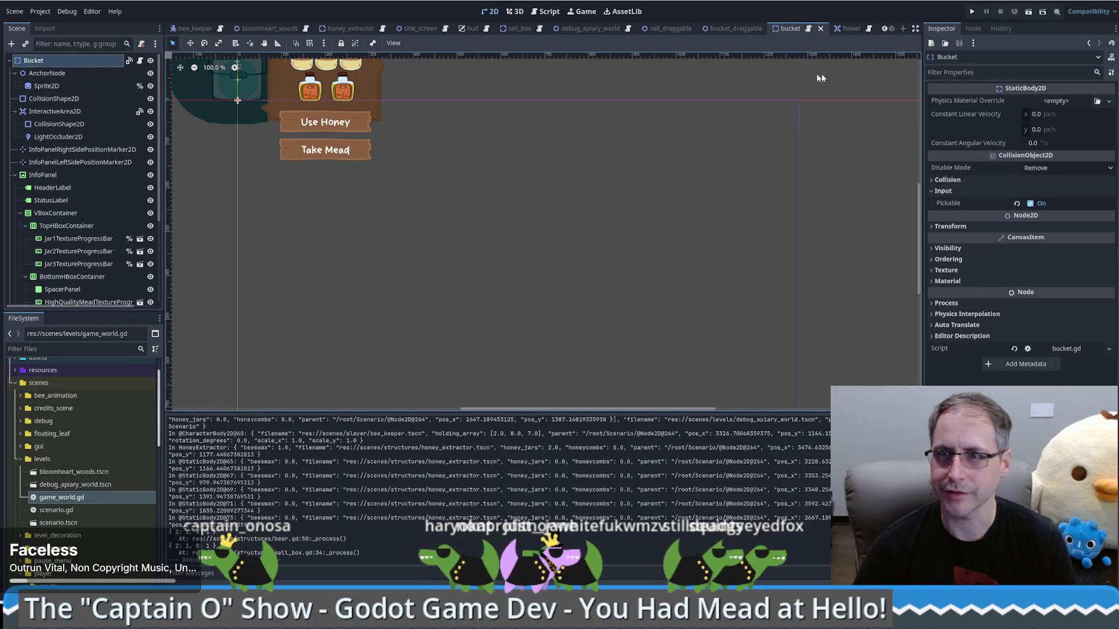
click(973, 29)
click(941, 215)
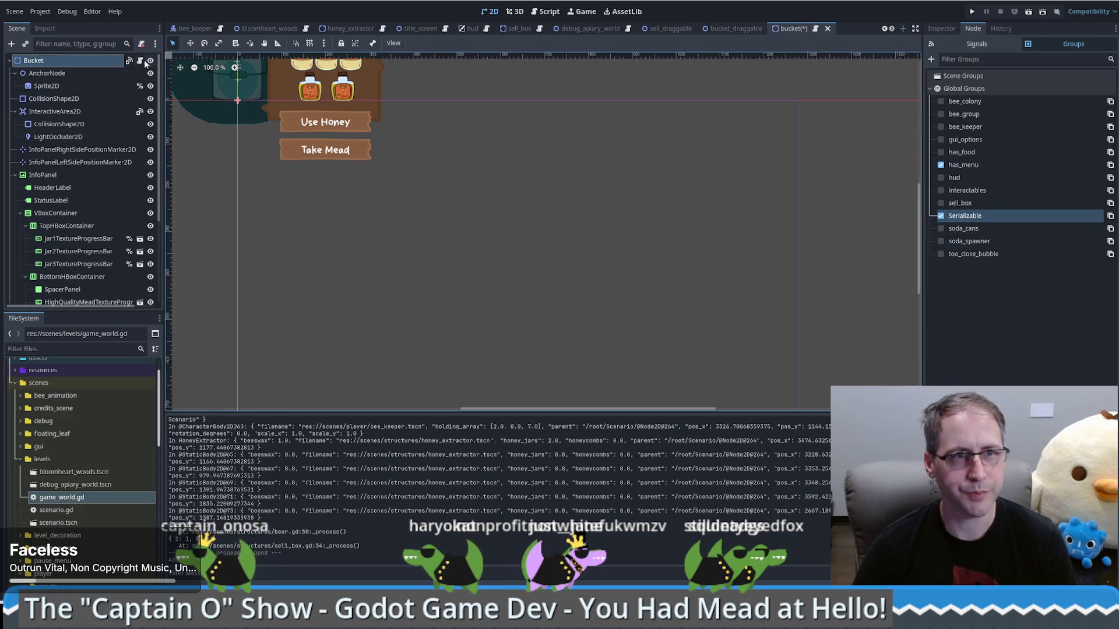
click(546, 11)
scroll(902, 76, down, 20)
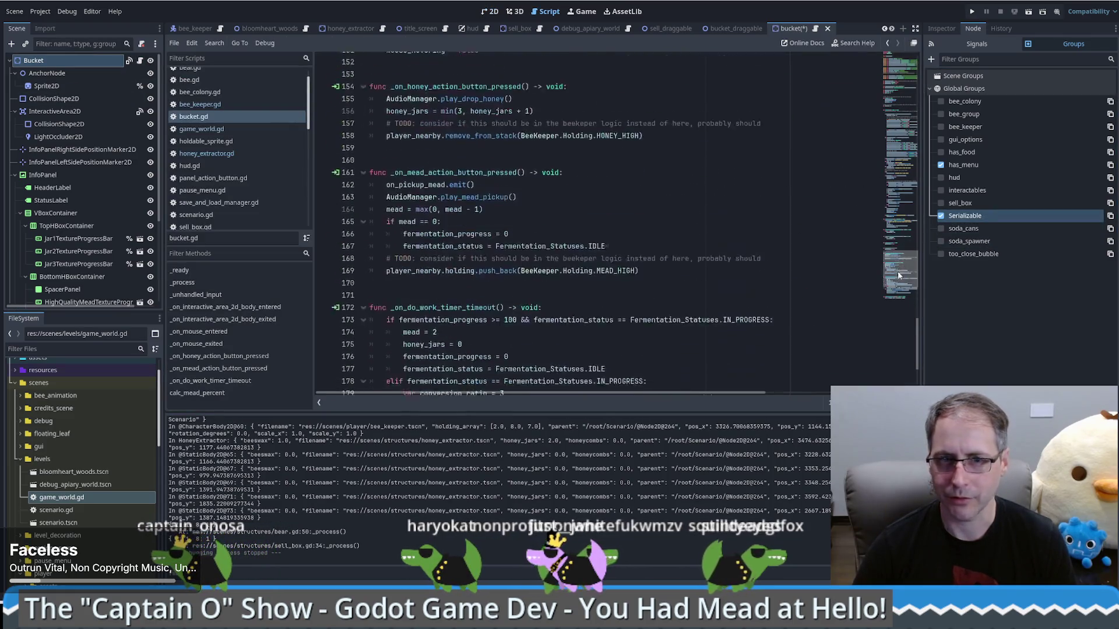
- Paste the functions into bucket.gd, delete the honeycombs/honey_jars/beeswax entries, and comment out their loading lines
click(634, 380)
key(ctrl+v)
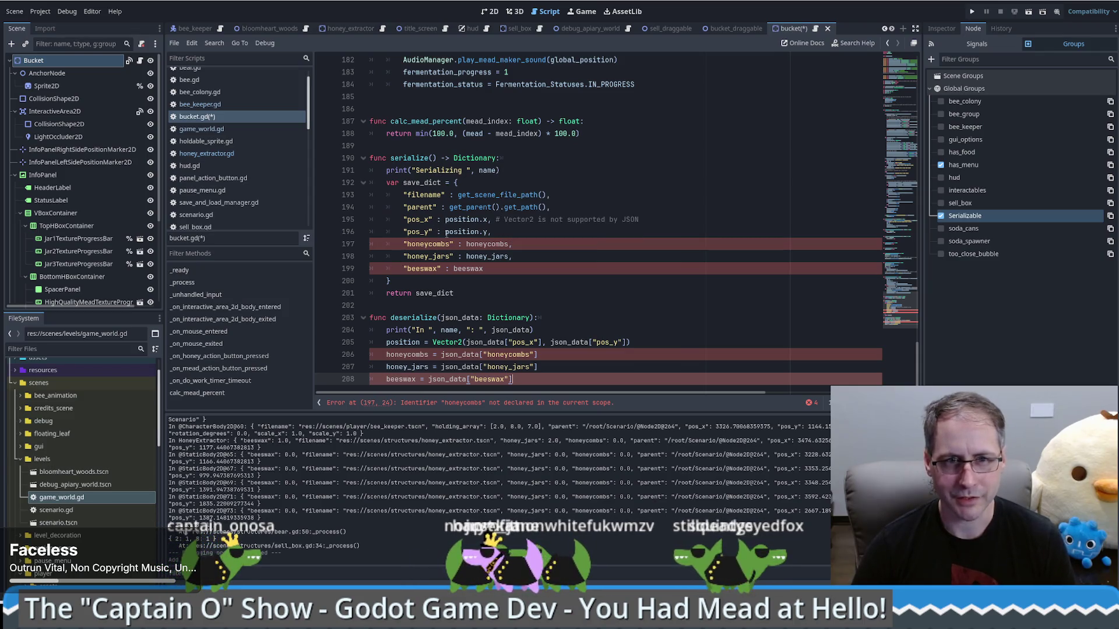
drag(502, 239, 524, 269)
key(BackSpace)
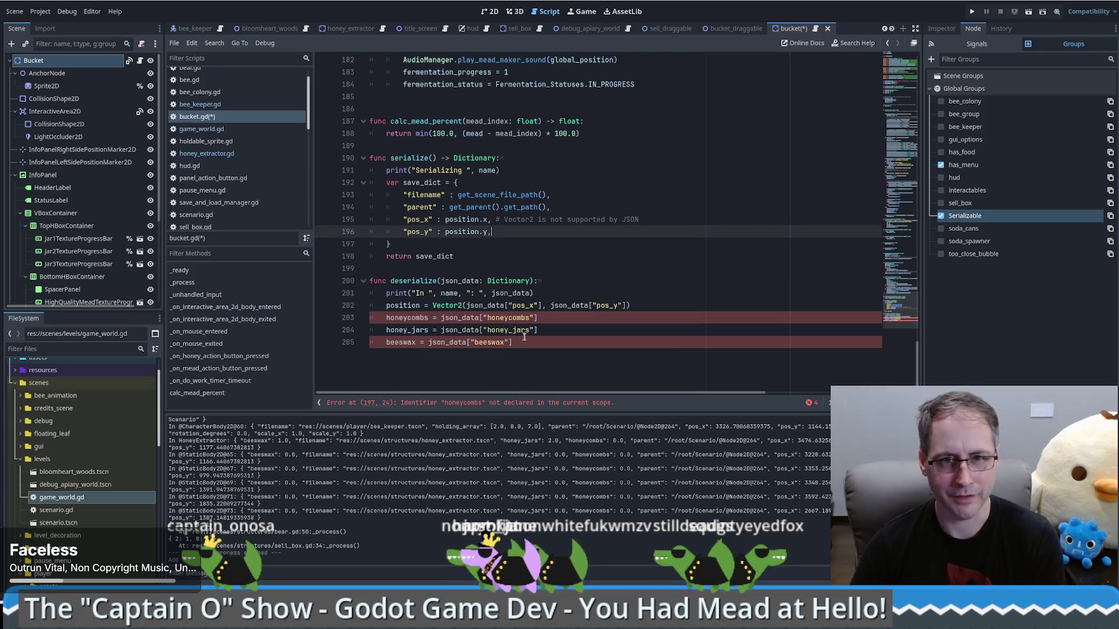
drag(513, 342, 286, 315)
key(ctrl+k)
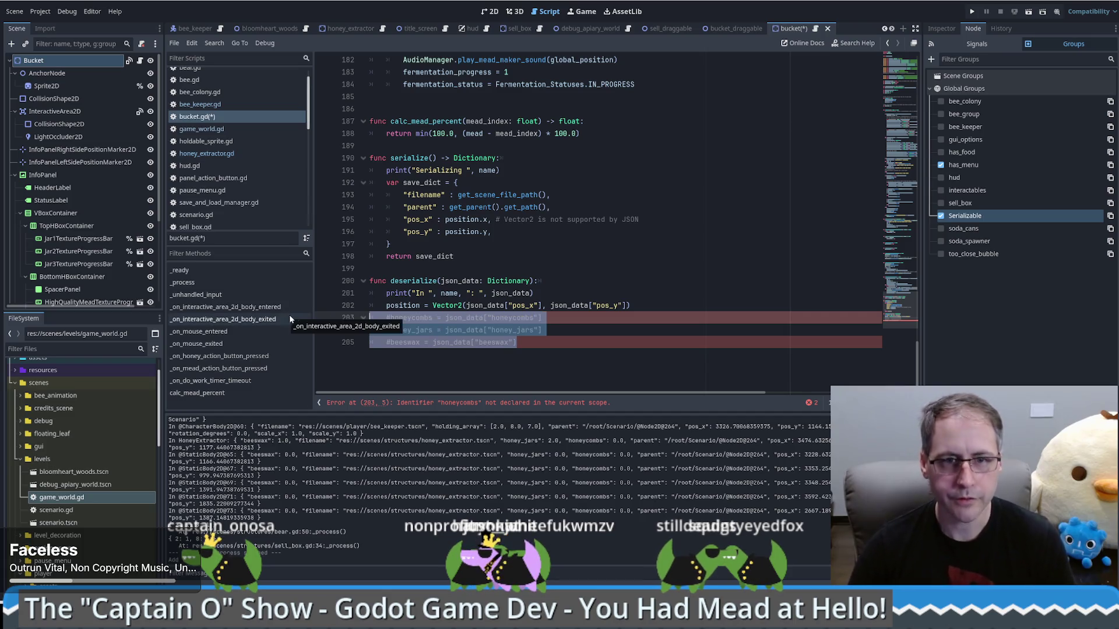
- Return to the top of bucket.gd and select the fermentation_status variable to review the bucket's fields
drag(920, 344, 925, 102)
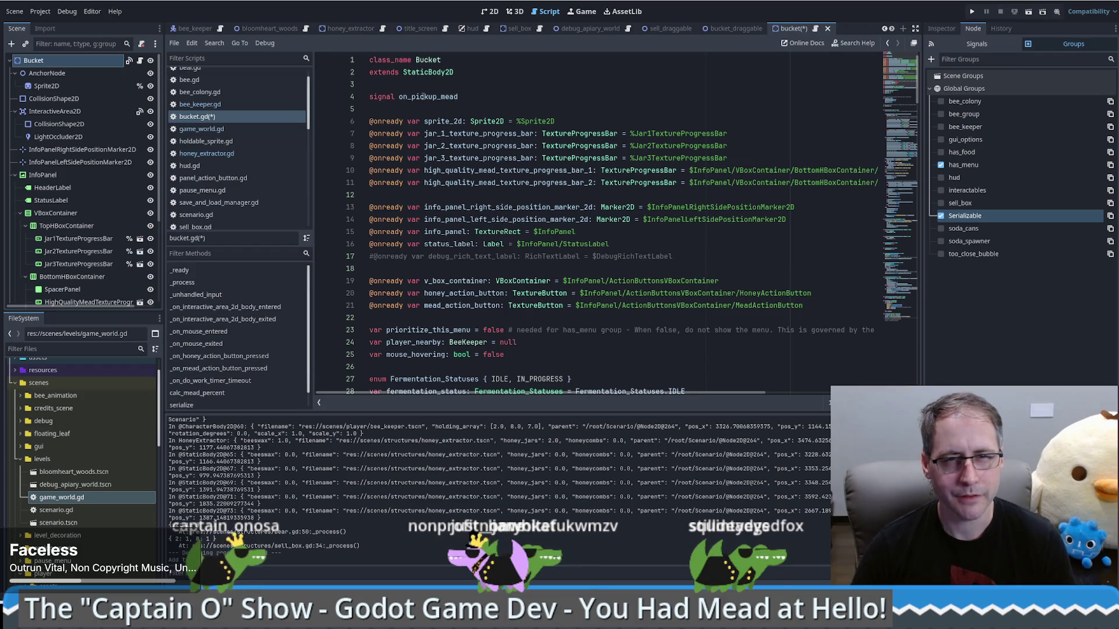
scroll(469, 262, down, 4)
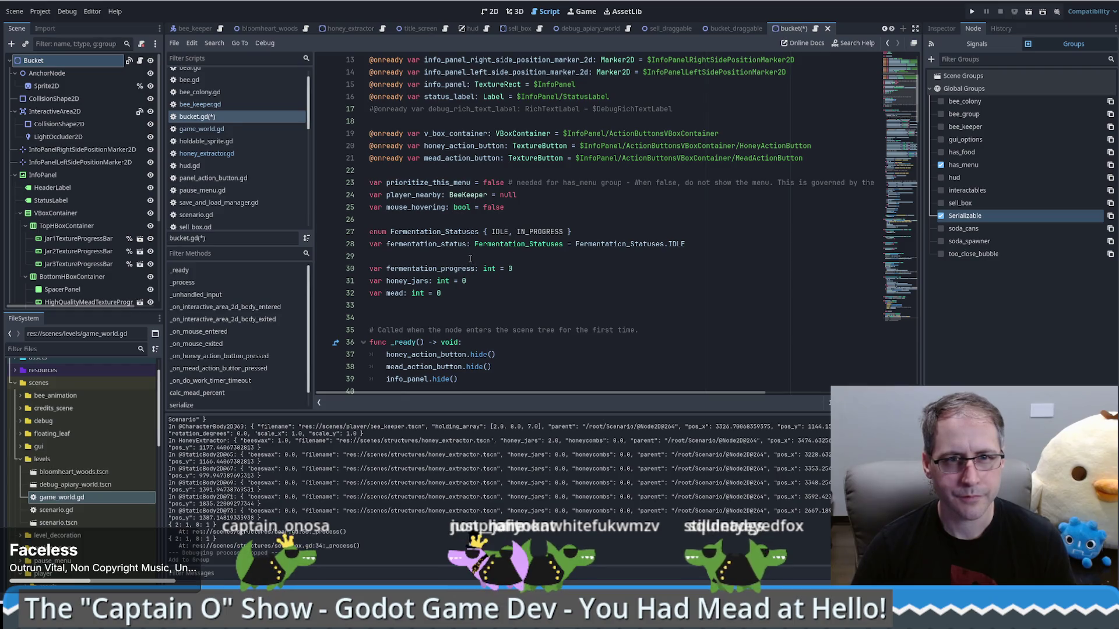
scroll(470, 248, down, 2)
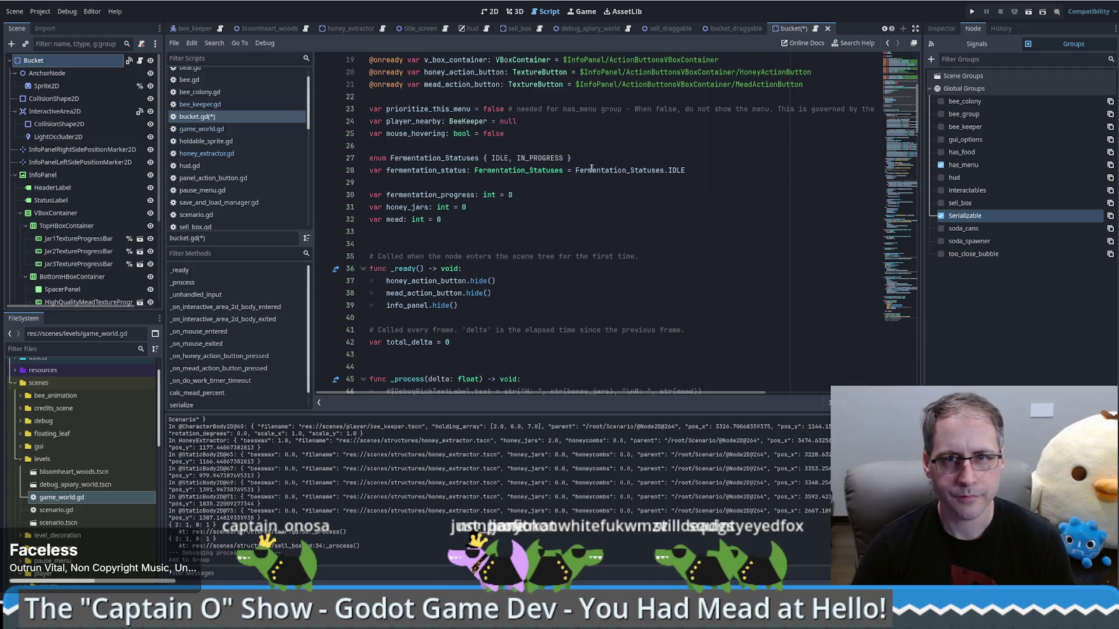
double_click(430, 170)
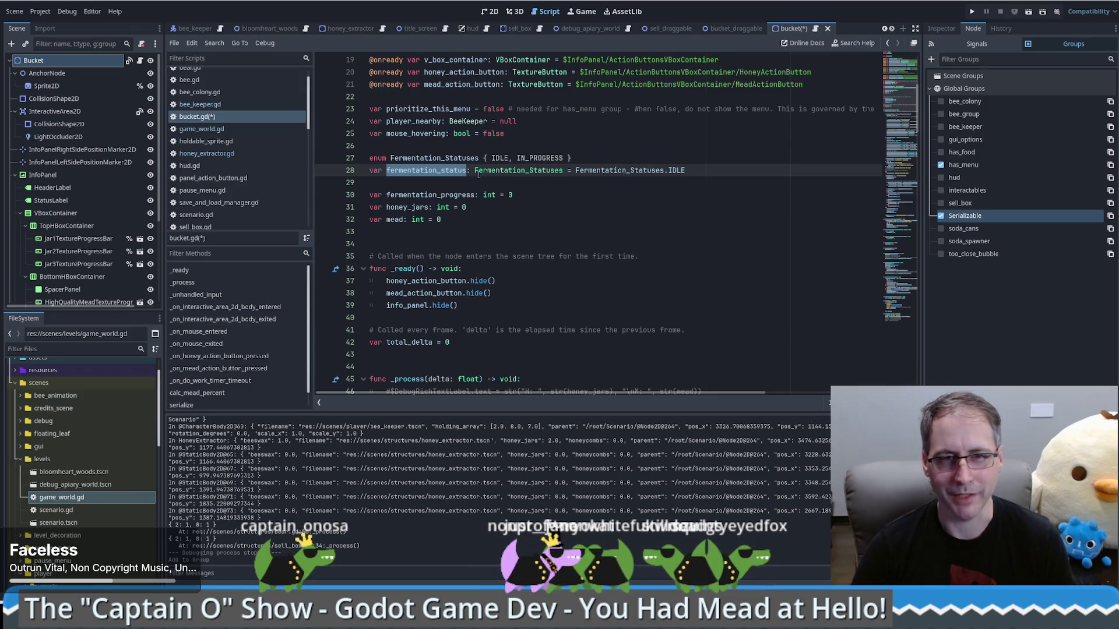
scroll(505, 195, down, 5)
scroll(505, 196, up, 5)
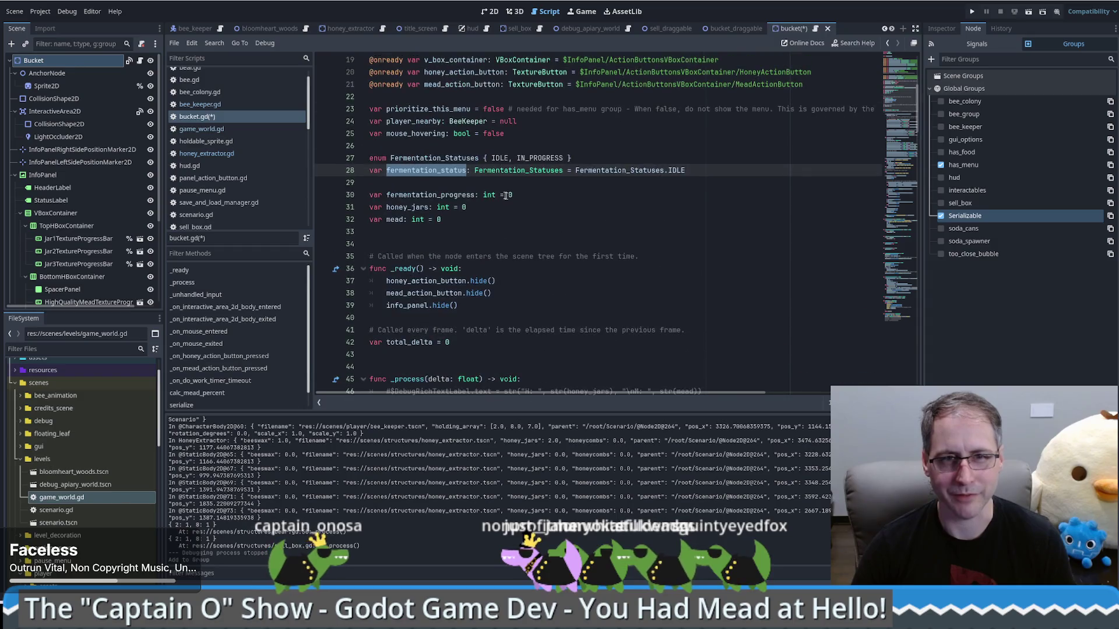
- Copy the fermentation_progress, honey_jars and mead declarations and paste them just above serialize for reference
click(505, 195)
drag(445, 219, 370, 195)
key(ctrl+c)
scroll(917, 185, down, 20)
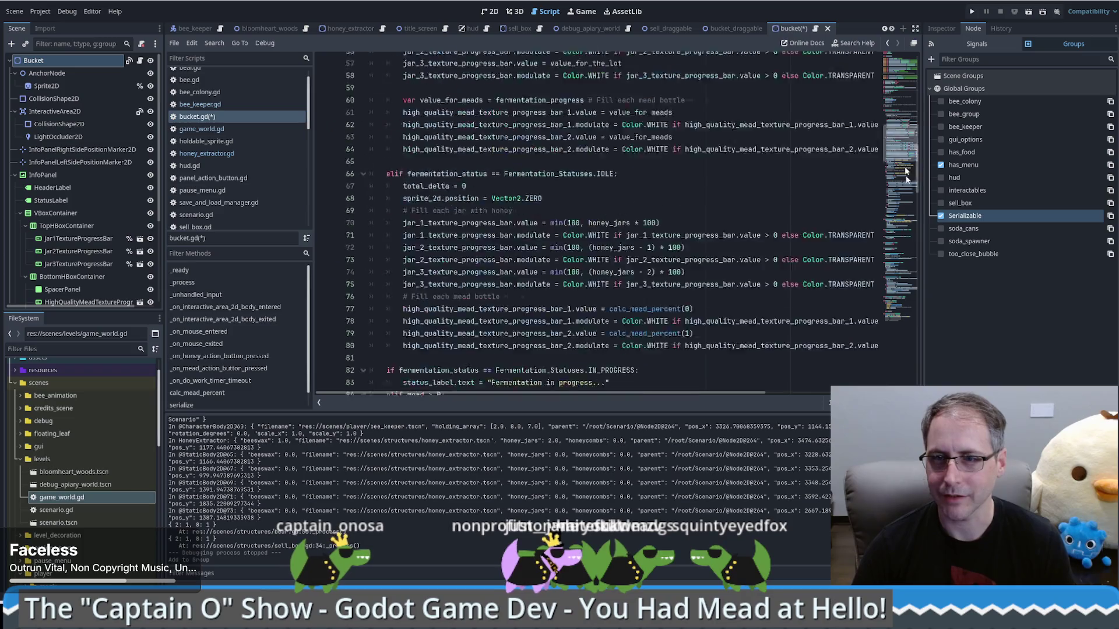
click(692, 343)
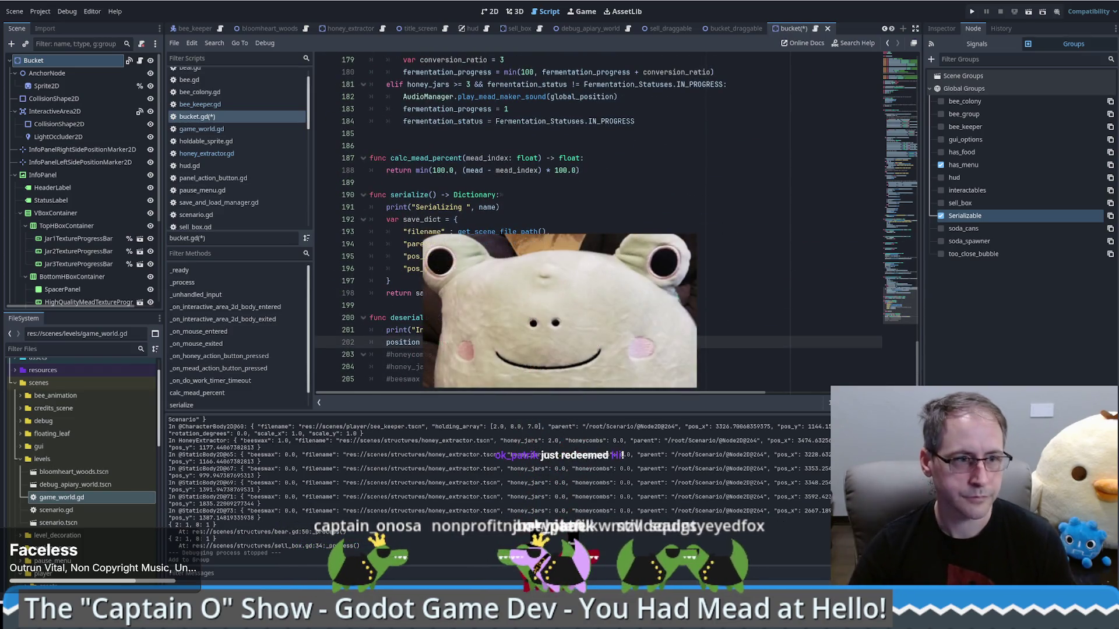
key(ctrl+v)
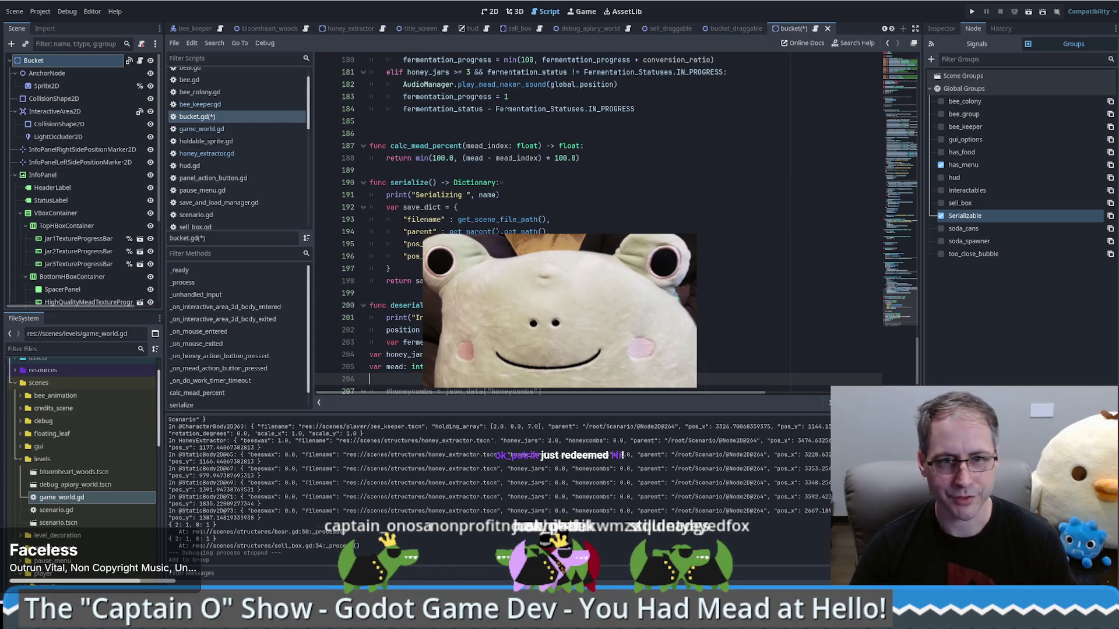
key(Delete)
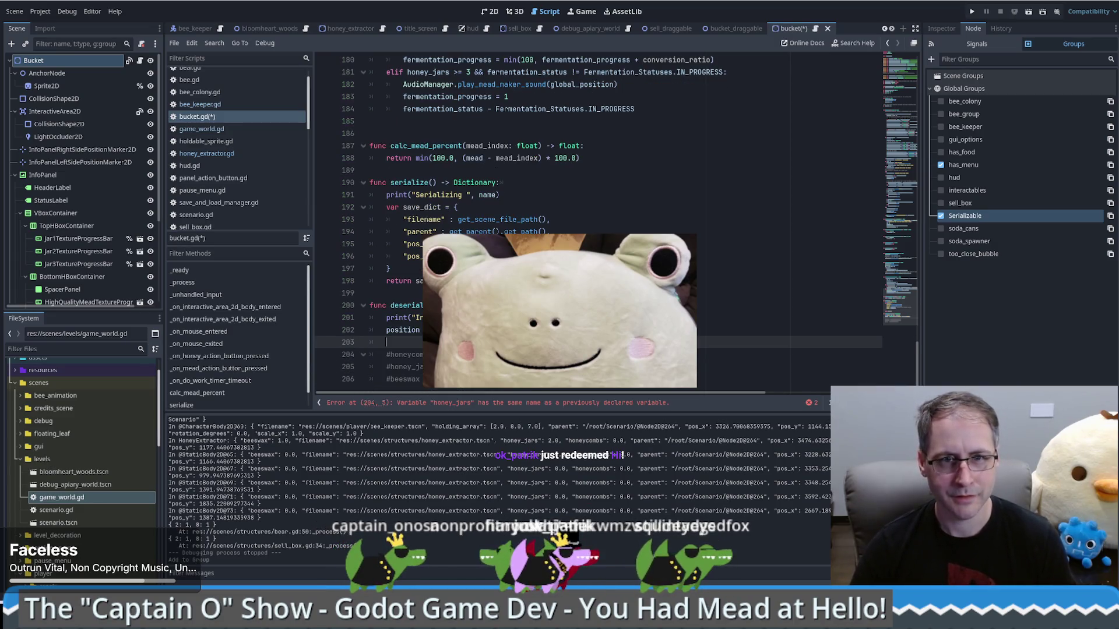
click(539, 170)
key(ctrl+v)
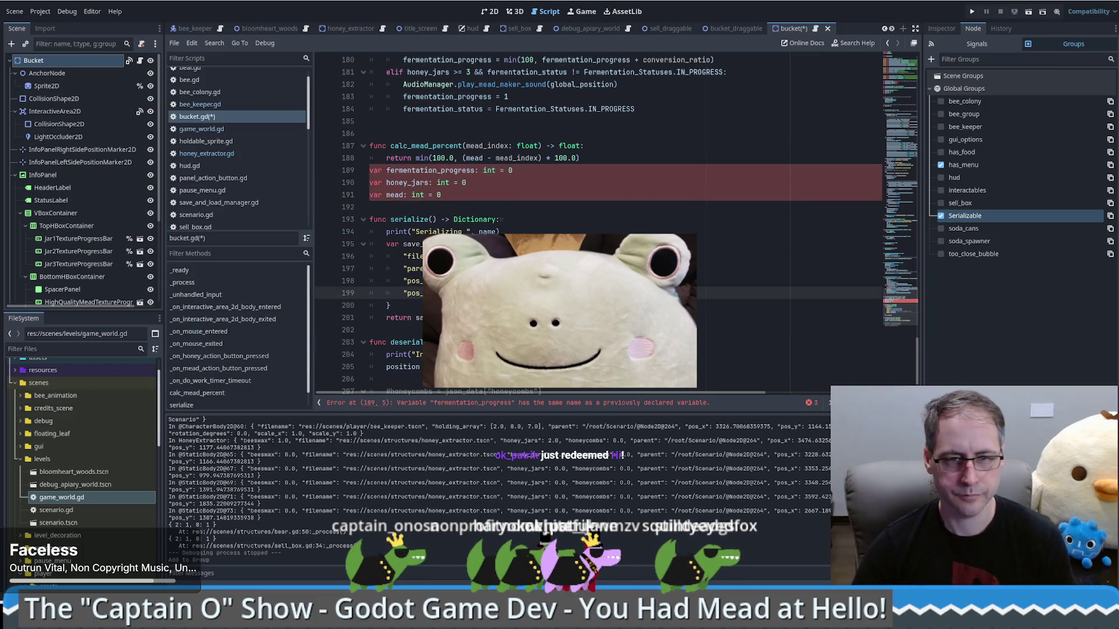
- Add a fermentation_progress entry to save_dict, duplicate it twice, and rename the second copy to honey_jars
key(Return)
text(fermentation_progress,)
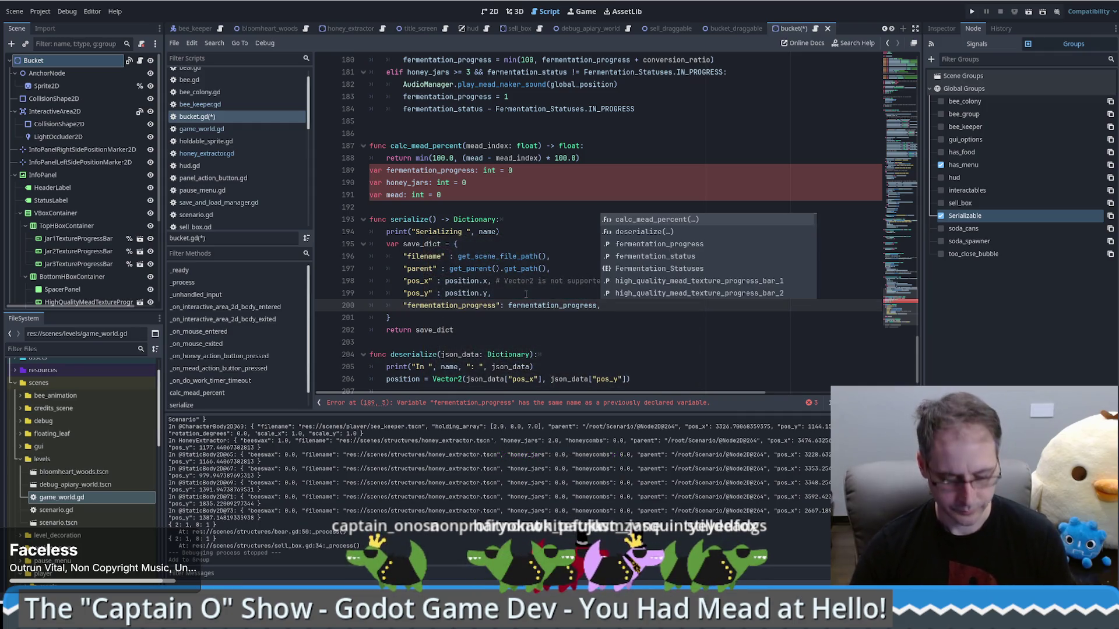
key(ctrl+shift+d)
key(ctrl+shift+d)
double_click(402, 183)
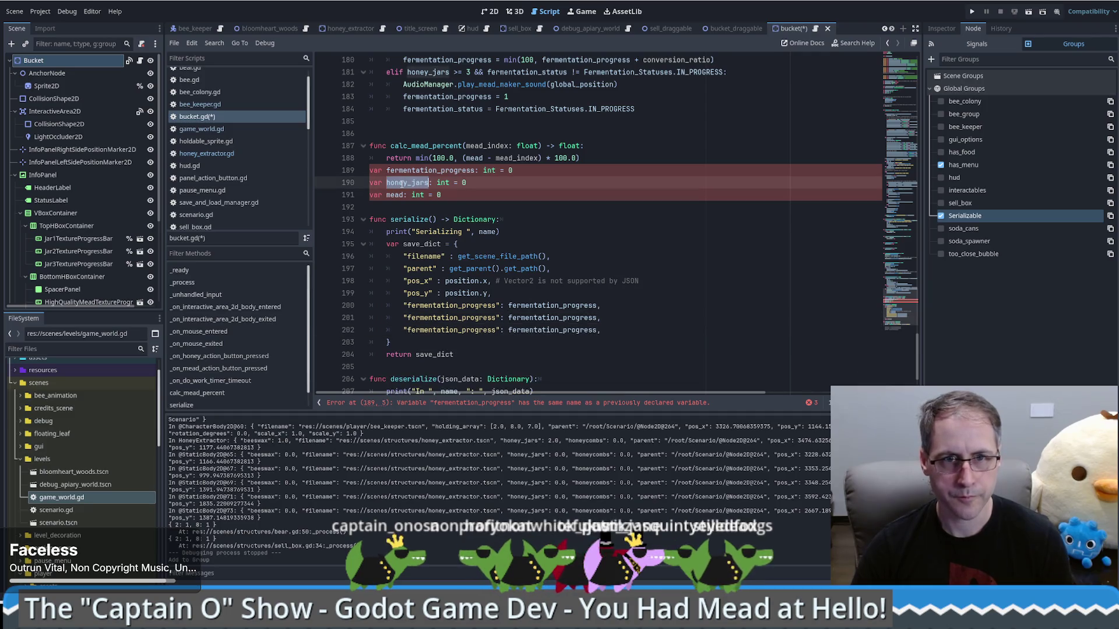
key(ctrl+c)
double_click(444, 318)
key(ctrl+v)
double_click(553, 317)
key(ctrl+v)
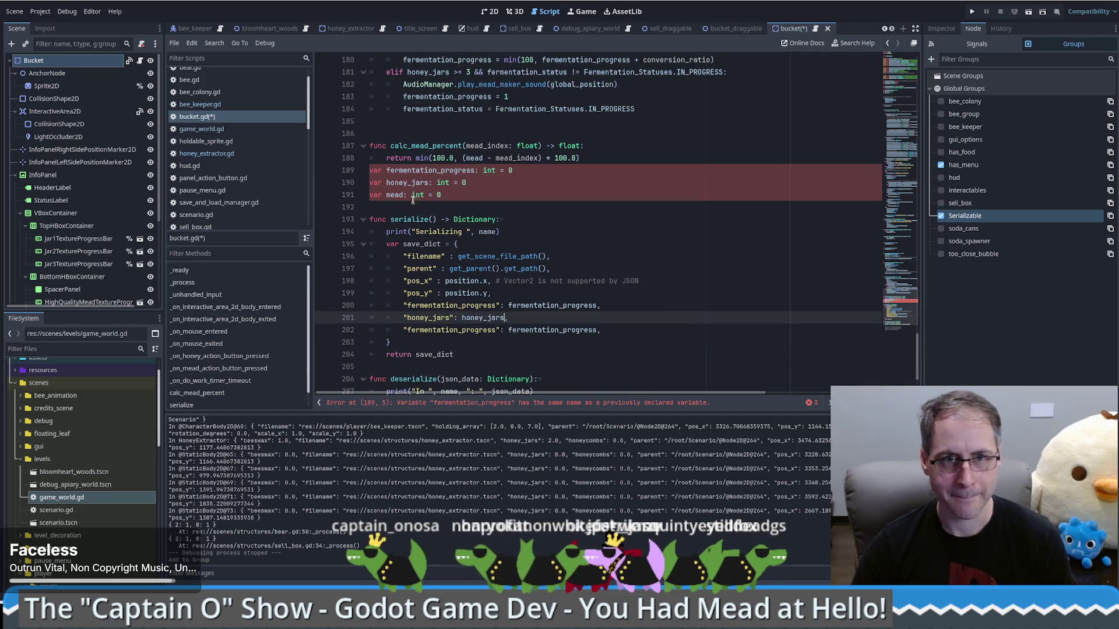
- Rename both names in the third duplicated save_dict entry to mead
double_click(394, 194)
key(ctrl+c)
double_click(445, 330)
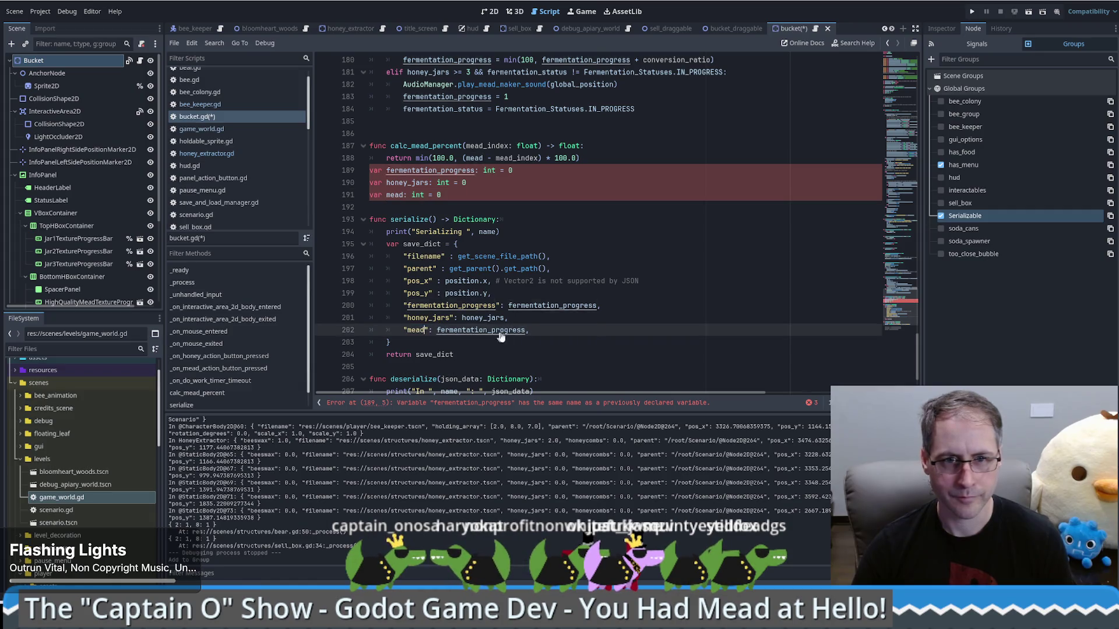
key(ctrl+v)
double_click(484, 329)
key(ctrl+v)
- Delete the temporary pasted variable declarations above serialize
drag(442, 194, 373, 184)
key(BackSpace)
key(shift+Up)
key(BackSpace)
key(BackSpace)
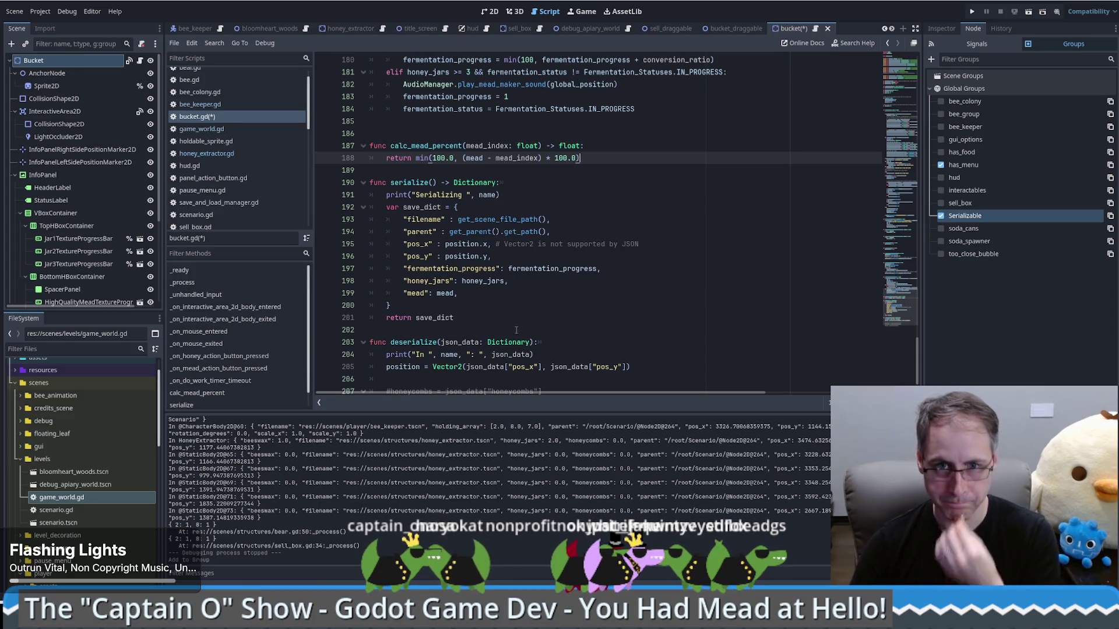
click(520, 294)
scroll(524, 303, down, 1)
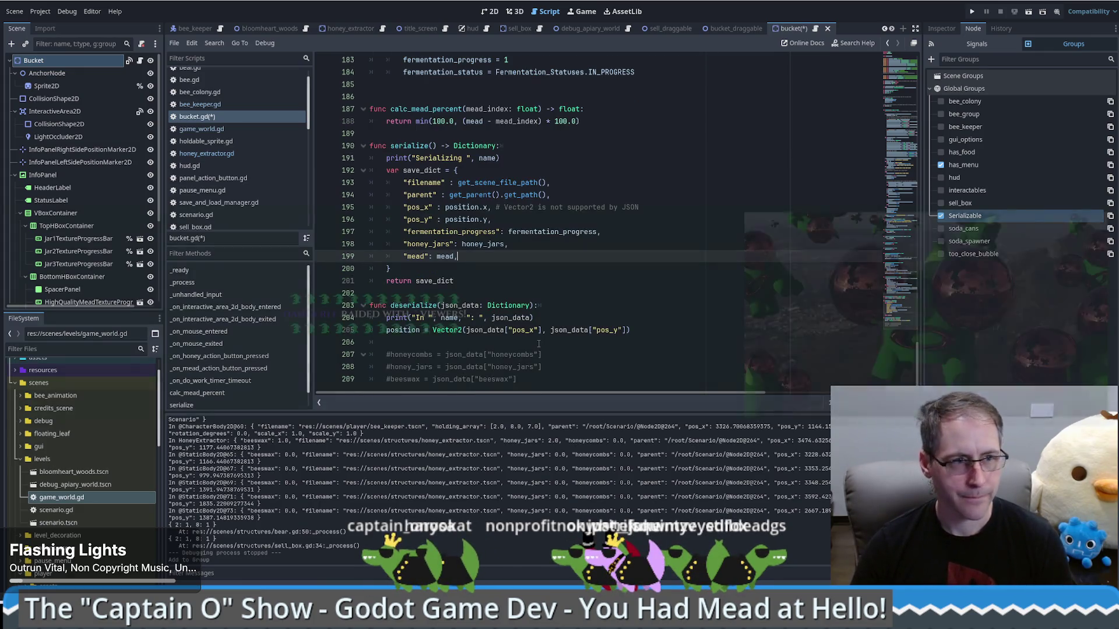
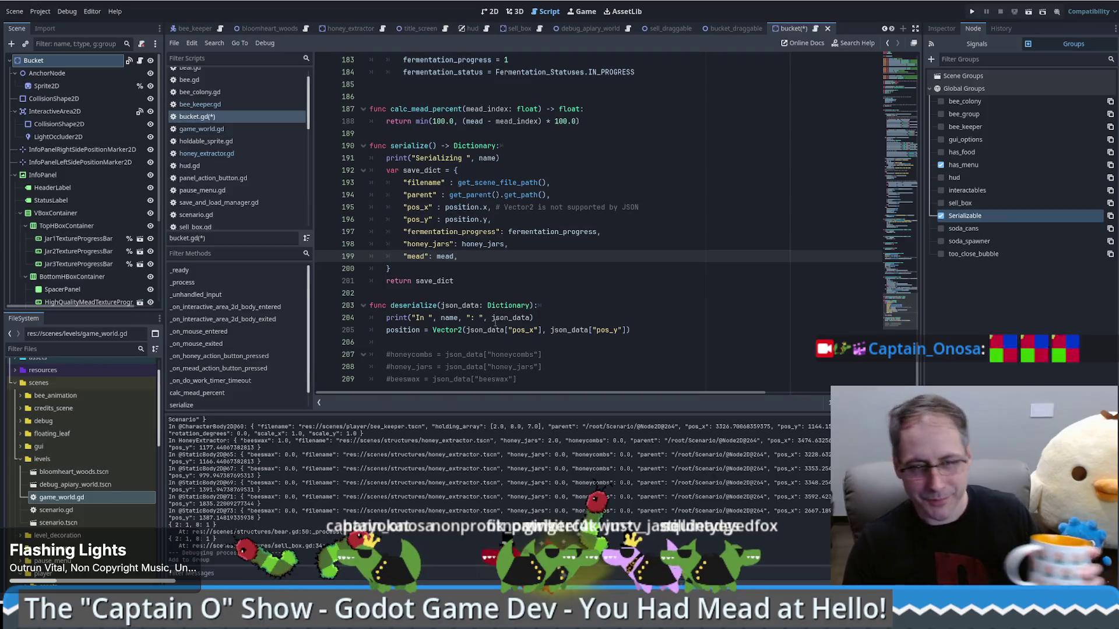
- Add a deserialize line restoring fermentation_progress from json_data[...] in bucket.gd
click(510, 274)
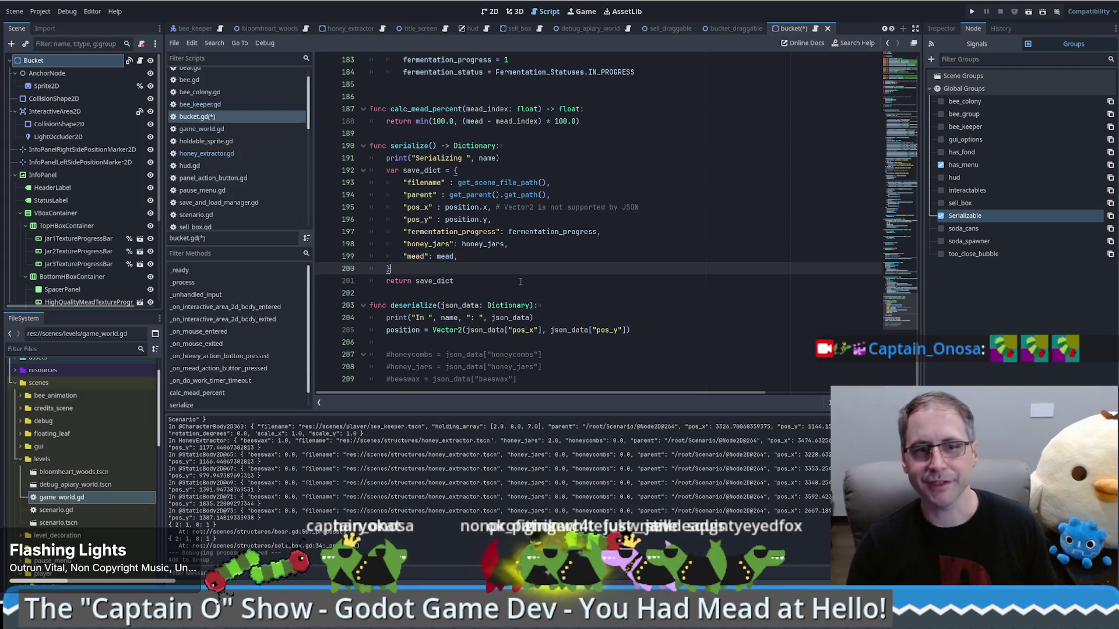
click(634, 338)
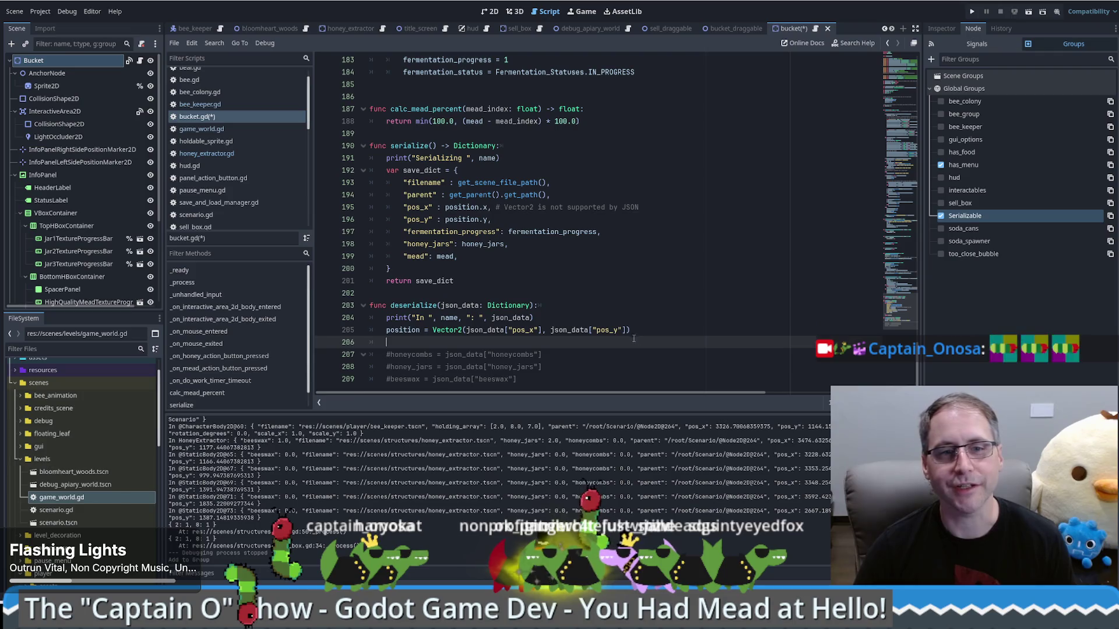
key(Return)
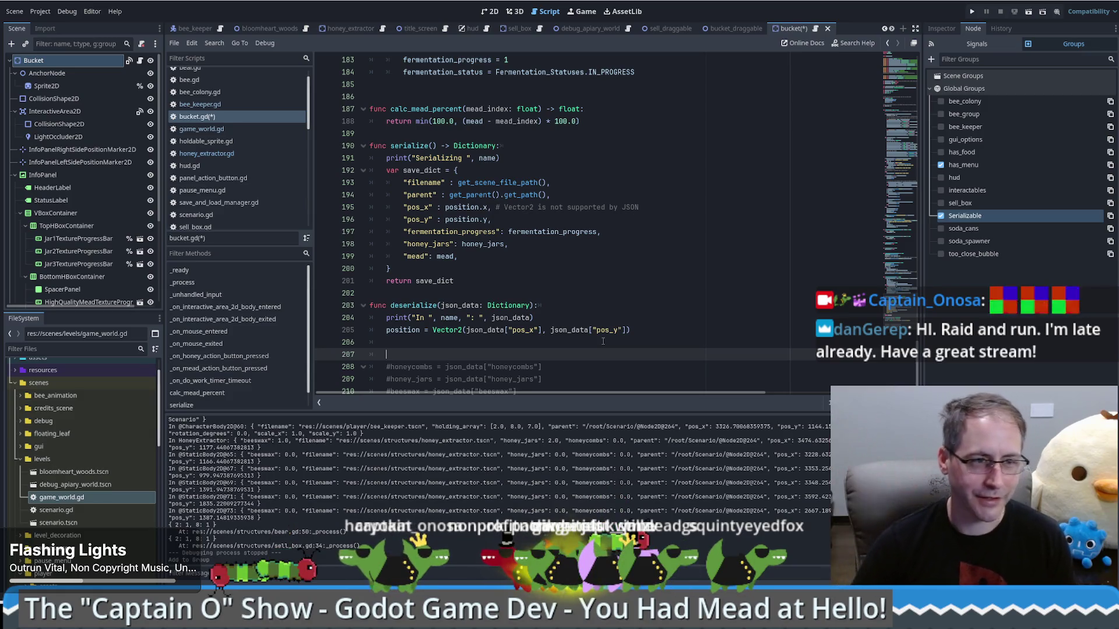
click(618, 340)
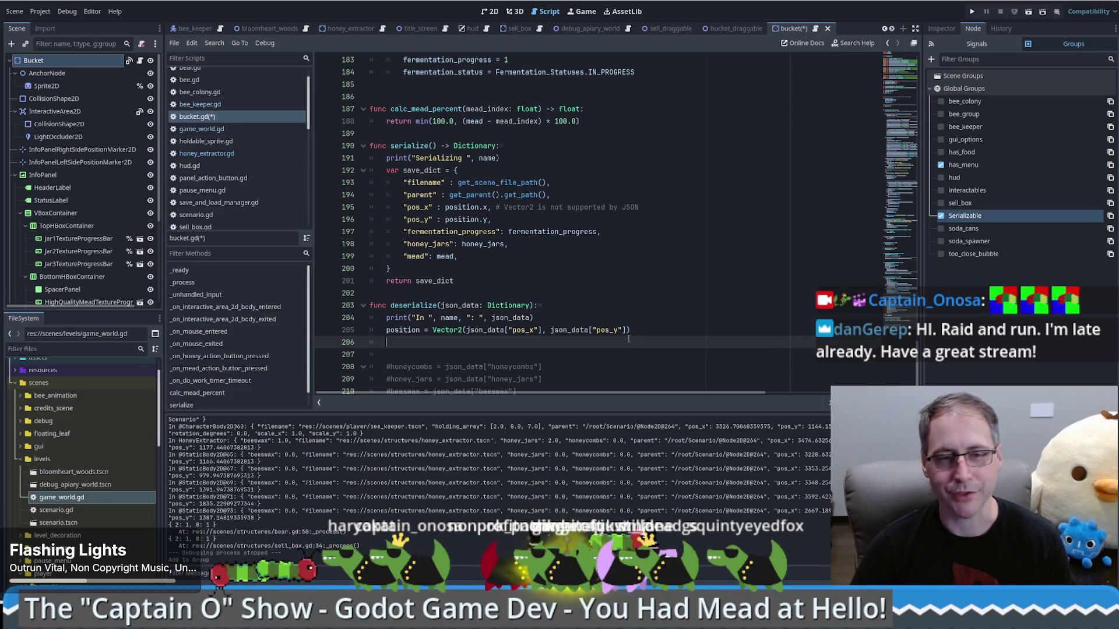
double_click(554, 231)
key(ctrl+c)
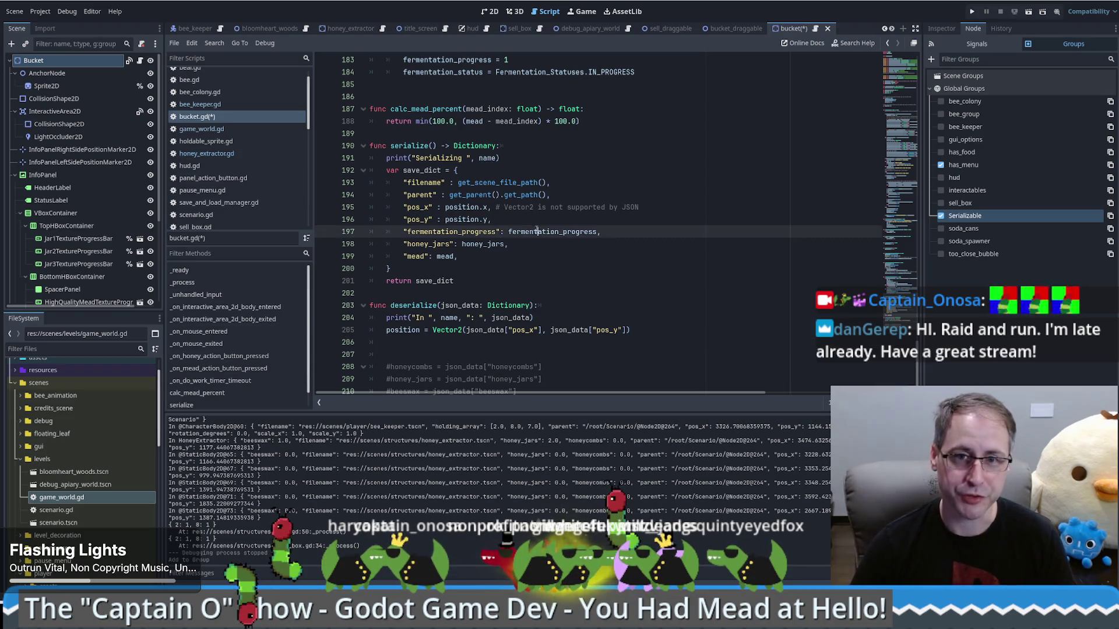
click(455, 342)
key(ctrl+v)
text(= json_)
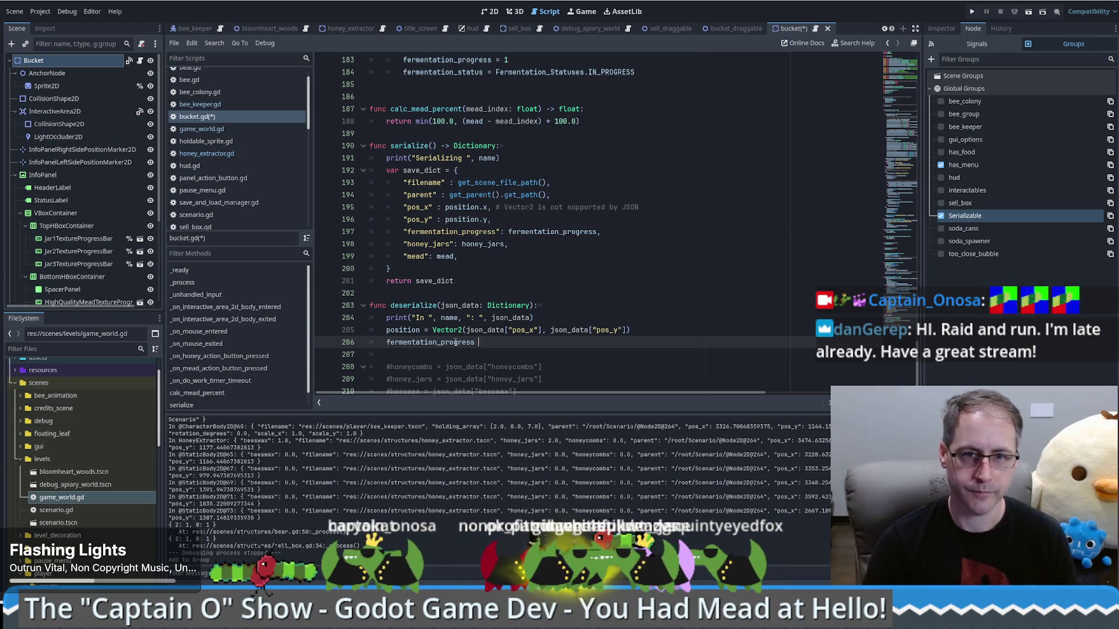
text(data")
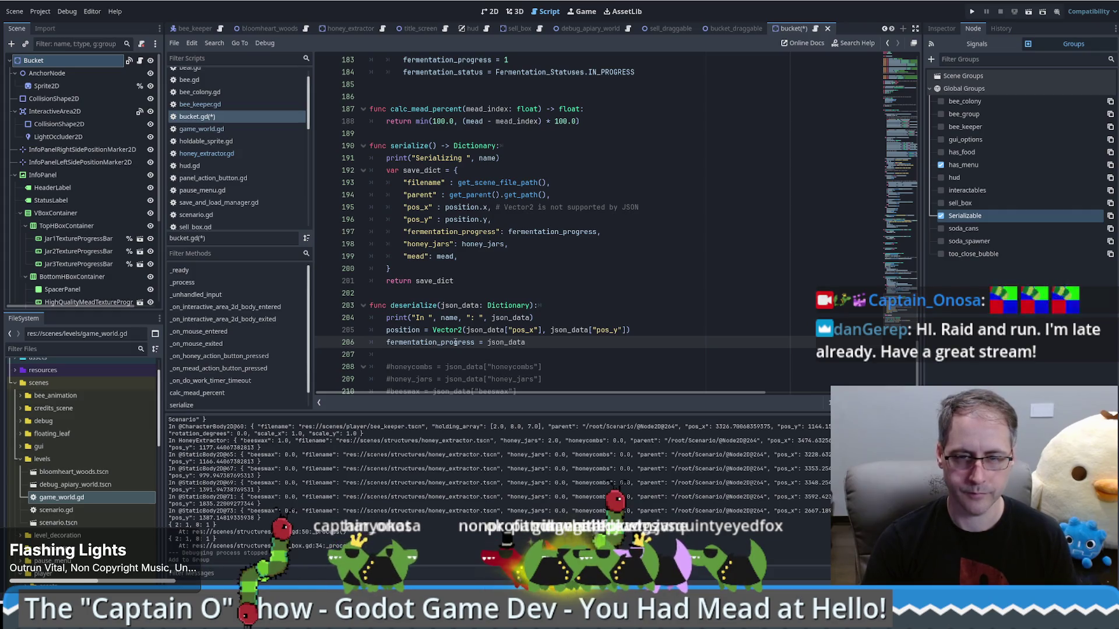
key(BackSpace)
text([)
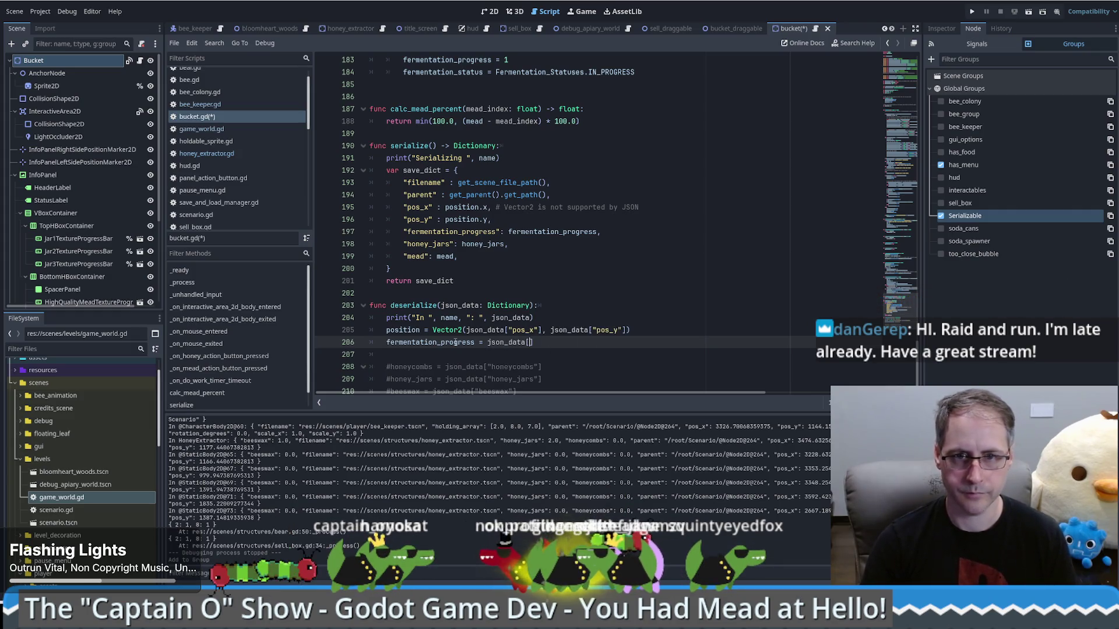
- Duplicate that line into honey_jars and mead restore lines, then save bucket.gd
key(ctrl+shift+d)
key(ctrl+shift+d)
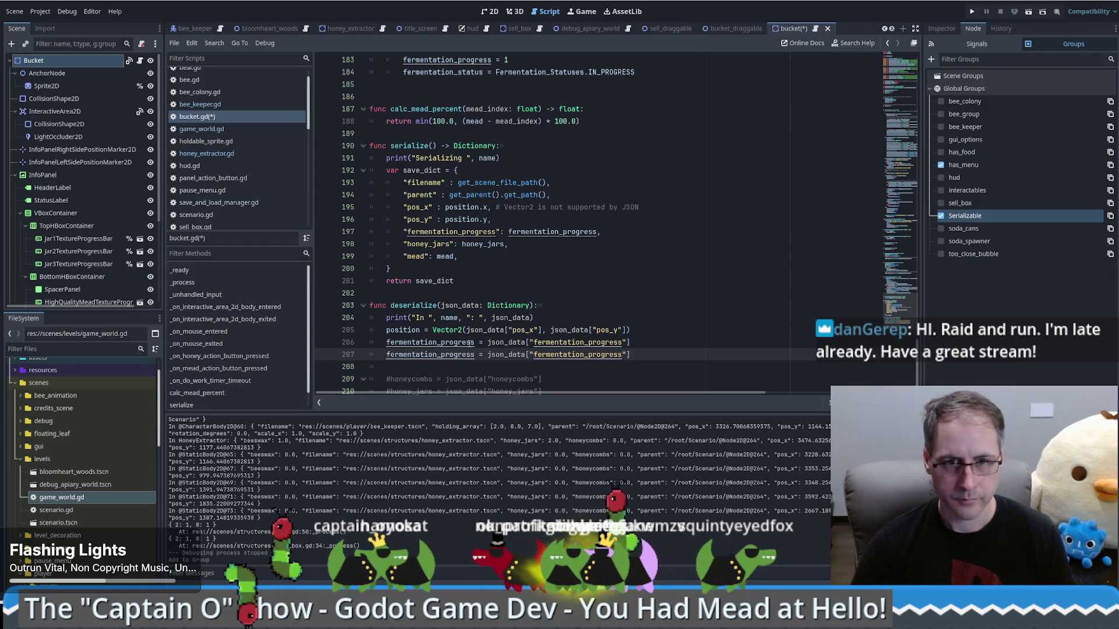
double_click(426, 243)
key(ctrl+c)
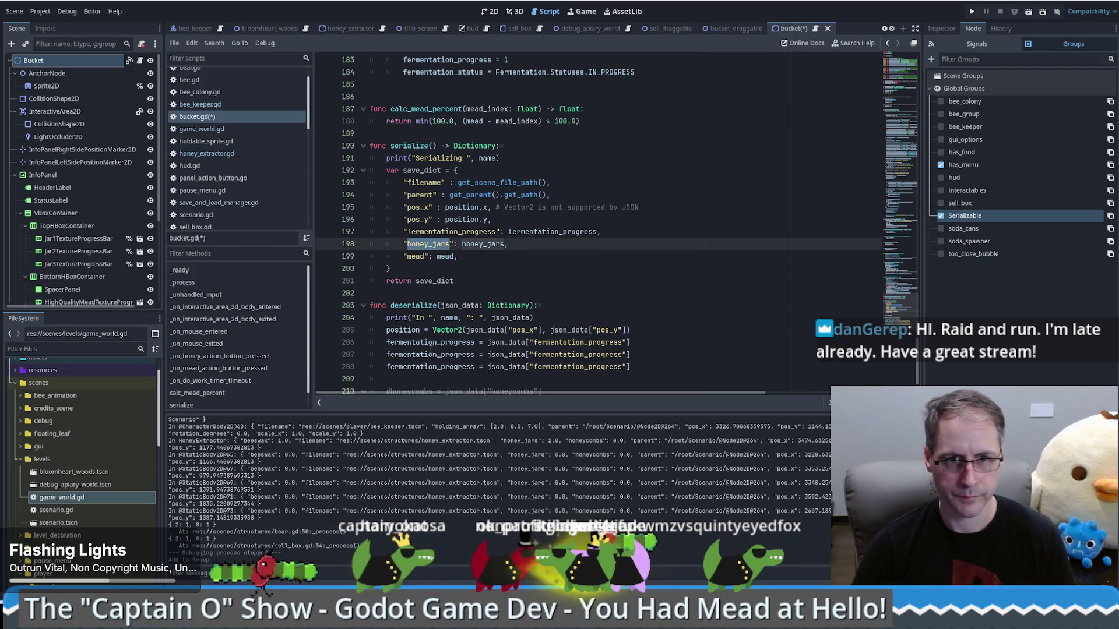
double_click(430, 354)
key(ctrl+v)
double_click(577, 354)
key(ctrl+v)
double_click(415, 256)
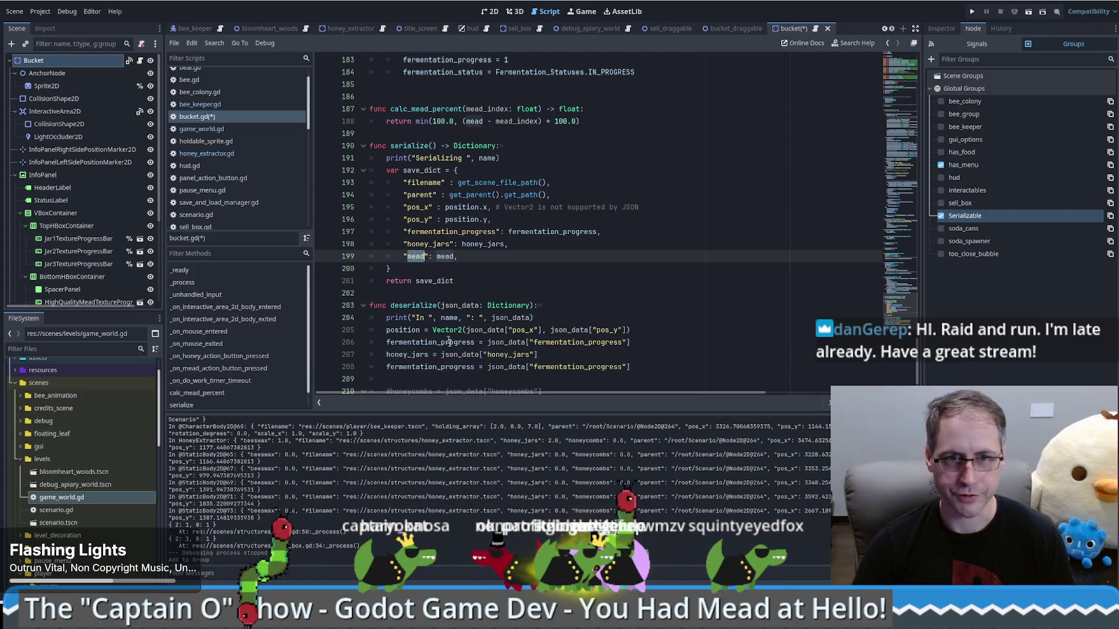
key(ctrl+c)
double_click(420, 367)
key(ctrl+v)
key(ctrl+v)
mouse_move(462, 367)
mouse_down()
mouse_move(524, 367)
mouse_move(514, 366)
mouse_up()
key(Delete)
key(ctrl+s)
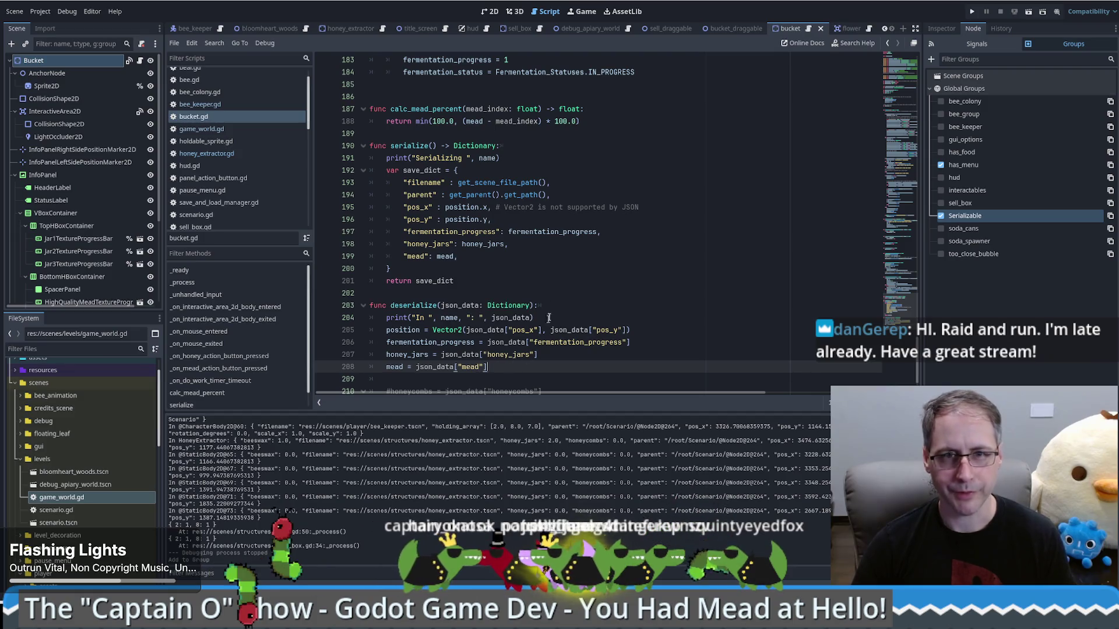
scroll(810, 219, up, 7)
mouse_move(890, 268)
mouse_down()
mouse_move(863, 175)
mouse_move(796, 109)
mouse_up()
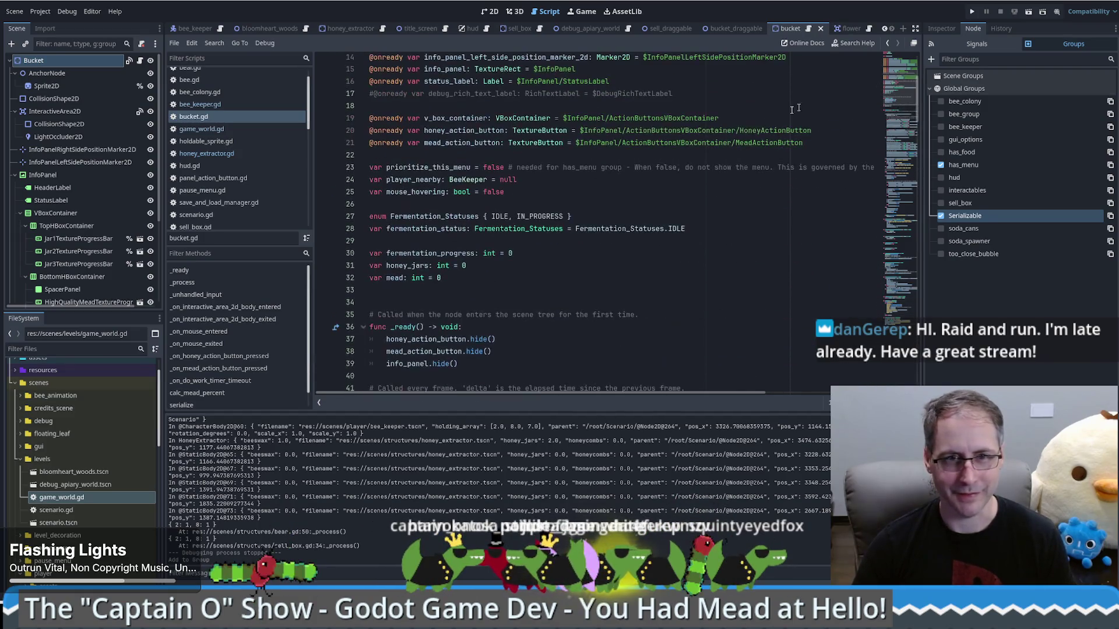
double_click(429, 229)
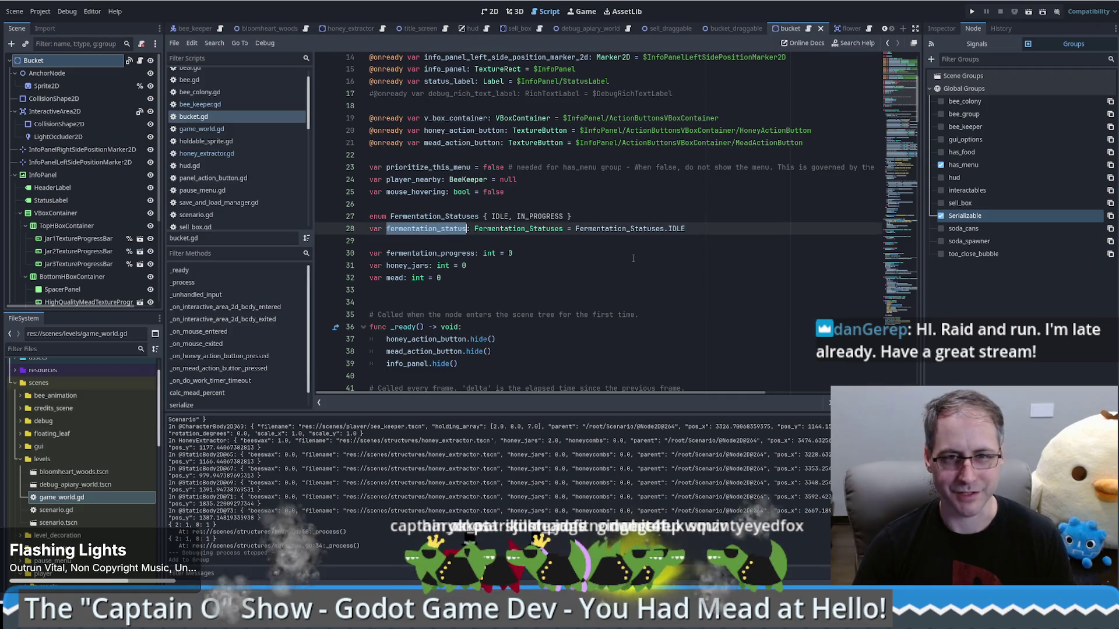
click(890, 119)
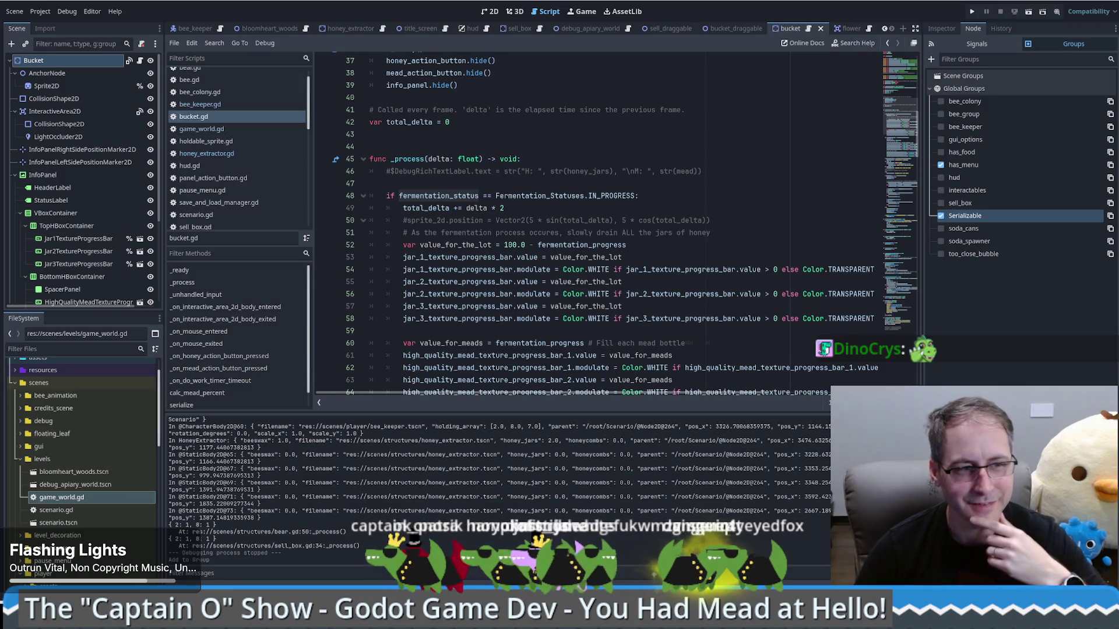
mouse_move(583, 268)
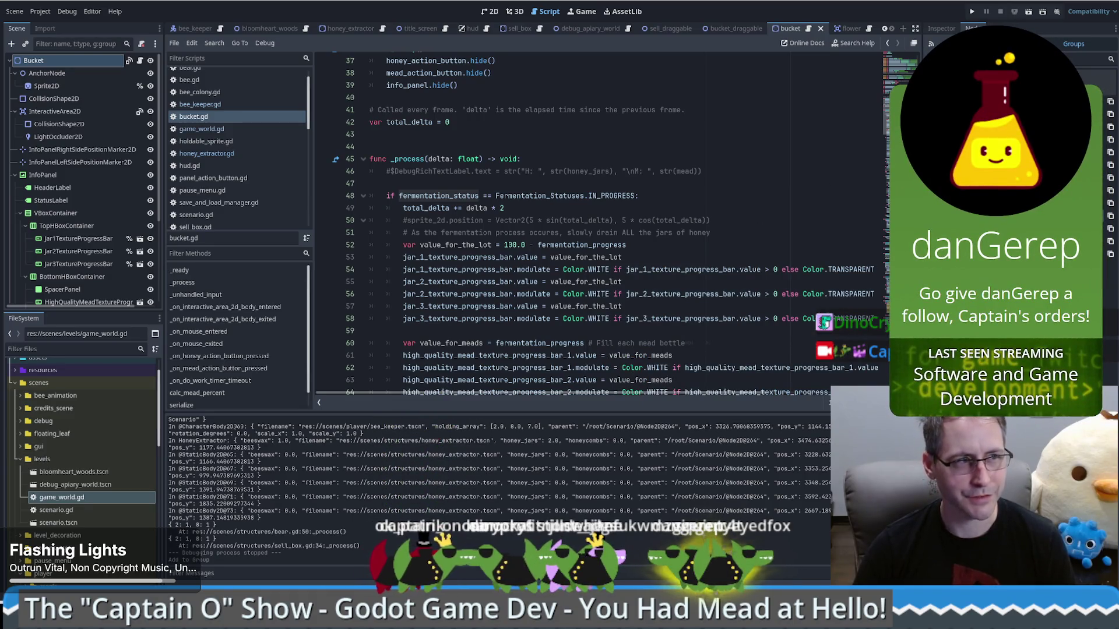
scroll(612, 227, down, 3)
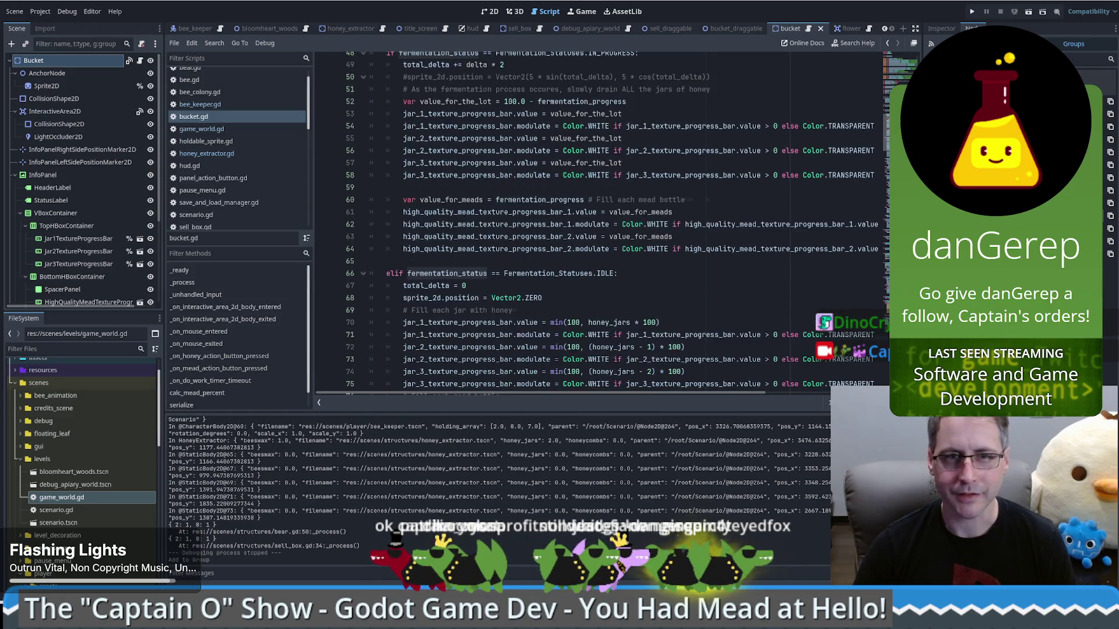
scroll(598, 222, up, 2)
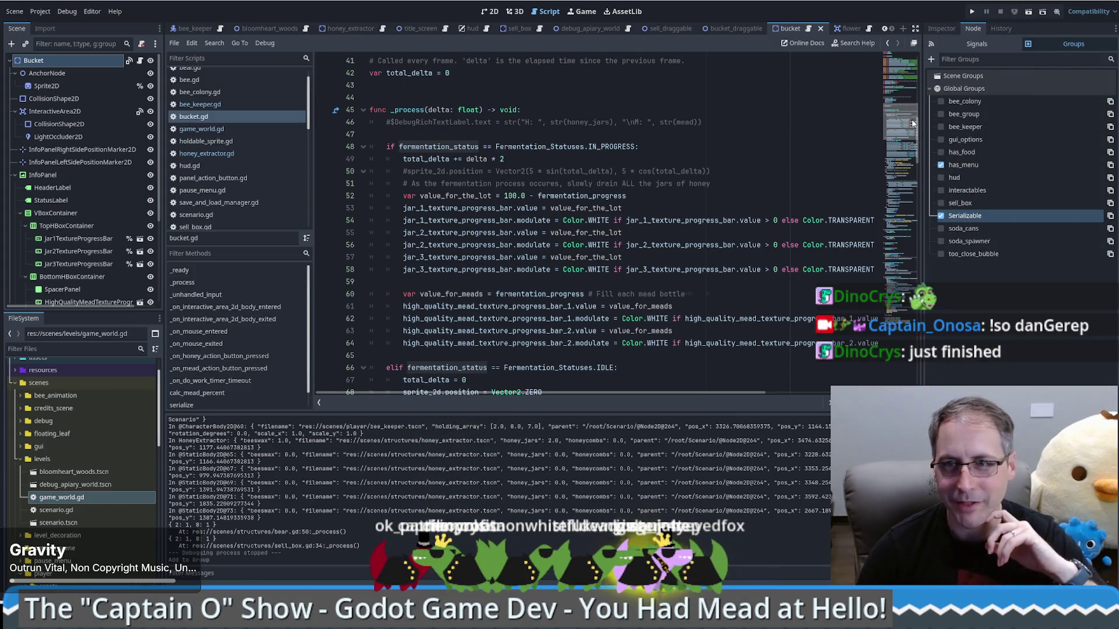
scroll(913, 123, down, 1)
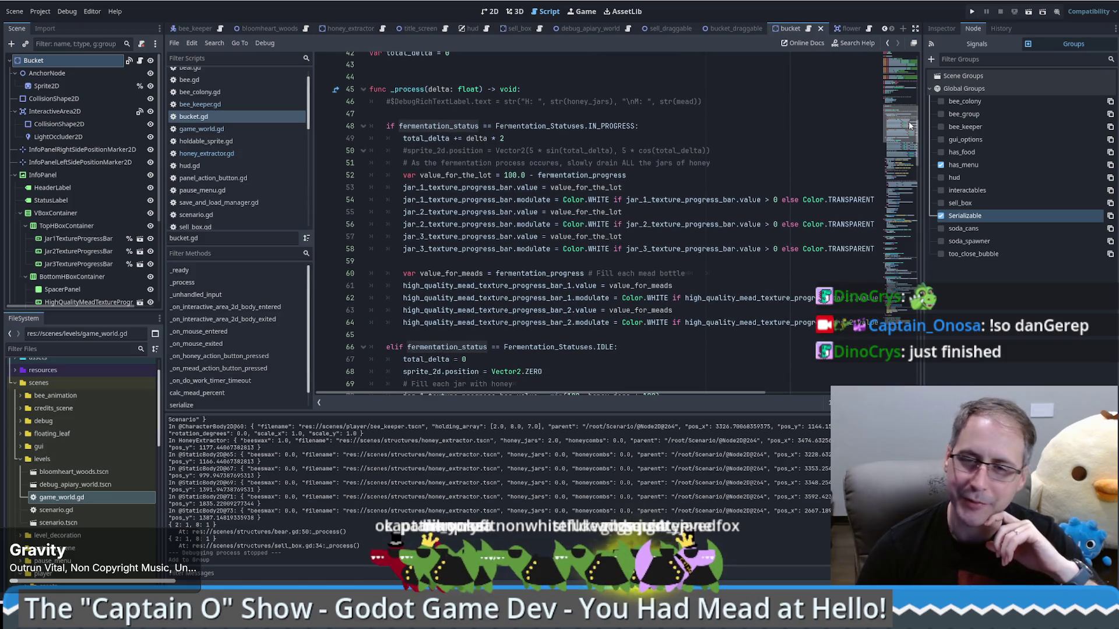
drag(909, 125, 914, 136)
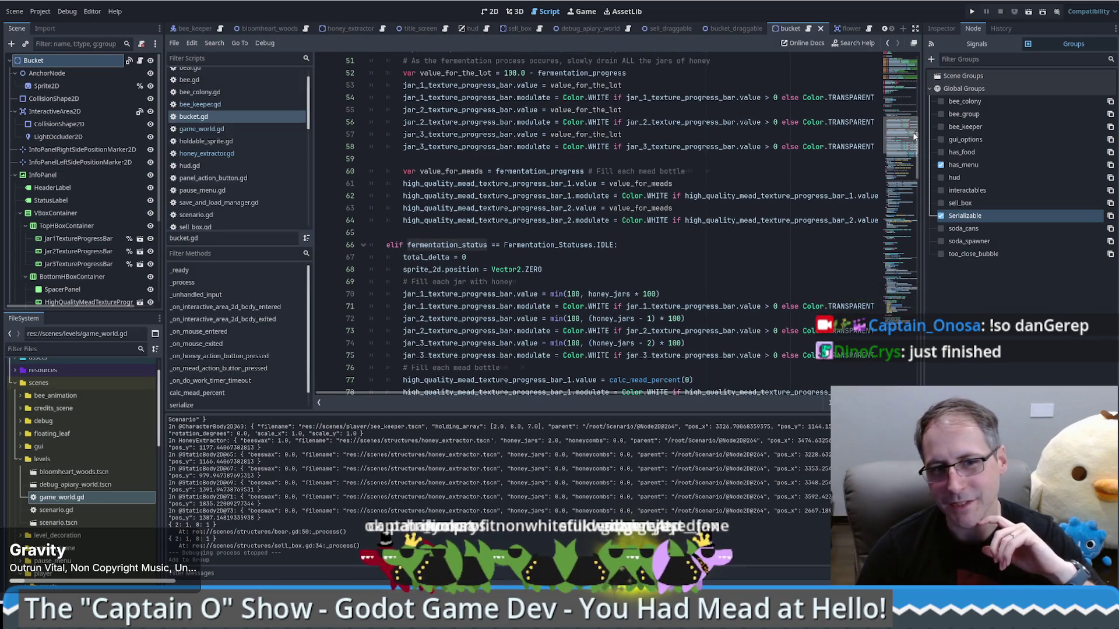
mouse_move(914, 136)
mouse_down()
mouse_move(910, 126)
mouse_move(911, 140)
mouse_up()
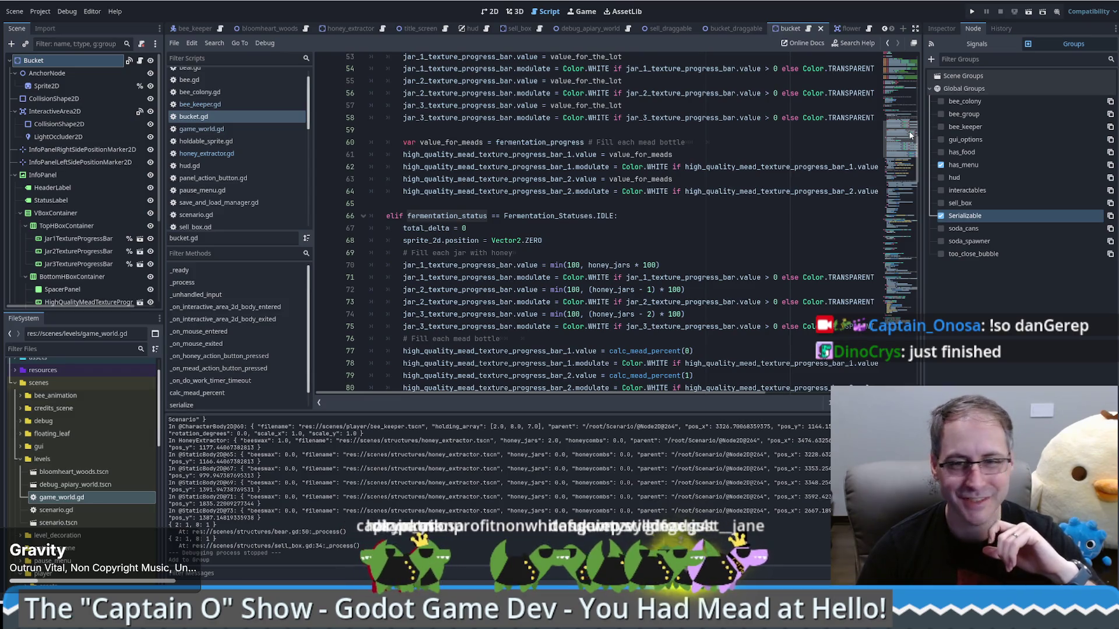
mouse_move(907, 141)
mouse_down()
mouse_move(922, 209)
mouse_move(934, 160)
mouse_move(919, 152)
mouse_move(921, 125)
mouse_up()
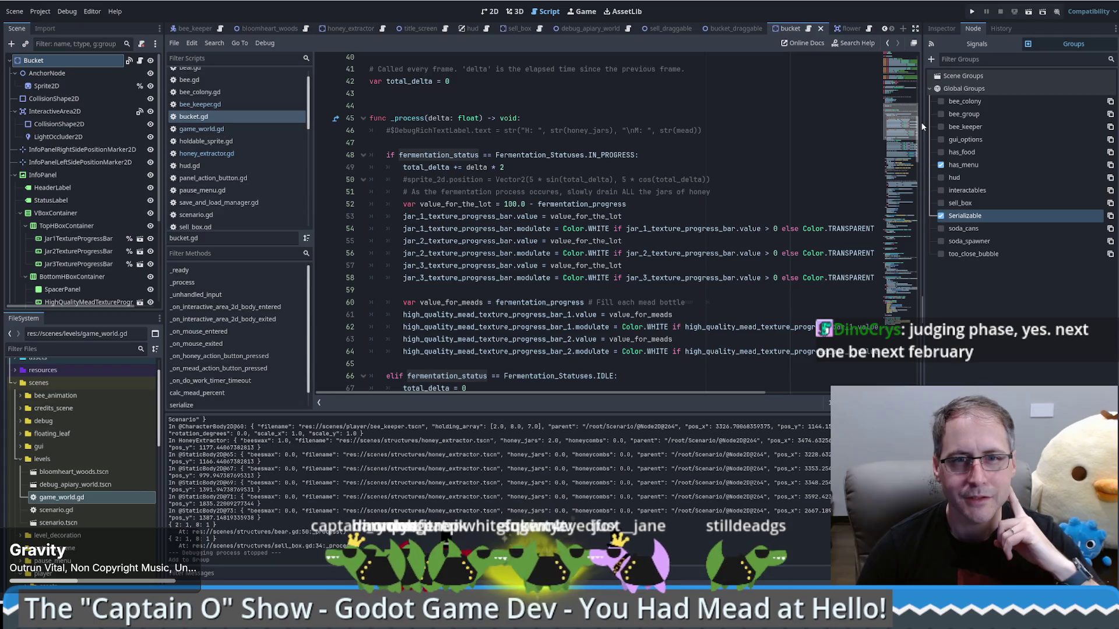
scroll(921, 124, down, 3)
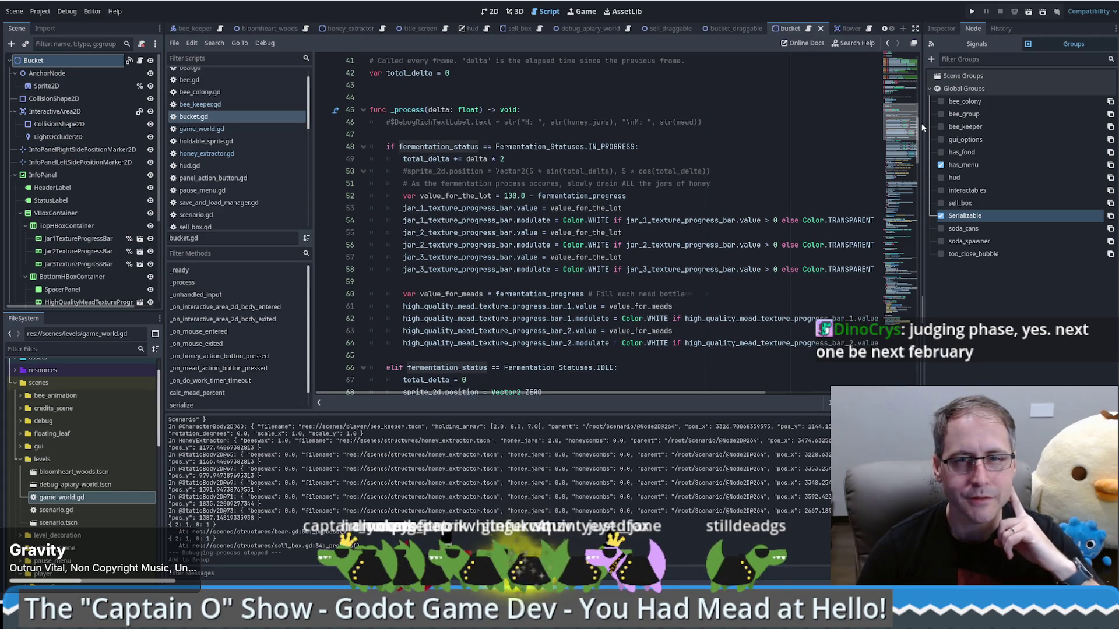
scroll(921, 125, down, 2)
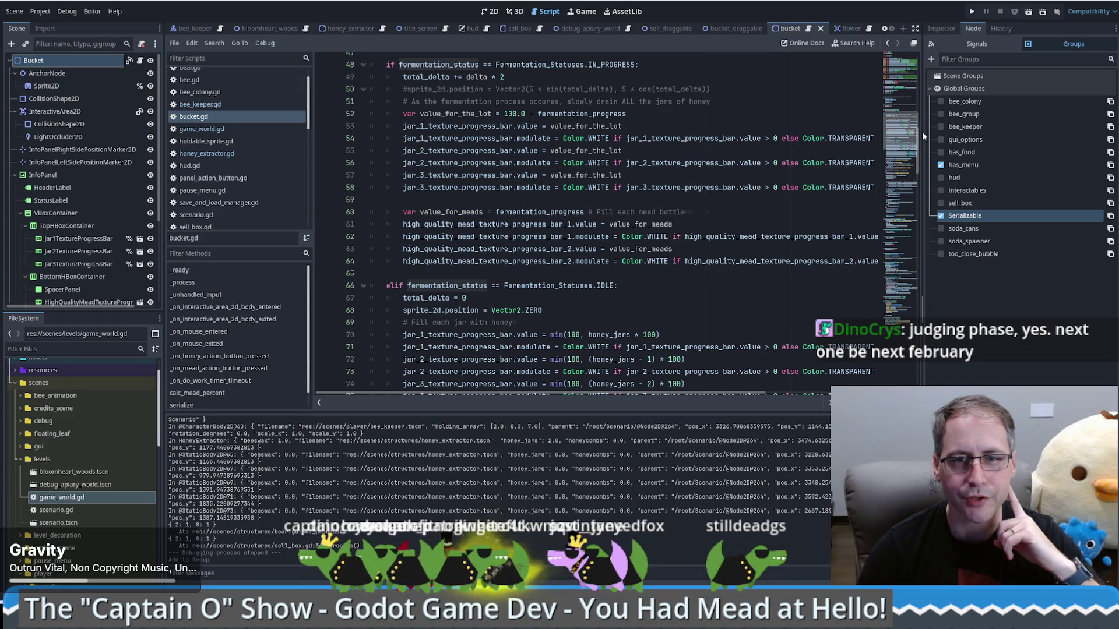
scroll(922, 132, down, 5)
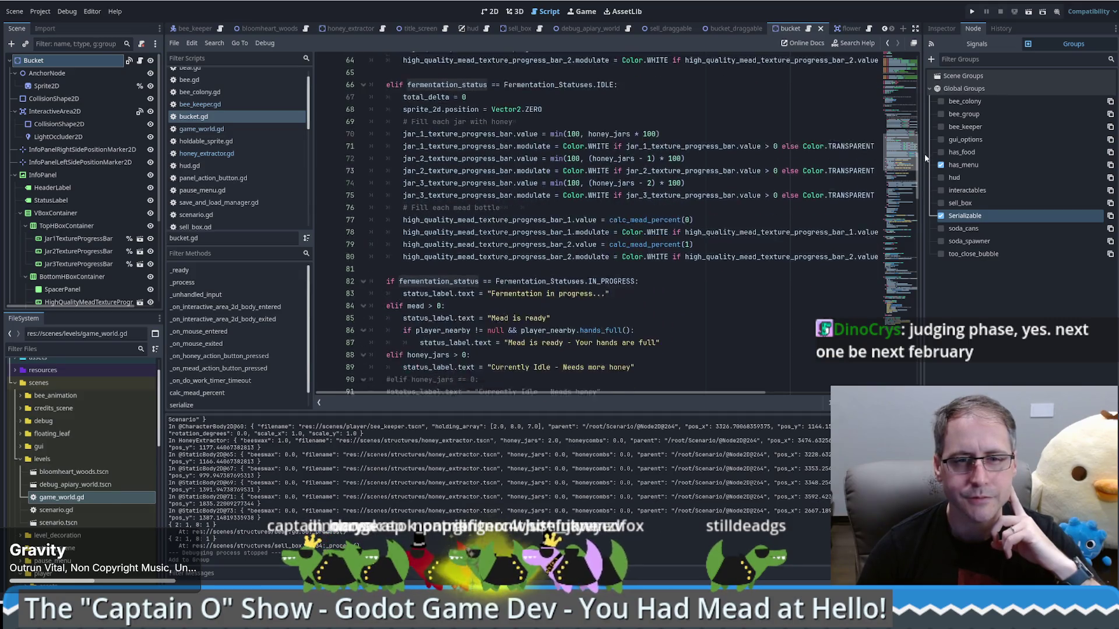
scroll(928, 145, up, 5)
click(478, 215)
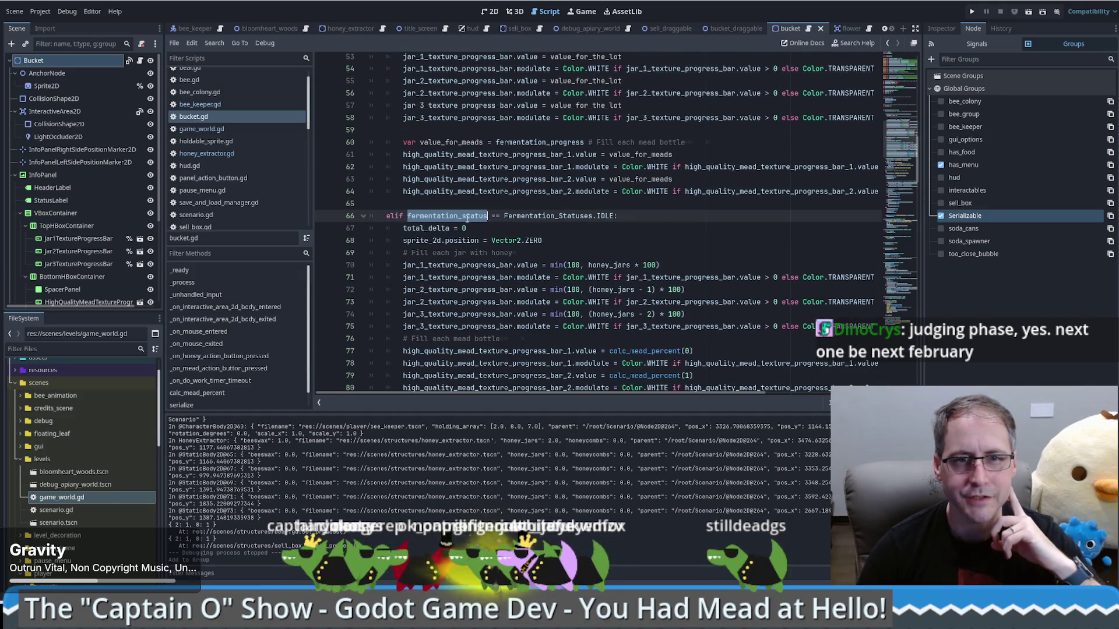
scroll(633, 250, up, 5)
scroll(633, 250, up, 1)
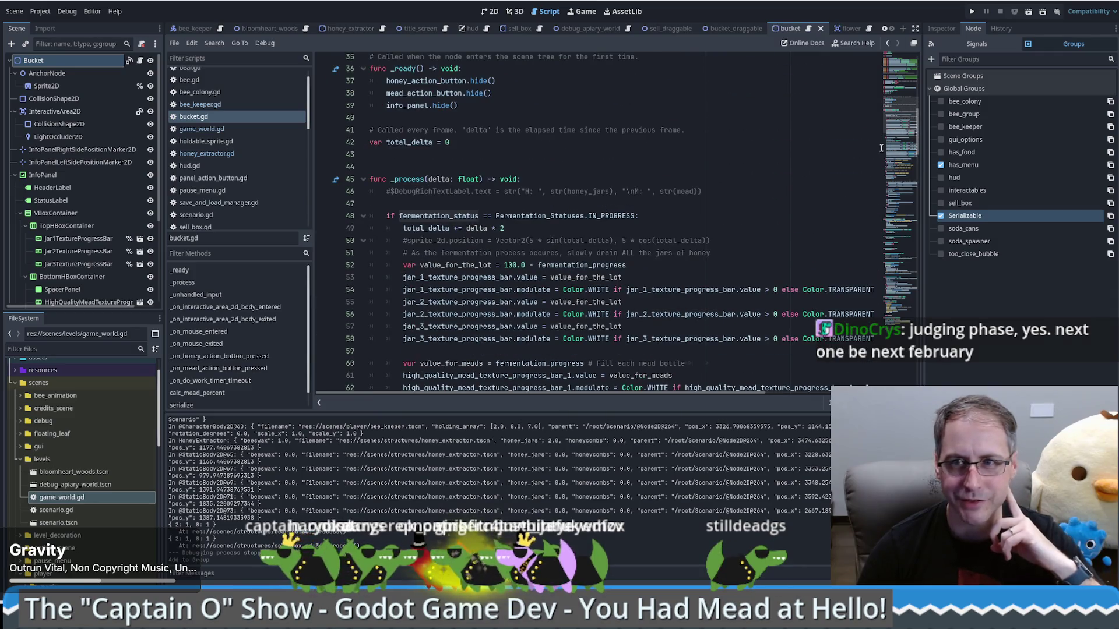
mouse_move(902, 122)
mouse_down()
mouse_move(904, 212)
mouse_move(902, 94)
mouse_up()
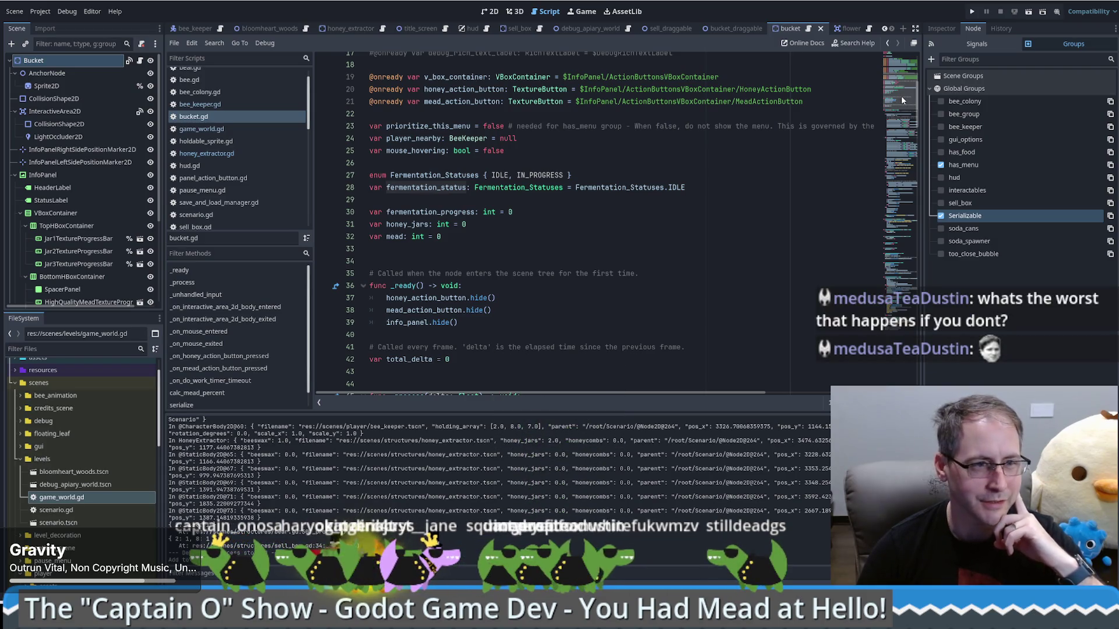
mouse_move(894, 96)
mouse_down()
mouse_move(899, 71)
mouse_move(879, 231)
mouse_move(882, 180)
mouse_move(877, 214)
mouse_move(906, 131)
mouse_move(907, 208)
mouse_move(905, 125)
mouse_up()
- Search bucket.gd for fermentation_status, stepping through its matches down to serialize and deserialize
double_click(440, 203)
key(ctrl+f)
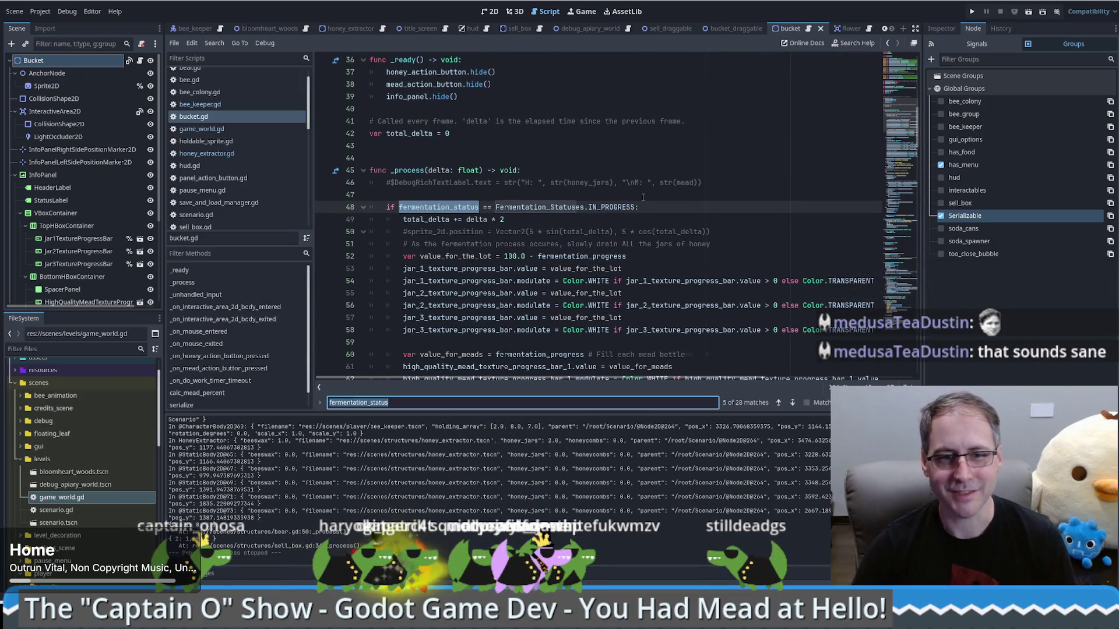
key(Return)
key(Return)
key(Return)
key(Return)
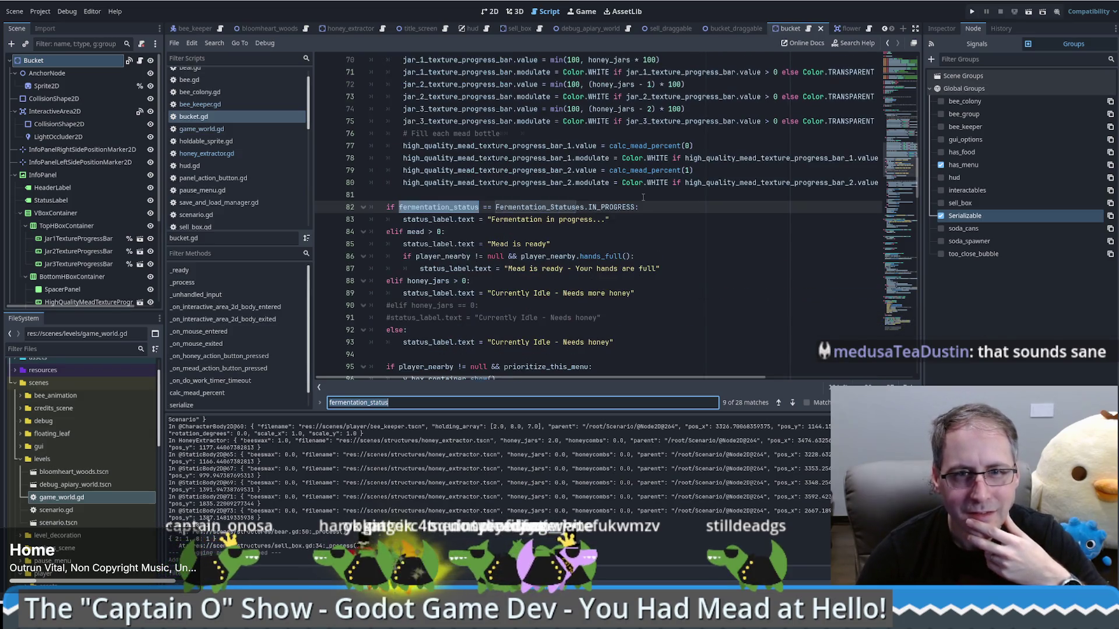
key(Return)
key(Return)
key(Return)
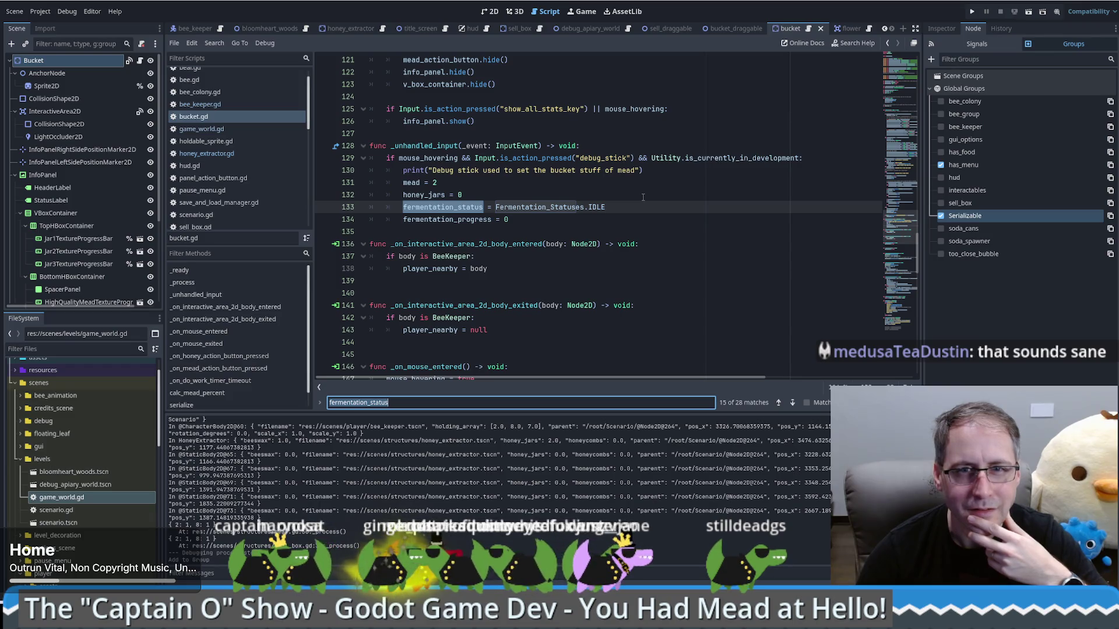
key(Return)
key(Return)
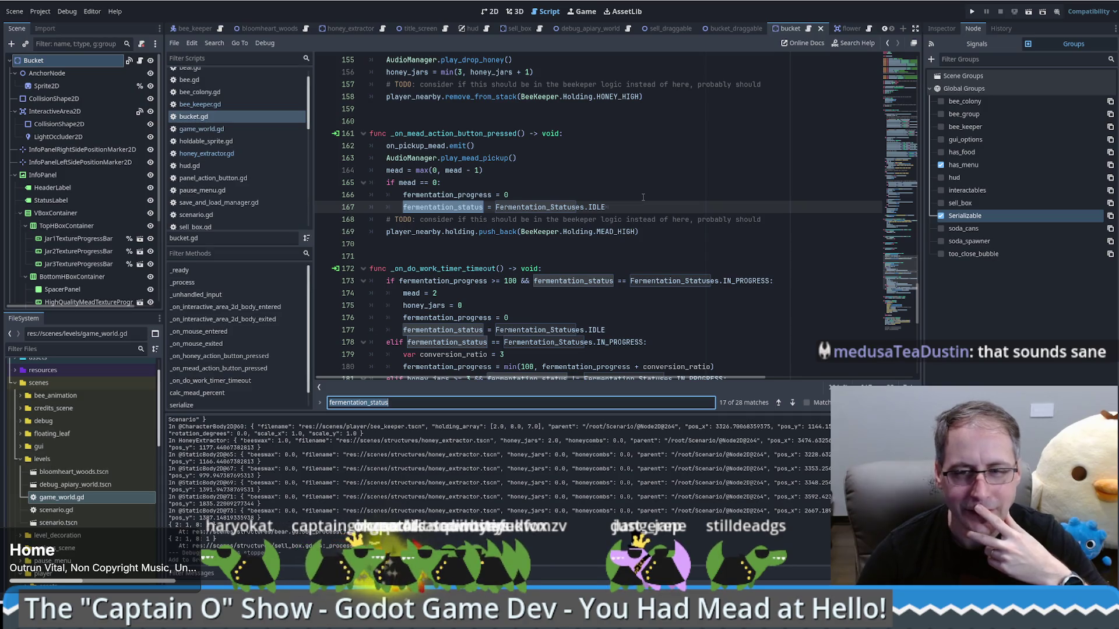
key(Escape)
scroll(645, 287, down, 10)
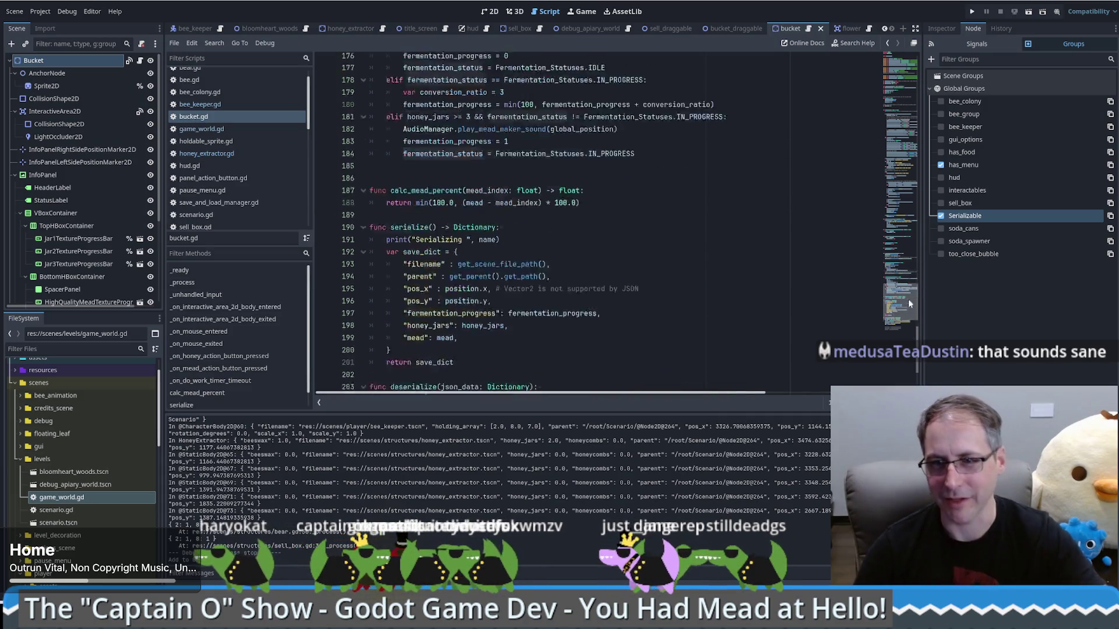
- Add "fermentation_status": fermentation_status to the serialize save dictionary after pos_y
click(645, 285)
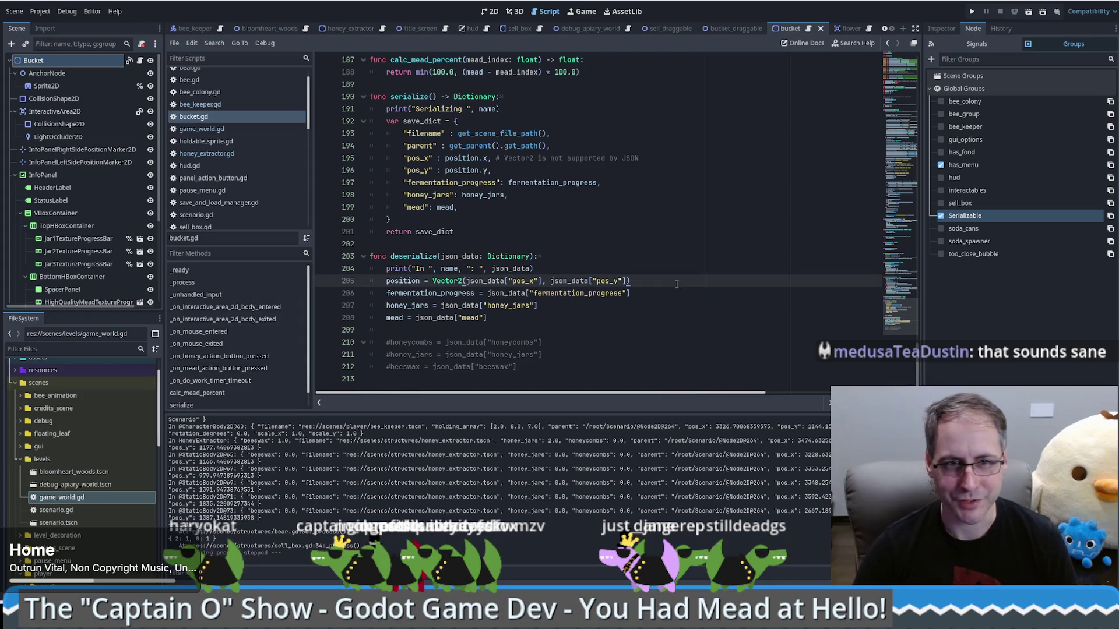
click(521, 206)
key(Return)
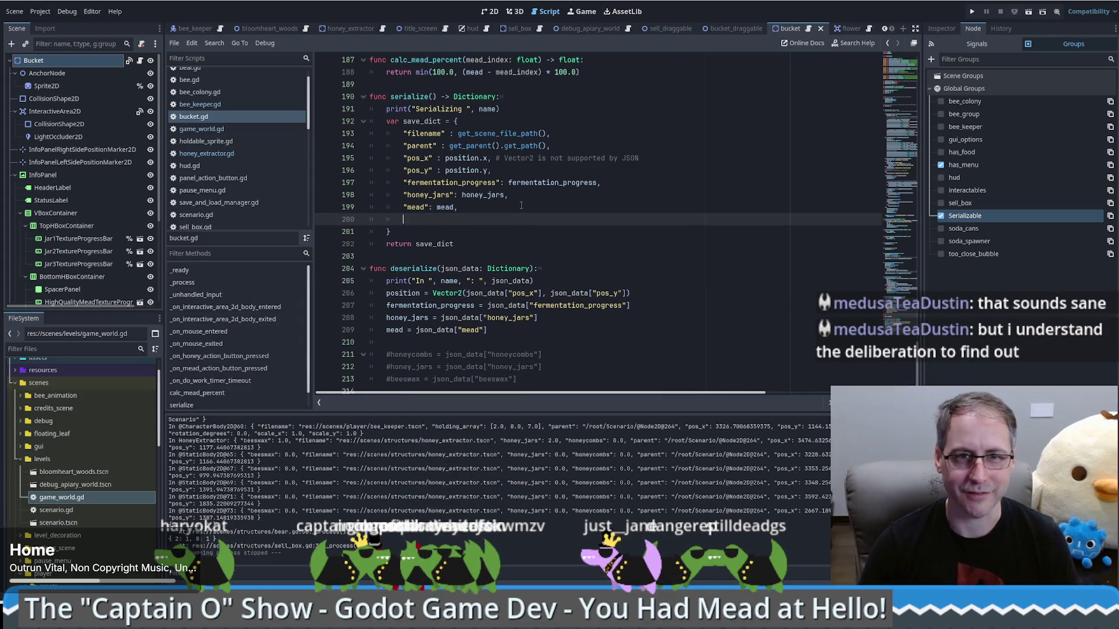
key(BackSpace)
click(513, 172)
key(Return)
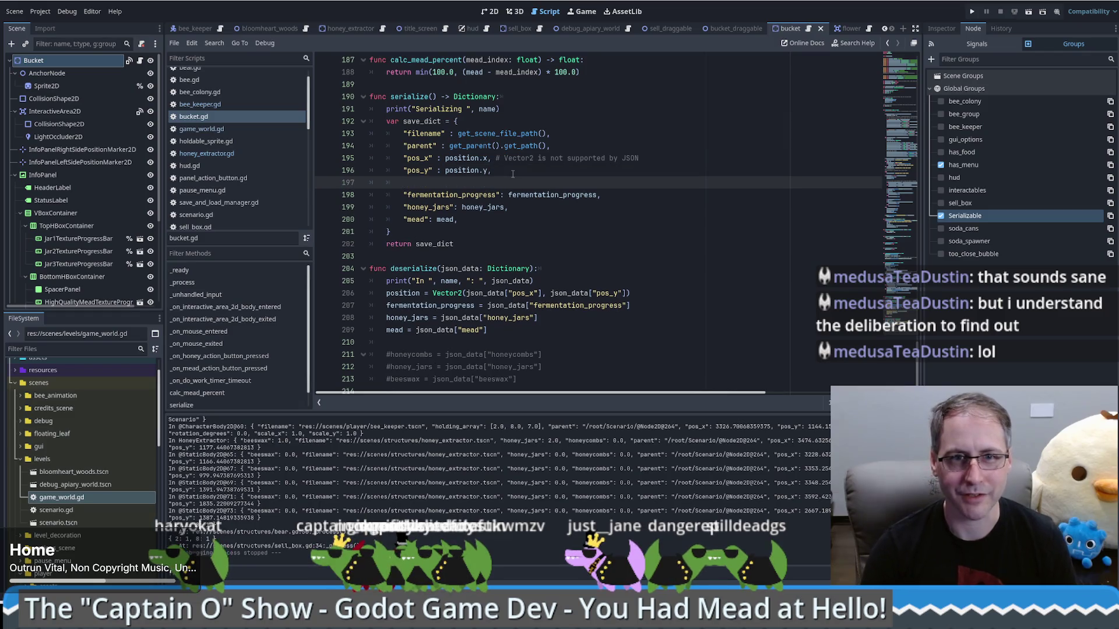
text("fermentation_status": fermentation_status,)
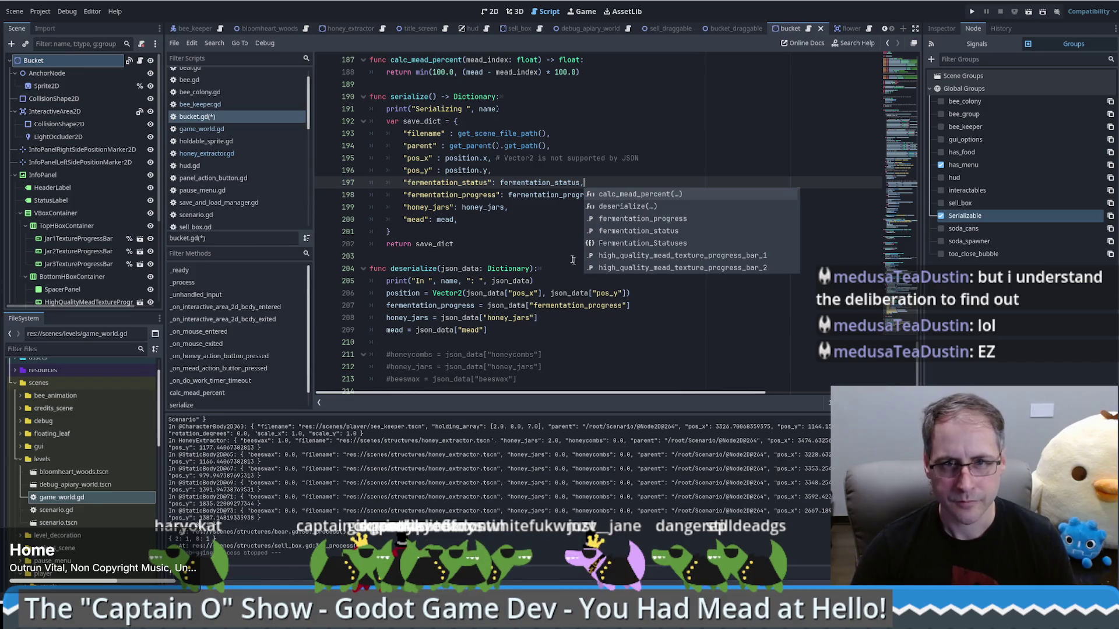
- Add a fermentation_status restore line in deserialize, then run the game maximized
click(626, 305)
key(ctrl+shift+d)
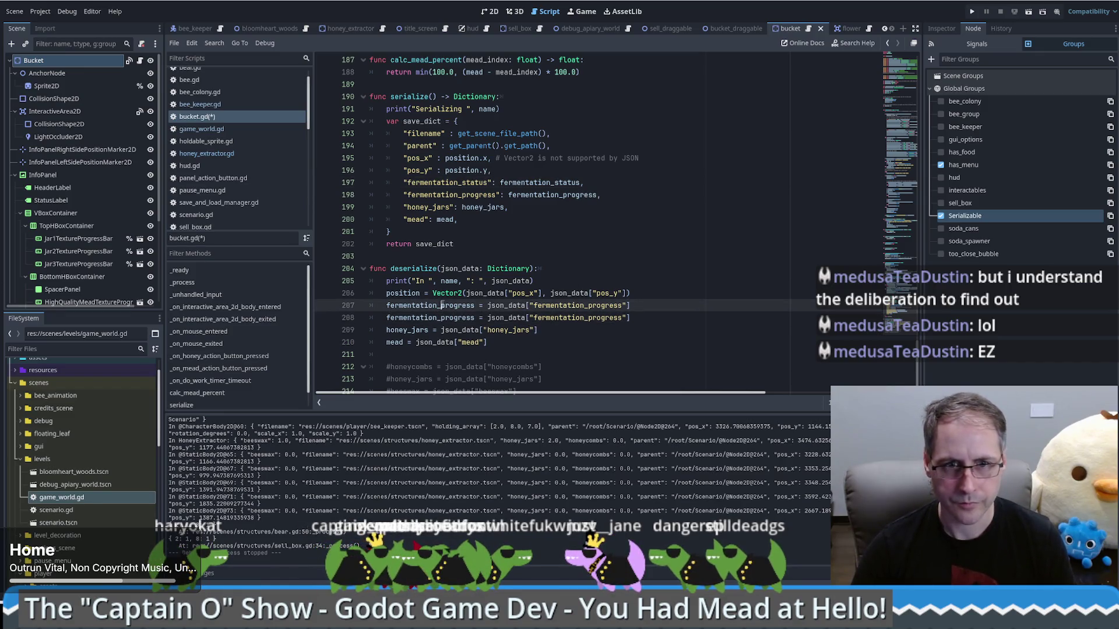
double_click(442, 305)
key(ctrl+d)
text(fermentation_status)
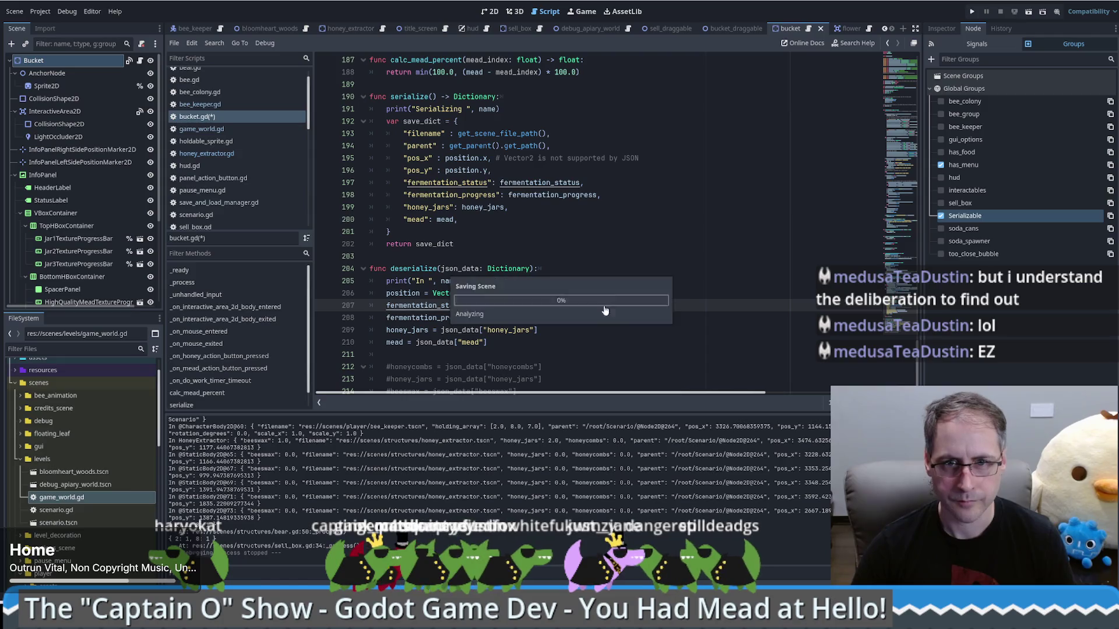
click(972, 11)
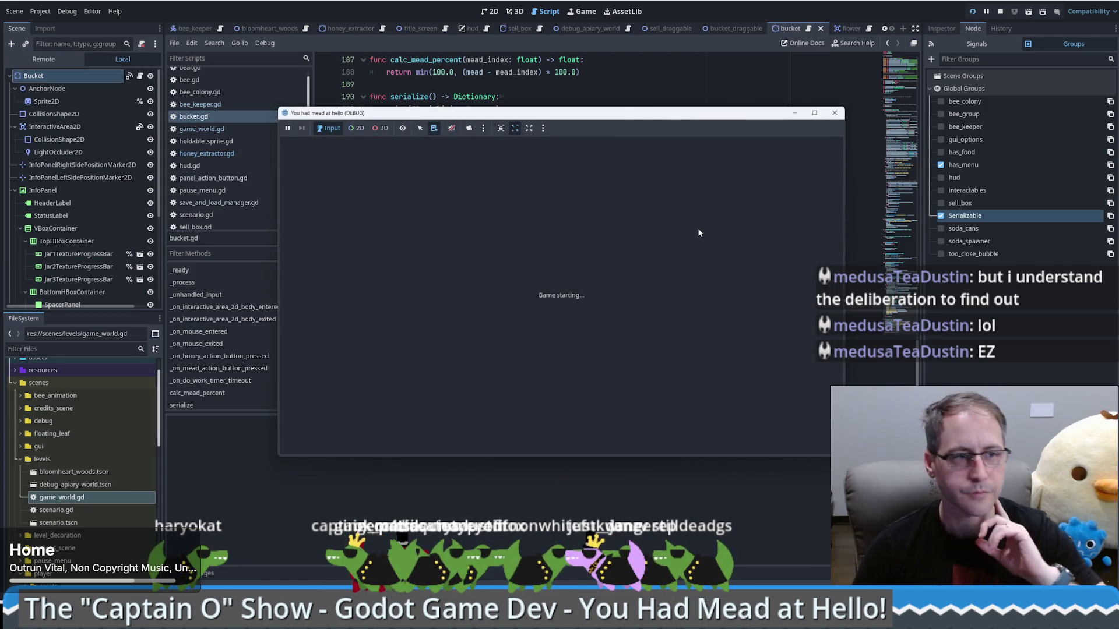
click(815, 113)
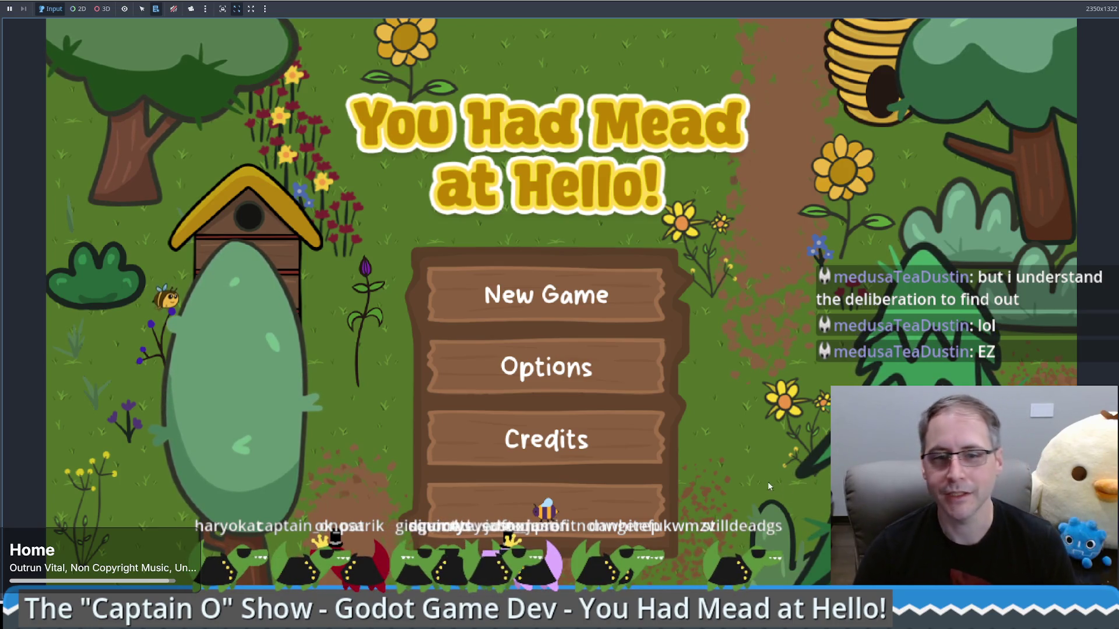
- Start a New Game, walk the farmer around, and place a Human Made Bee Hive beside him
click(547, 295)
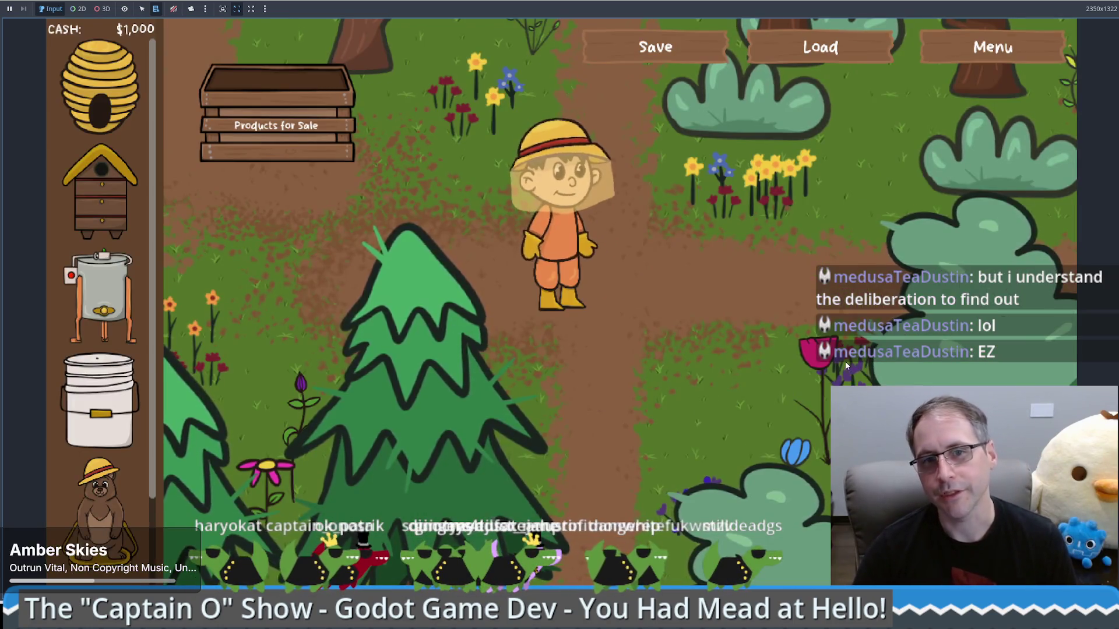
key(Left)
key(Right)
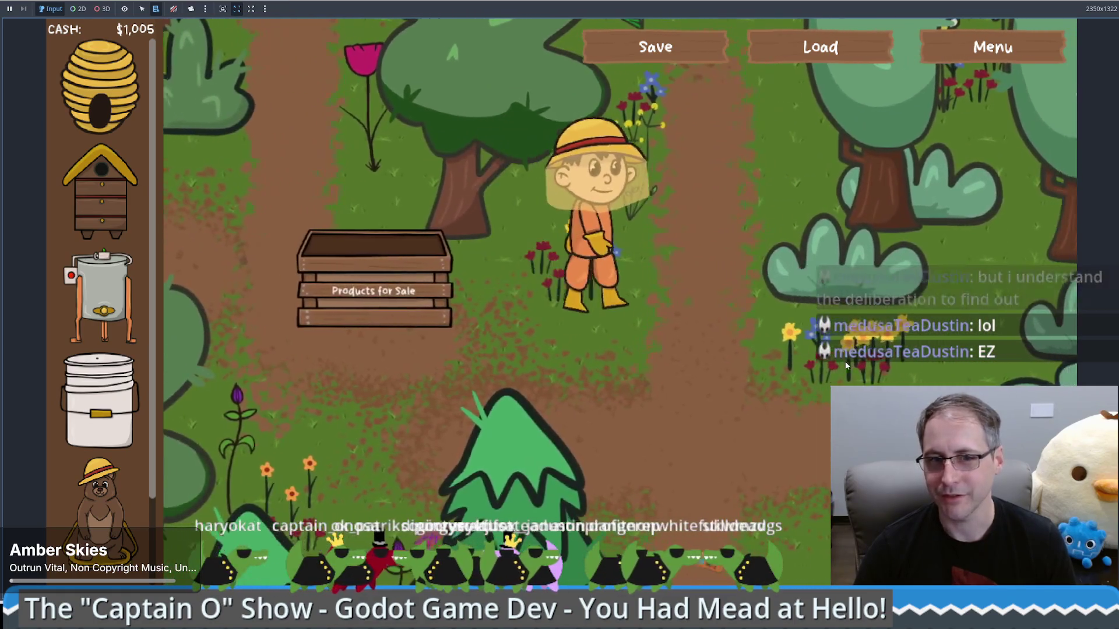
key(Down)
key(Left)
key(Up)
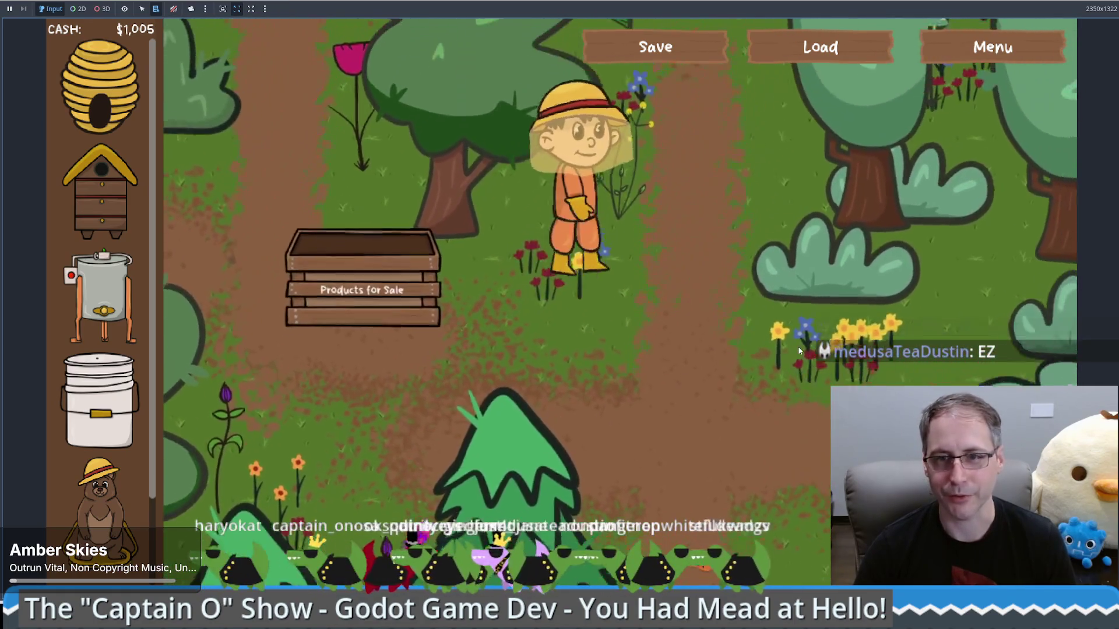
mouse_move(100, 192)
mouse_down()
mouse_move(325, 288)
mouse_move(640, 370)
mouse_move(707, 336)
mouse_up()
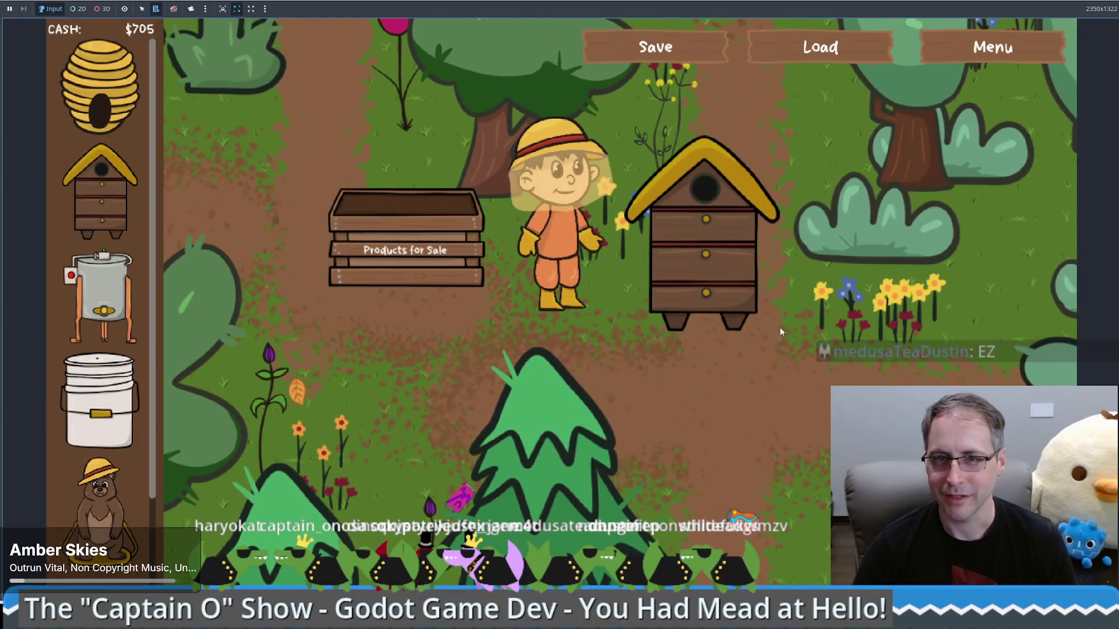
click(716, 290)
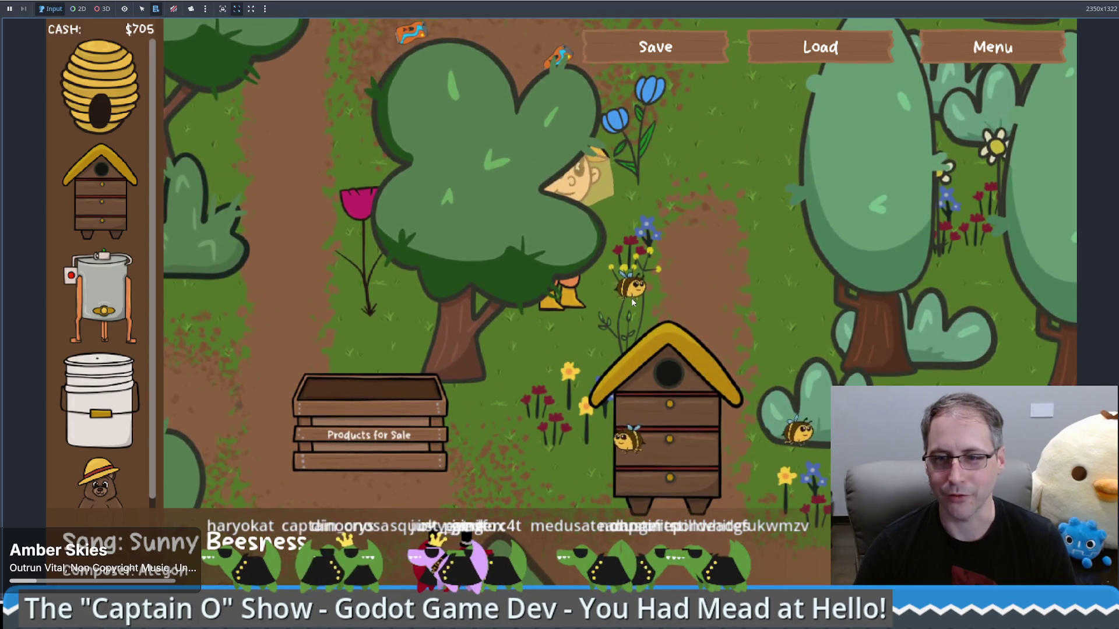
- Open the hive's stats and take three honeycombs until the farmer's hands are full
click(631, 298)
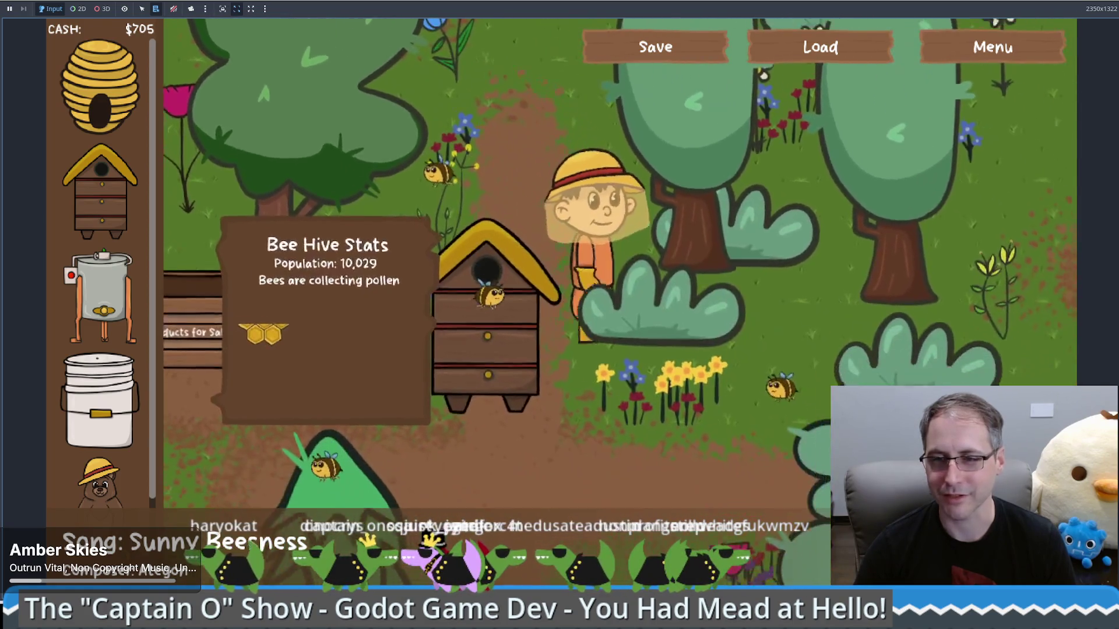
click(764, 433)
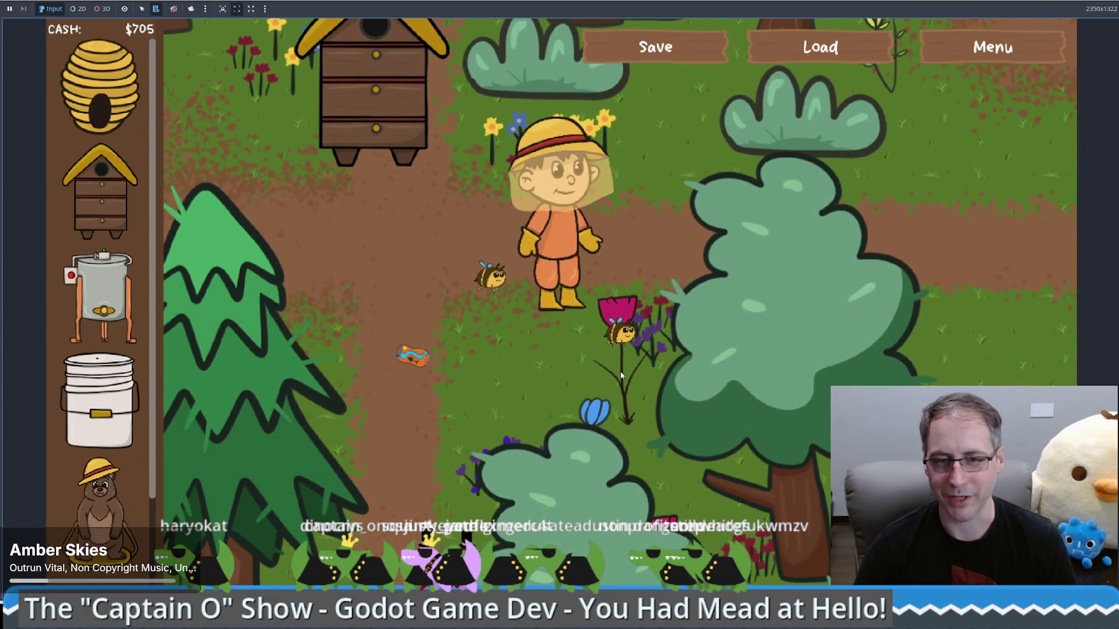
click(620, 371)
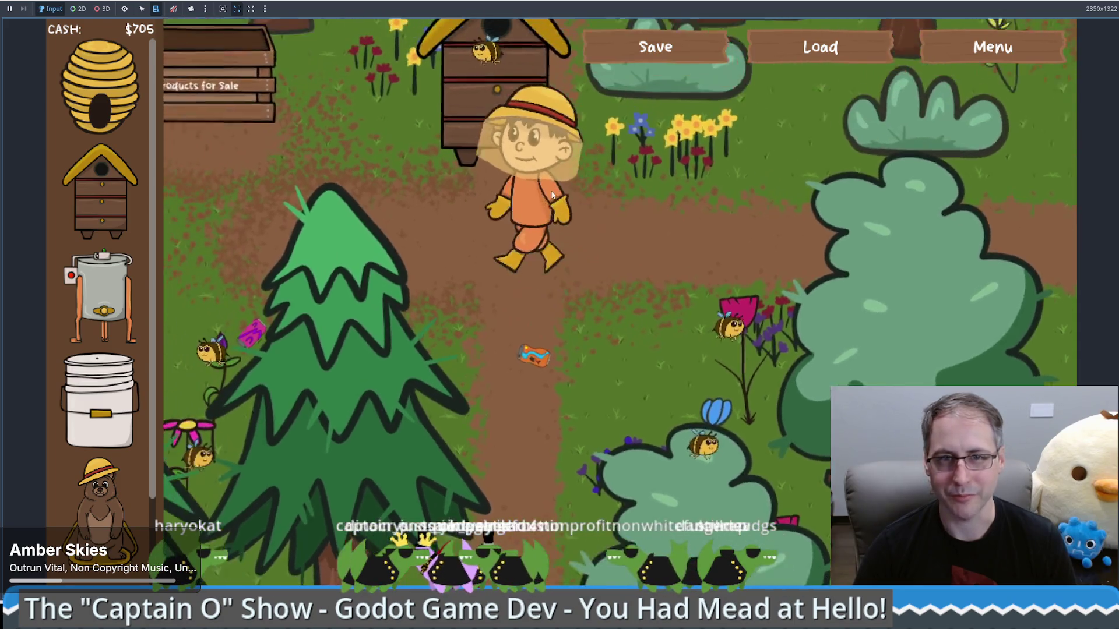
click(603, 205)
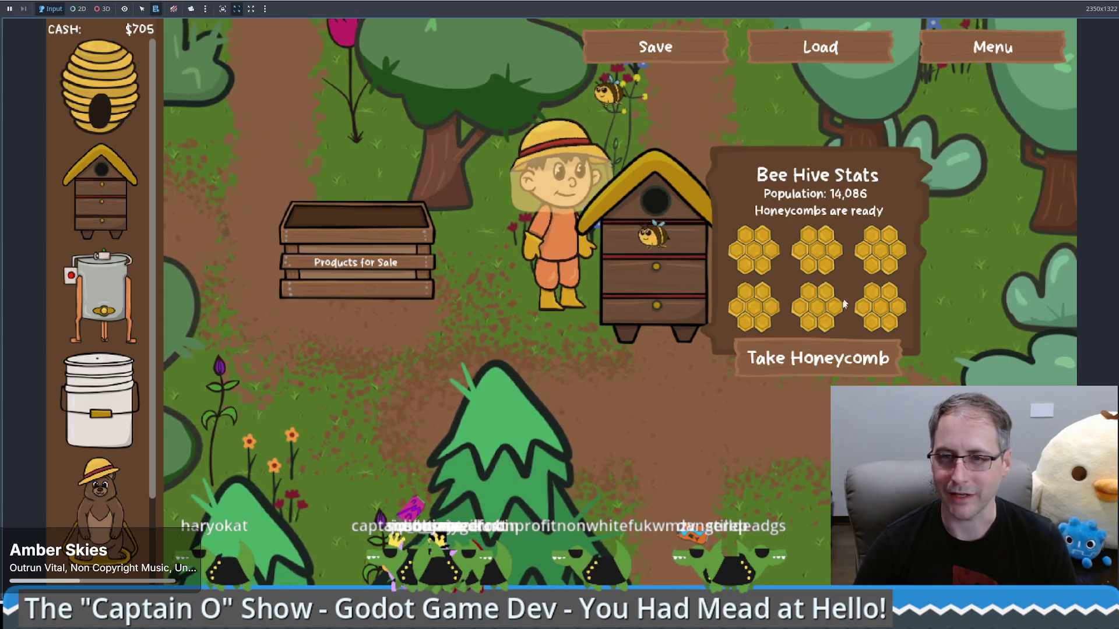
click(830, 341)
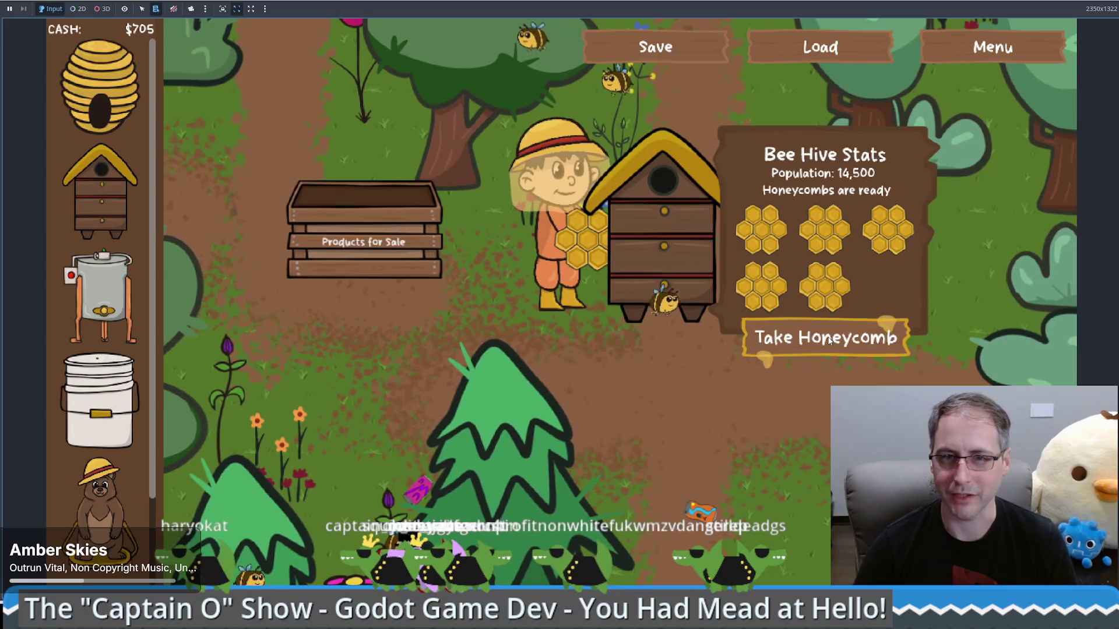
click(829, 340)
click(830, 337)
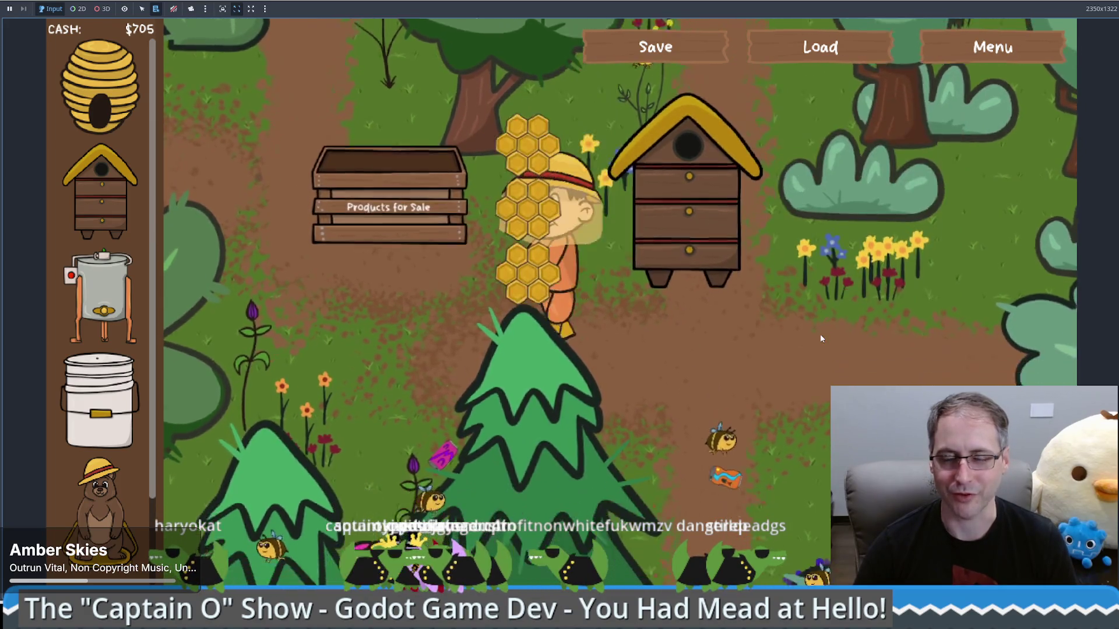
- Walk the farmer across the farm and grab a Honey Extractor from the shop
key(d)
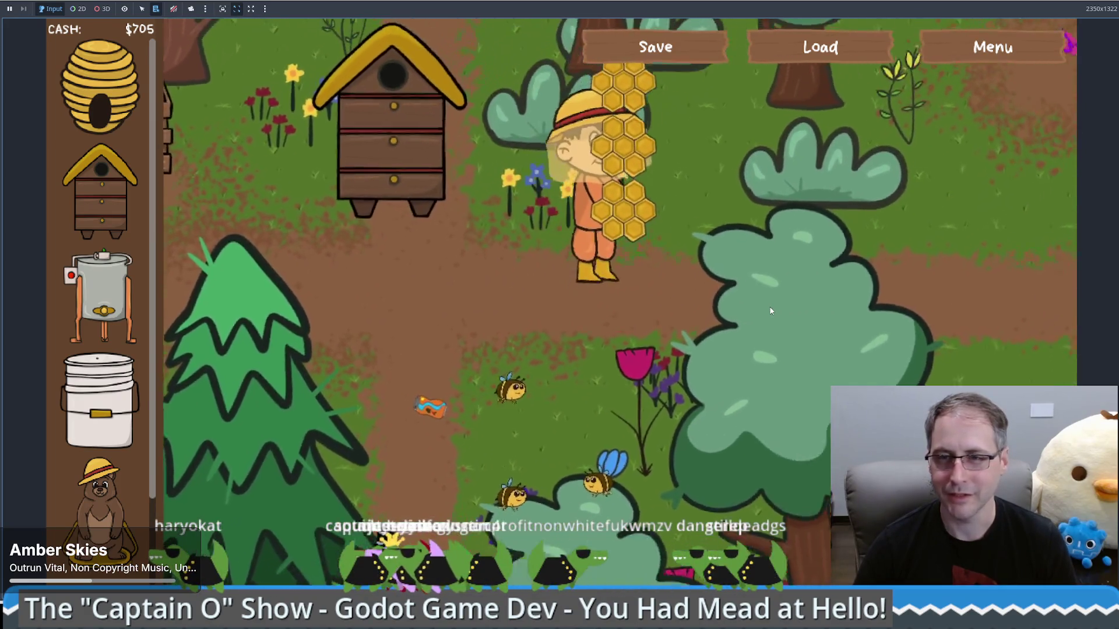
key(d)
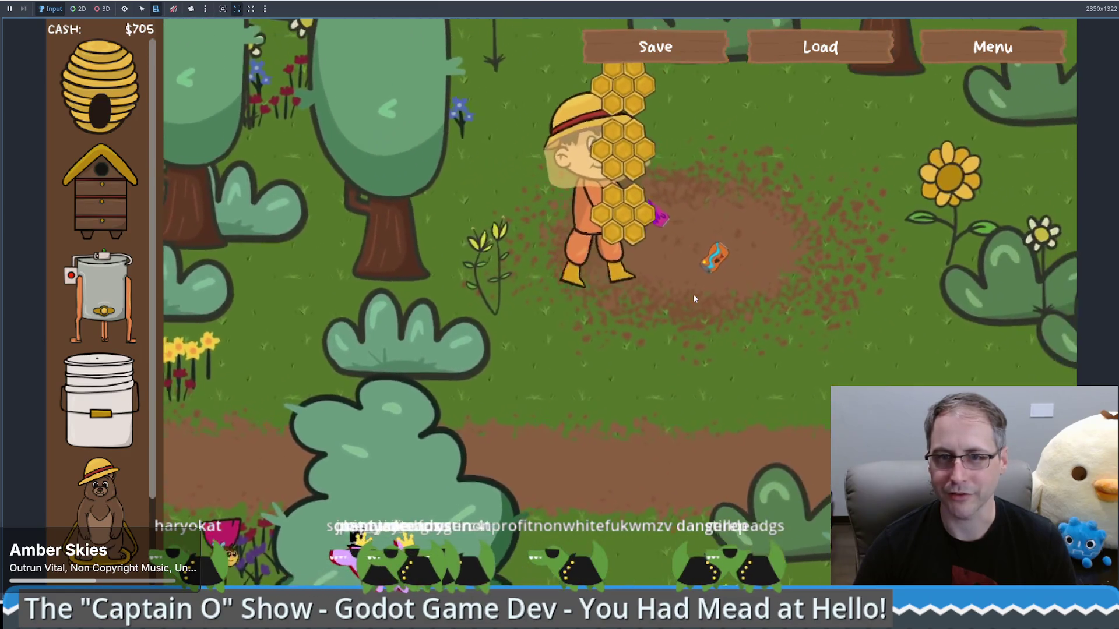
key(a)
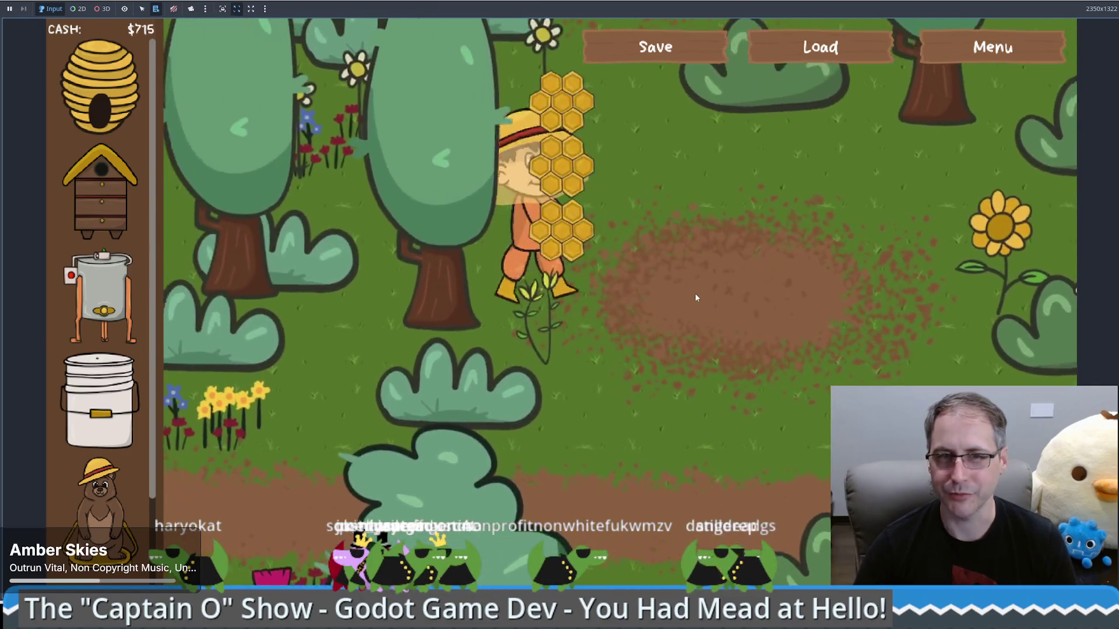
key(d)
mouse_move(100, 297)
mouse_down()
mouse_move(589, 240)
mouse_move(722, 297)
mouse_up()
- Place the Honey Extractor beside the farmer and load both honeycombs into it
click(719, 313)
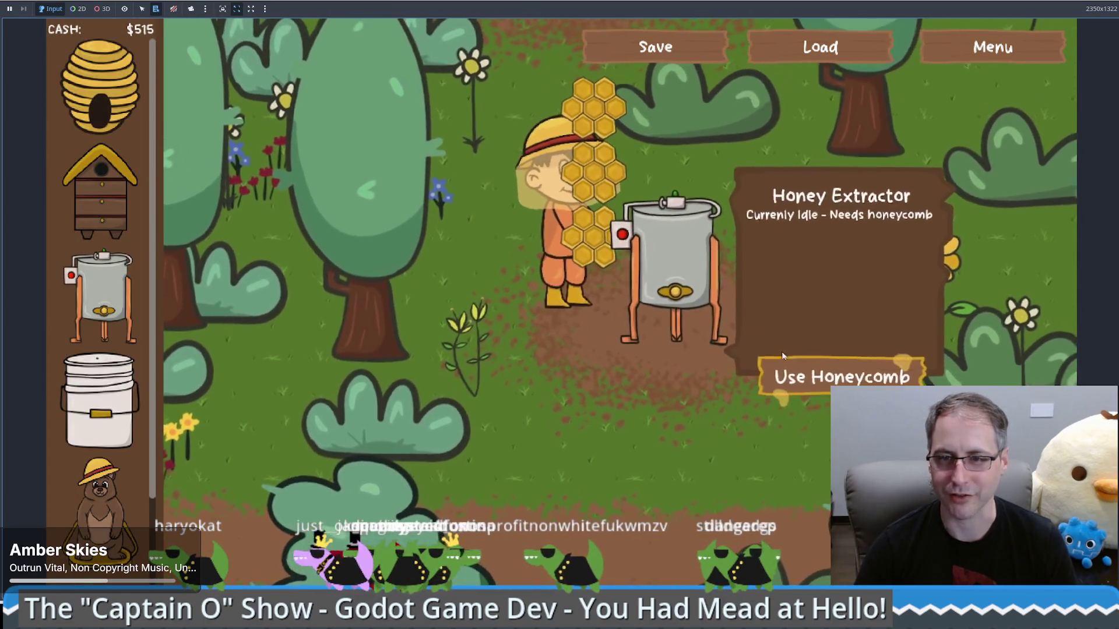
click(816, 371)
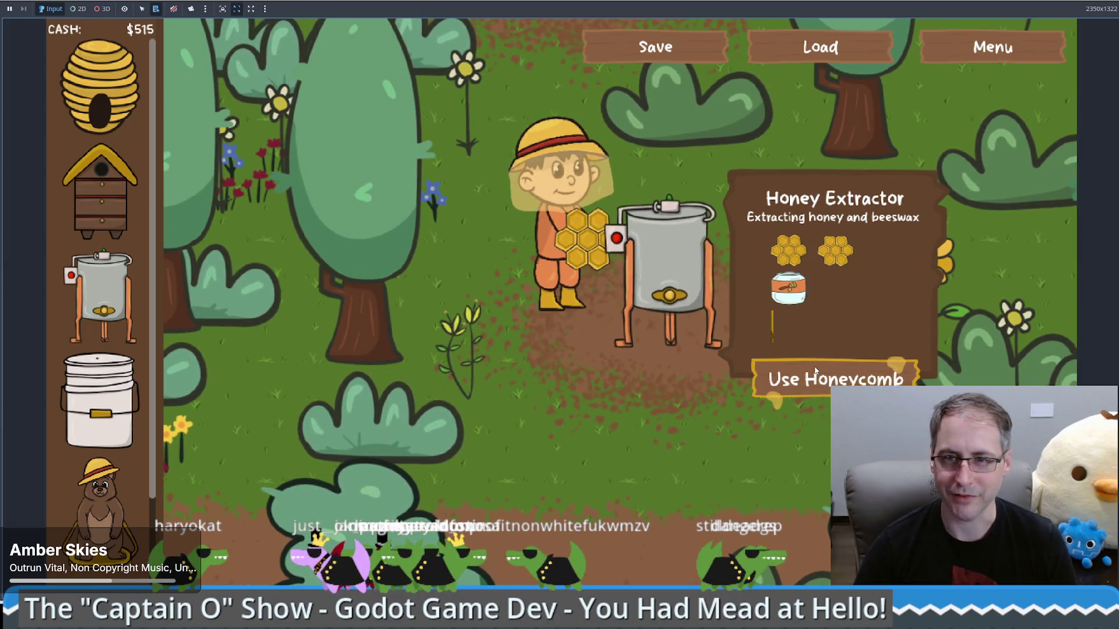
click(816, 371)
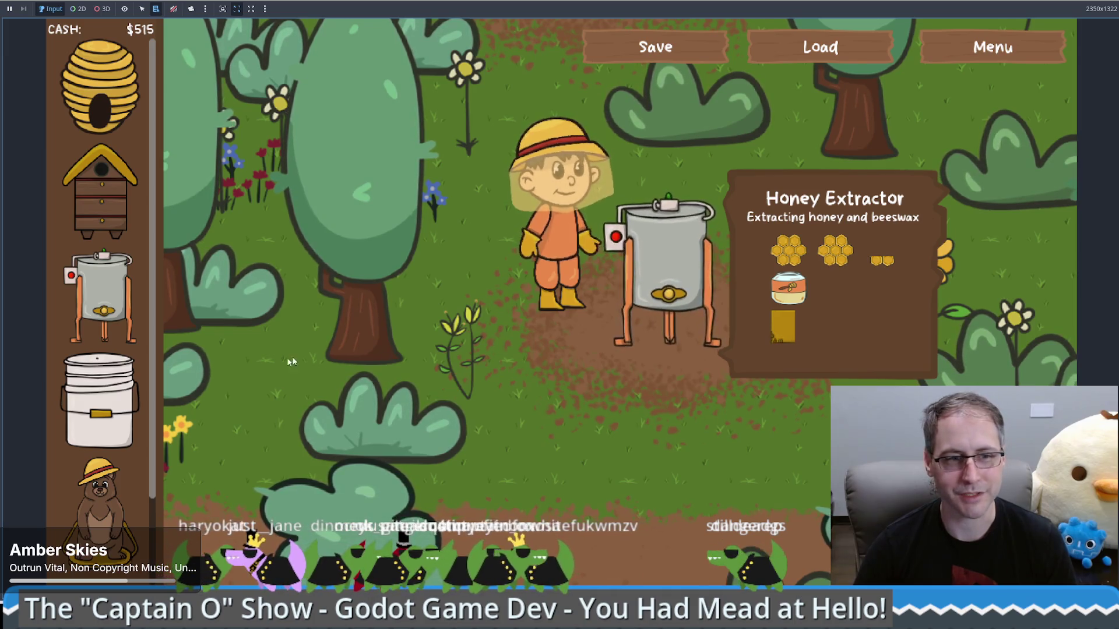
- Place a Food Grade Bucket near the extractor and put a honey jar into it
mouse_move(620, 318)
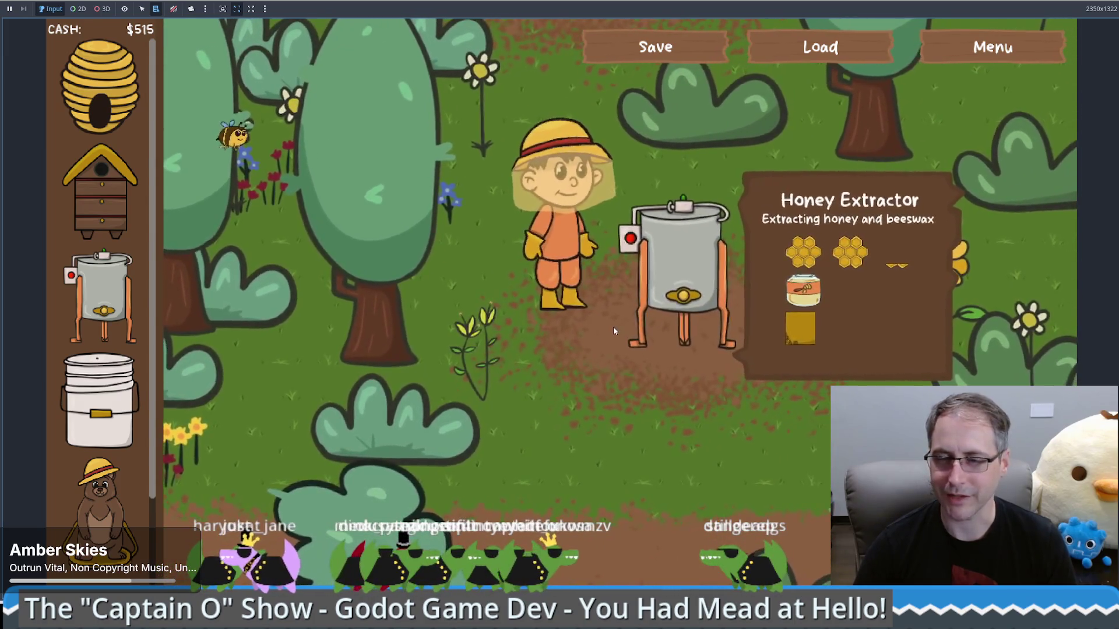
click(99, 402)
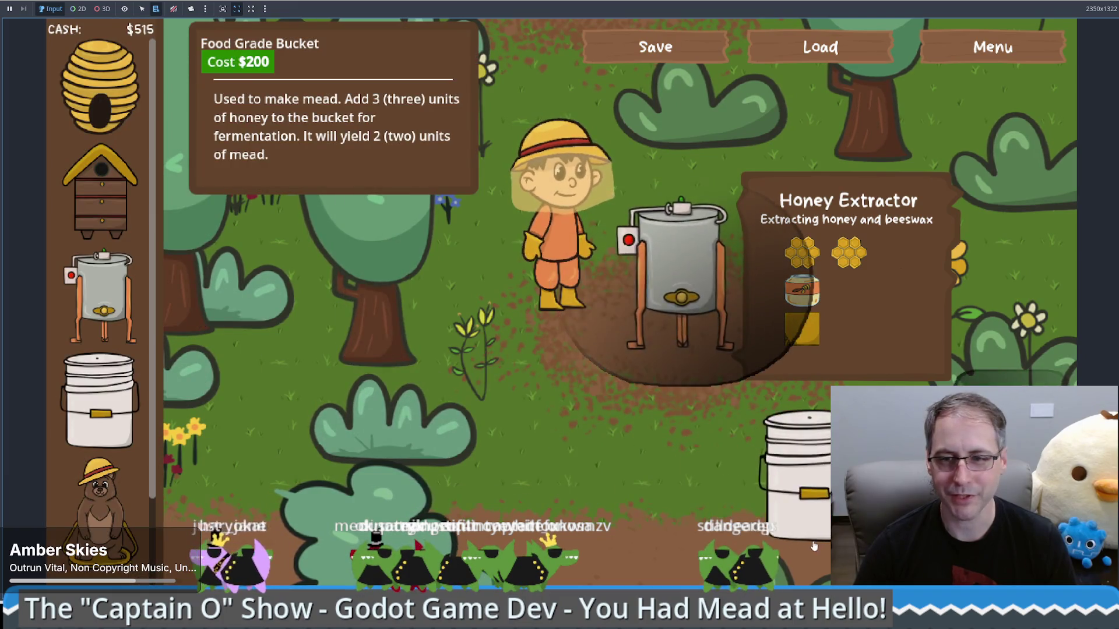
click(772, 543)
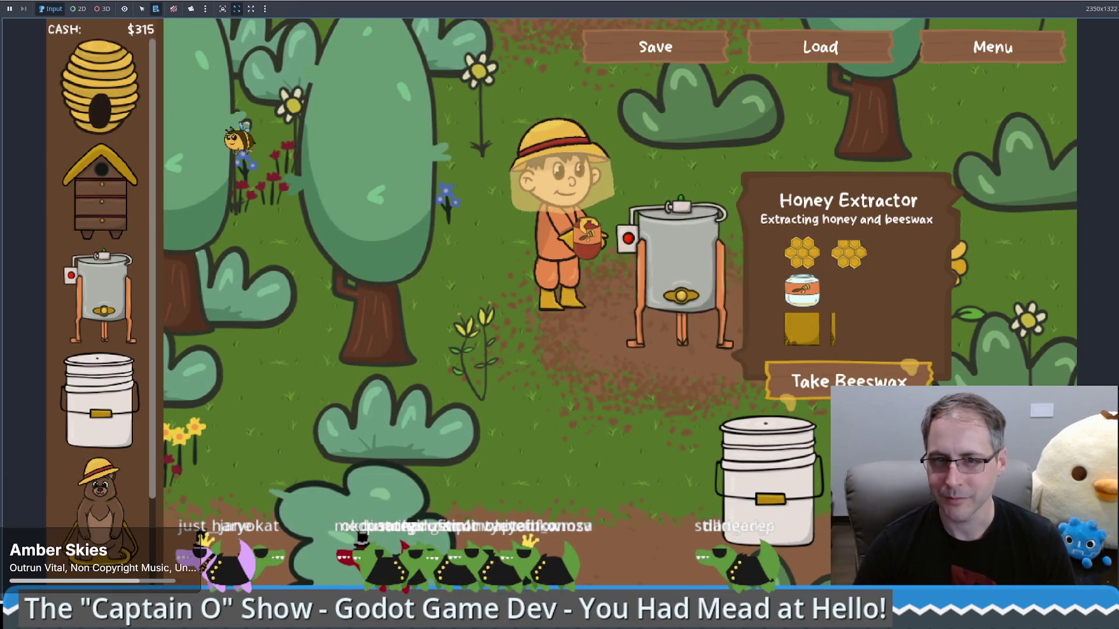
key(s)
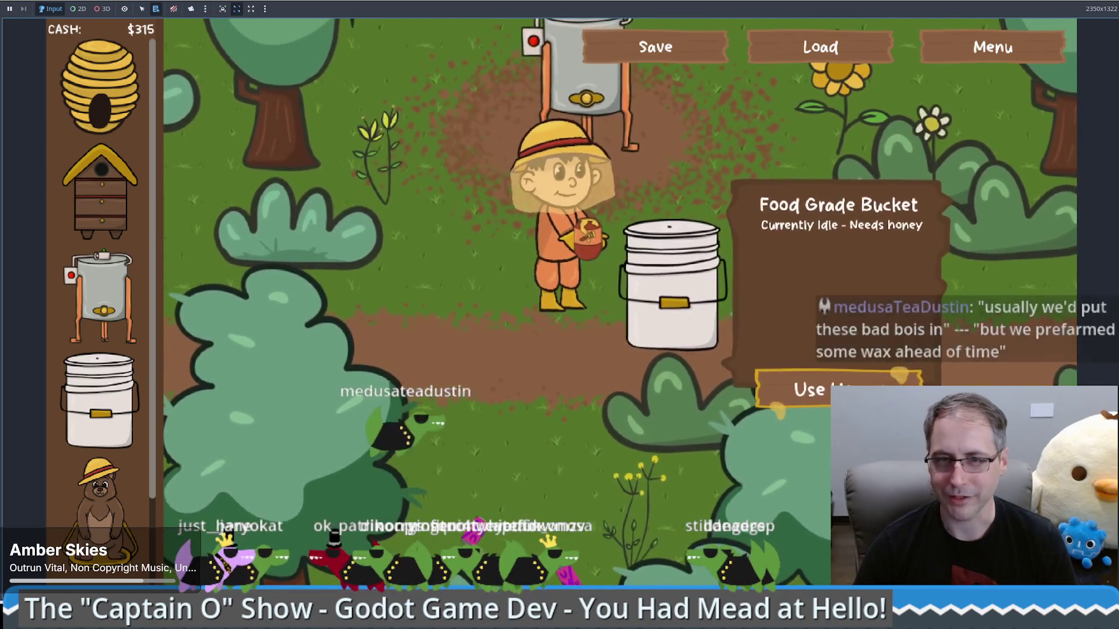
key(e)
- Take two honey jars from the extractor and add them to the bucket
key(w)
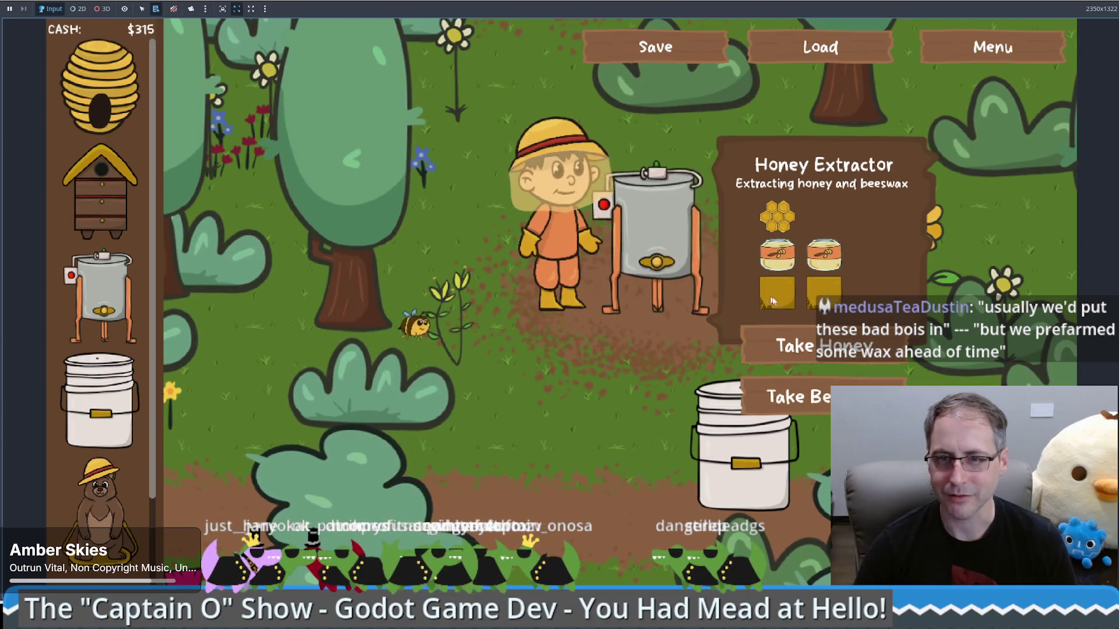
click(751, 346)
key(s)
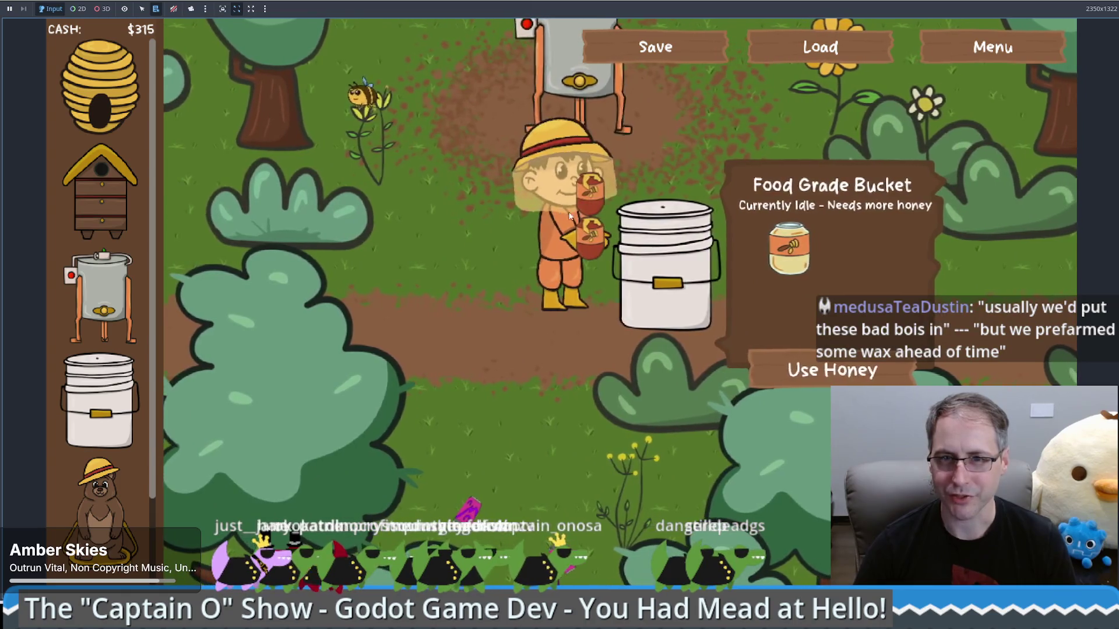
click(826, 371)
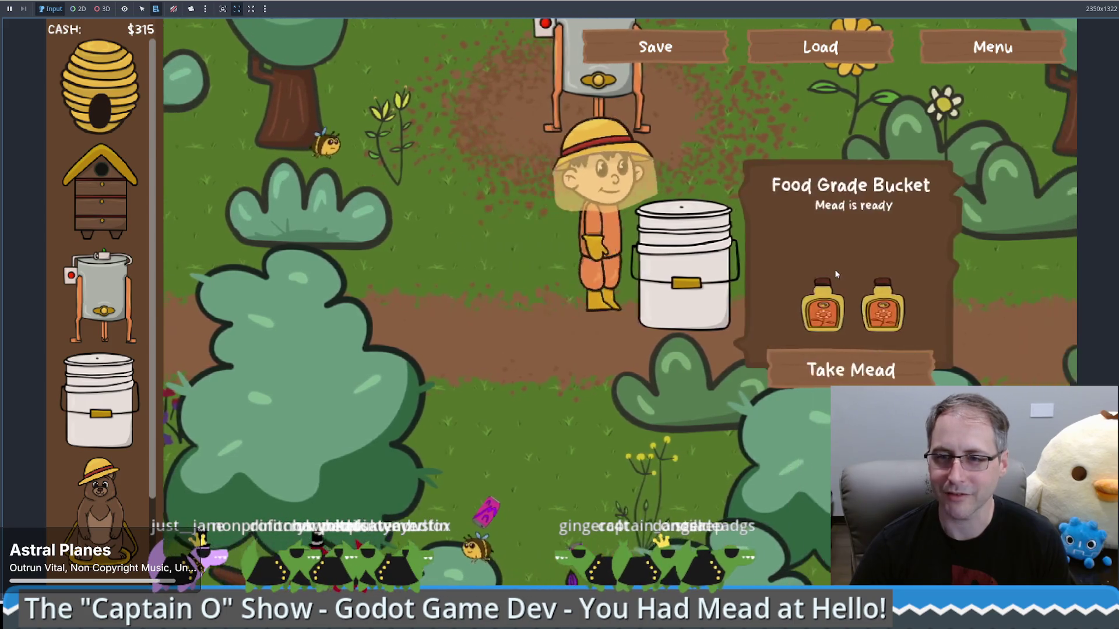
- Take the finished mead, sell both bottles, then take and sell a honeycomb
click(833, 366)
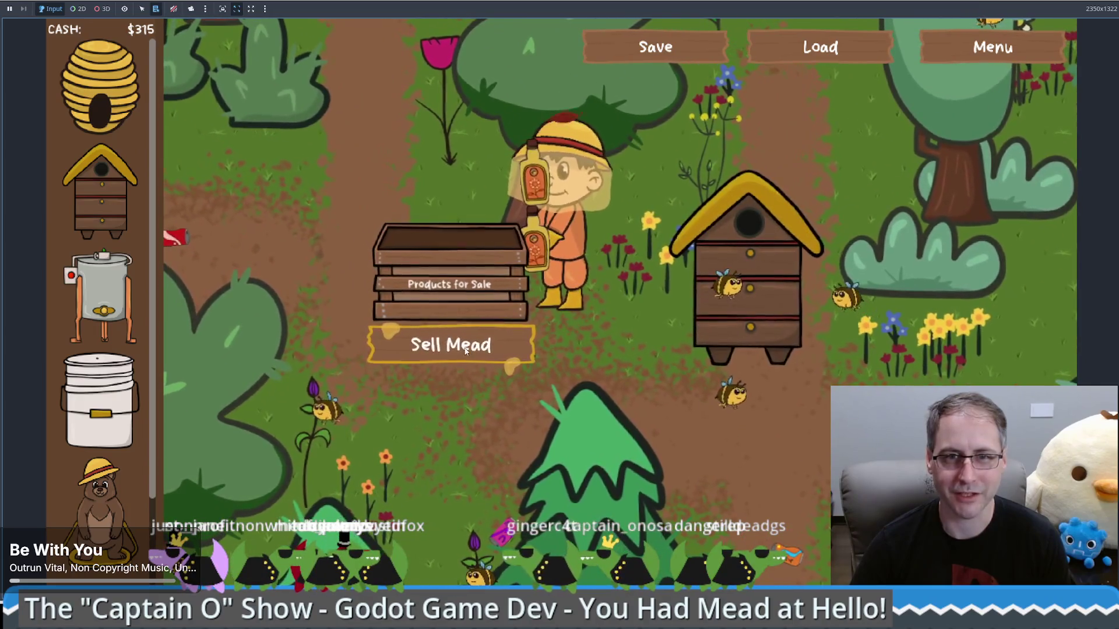
click(466, 351)
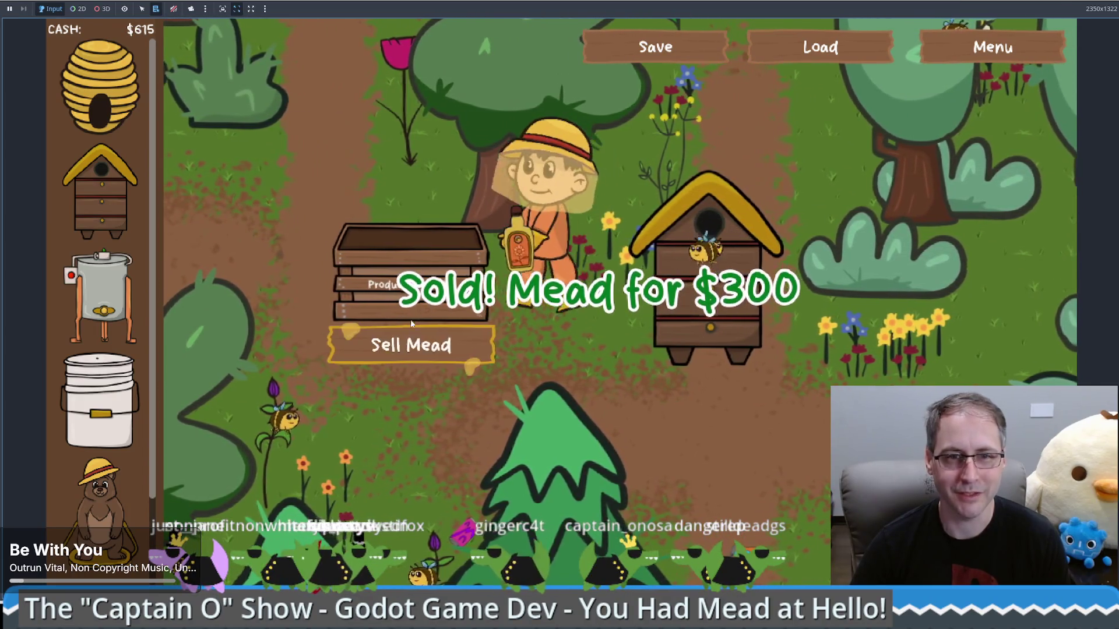
click(412, 328)
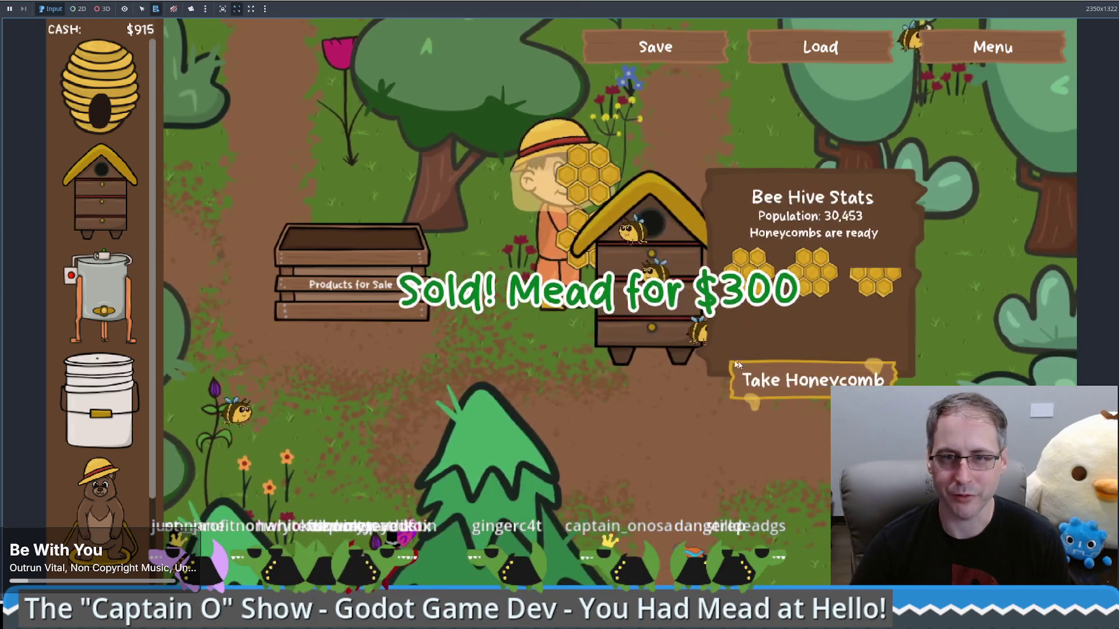
click(407, 342)
click(406, 342)
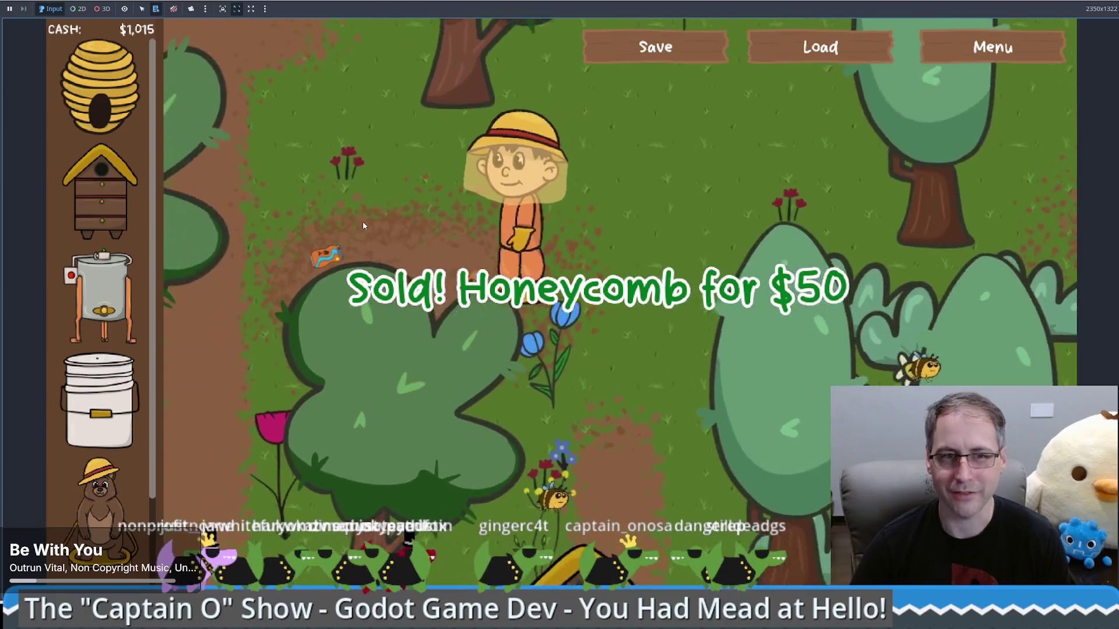
- Place a Bear Statue in the garden and collect the nearby dropped items
mouse_move(112, 498)
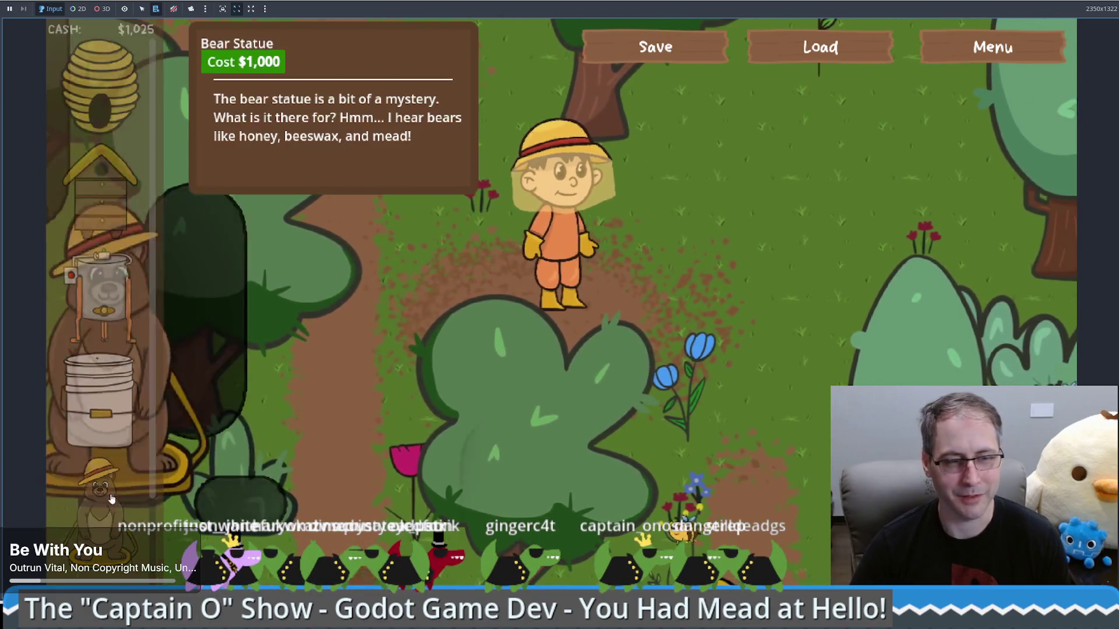
drag(112, 499, 713, 389)
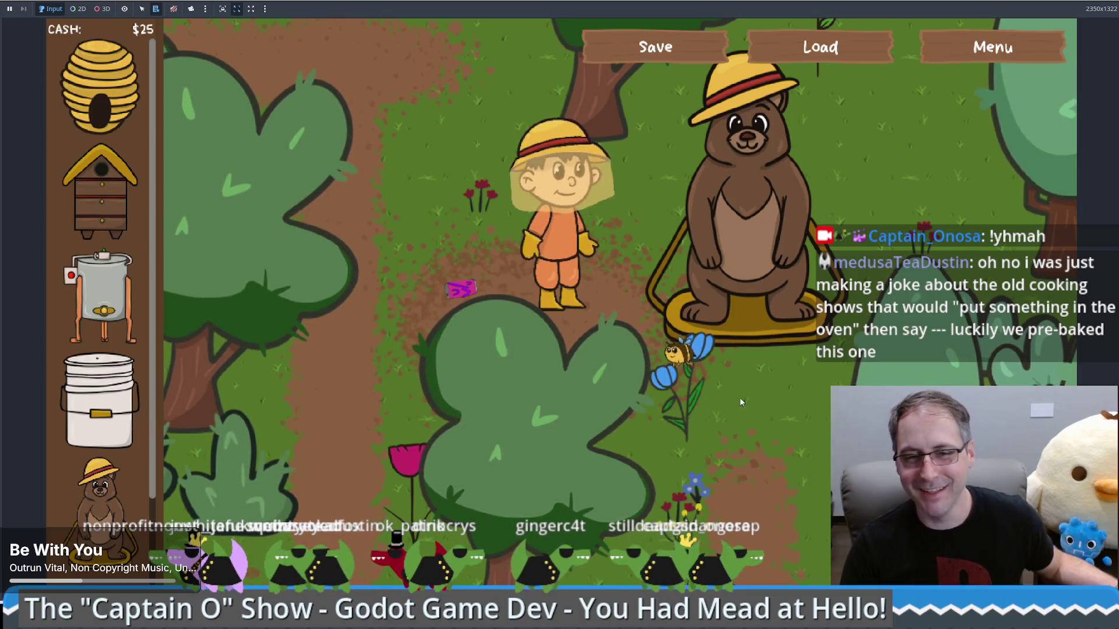
click(470, 292)
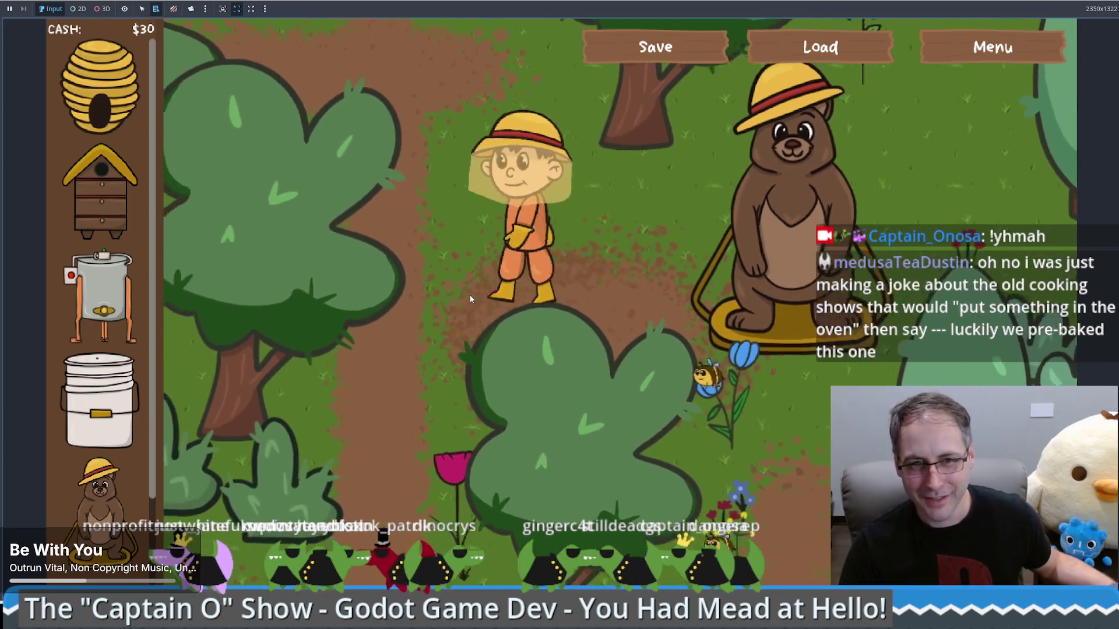
click(549, 215)
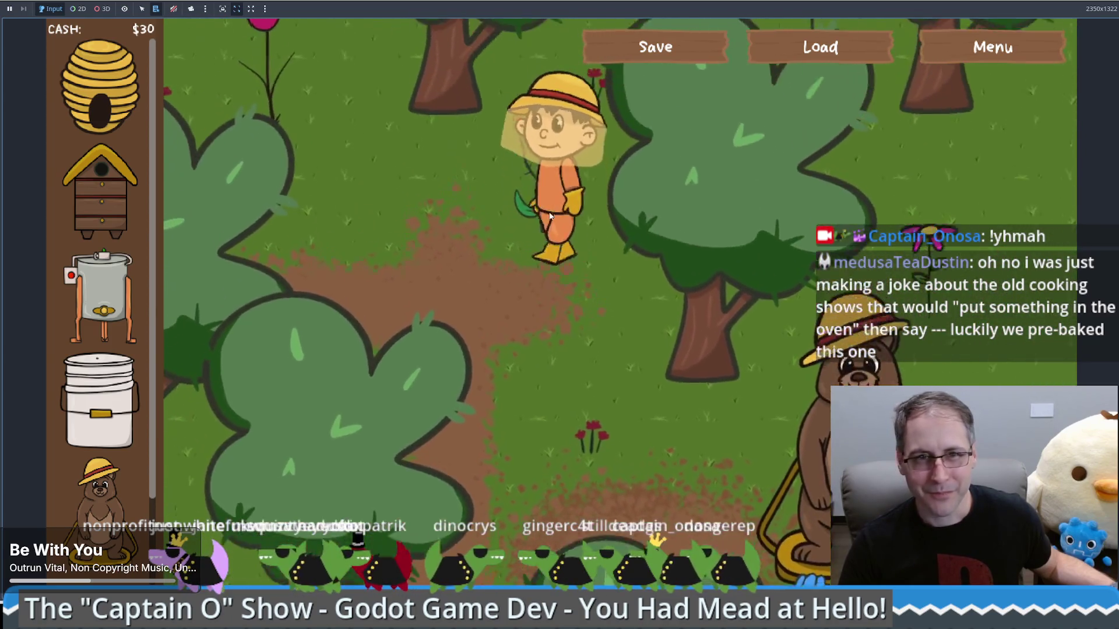
click(800, 326)
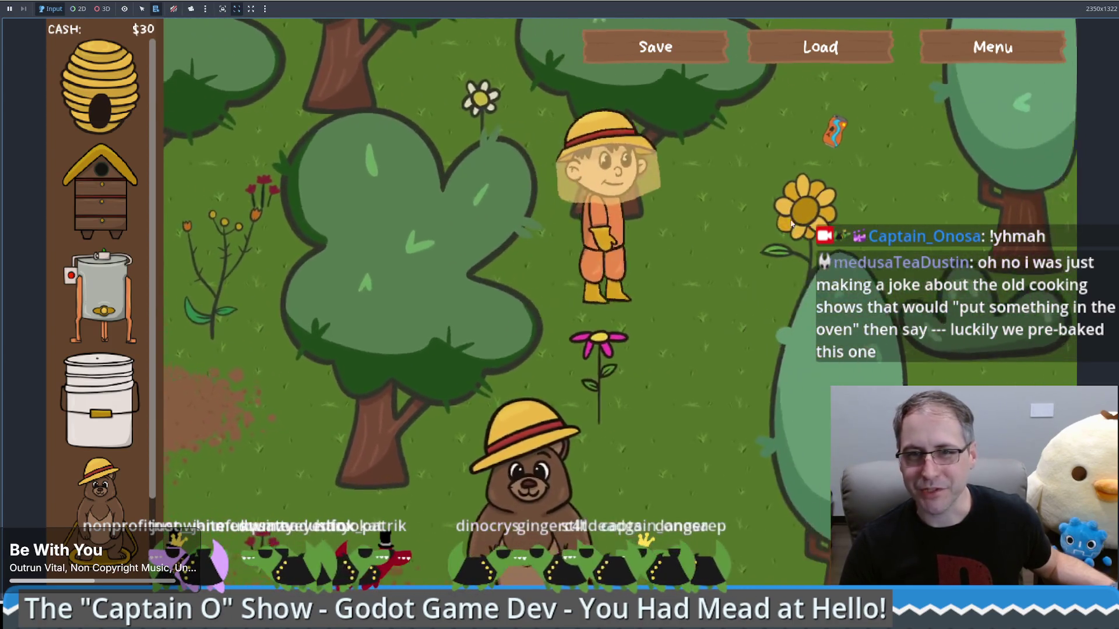
click(835, 132)
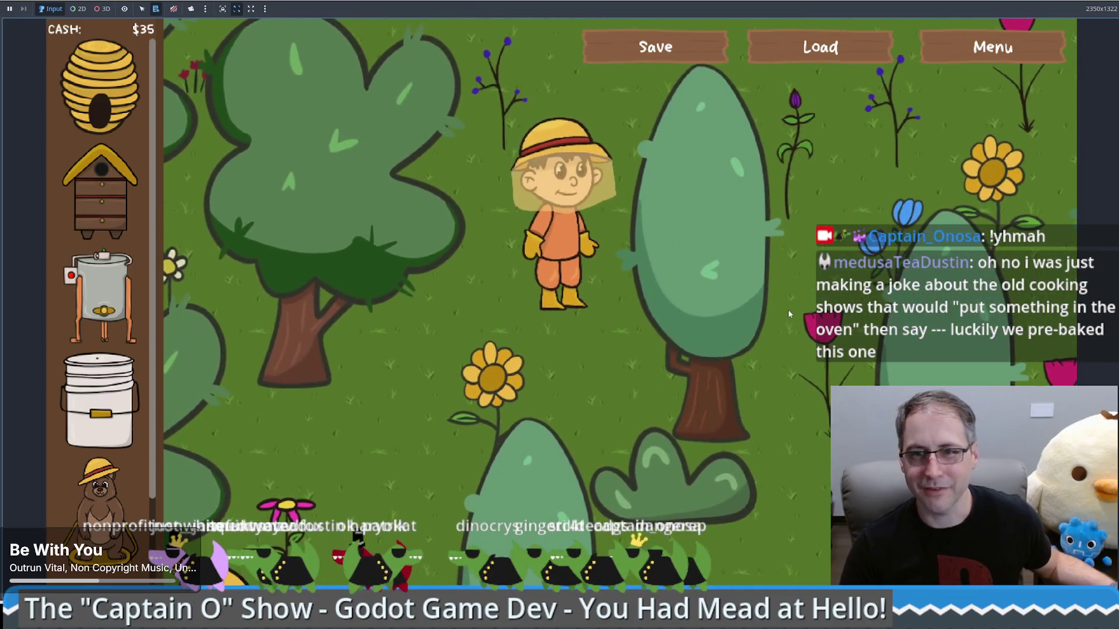
- Walk around the garden collecting items, ending at the Products for Sale crate
click(767, 311)
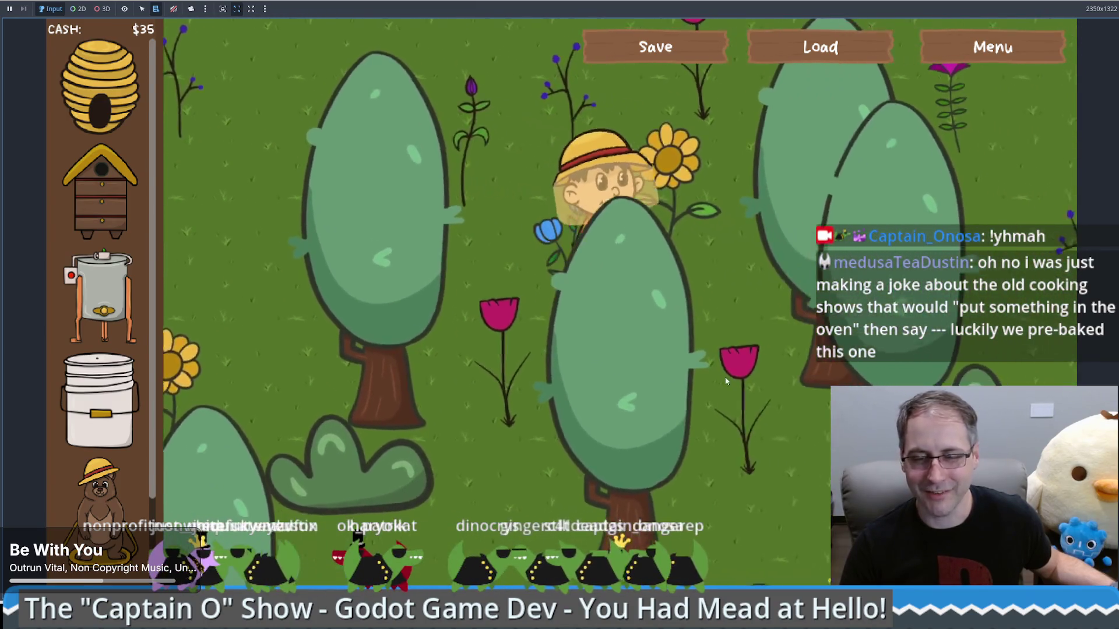
click(671, 432)
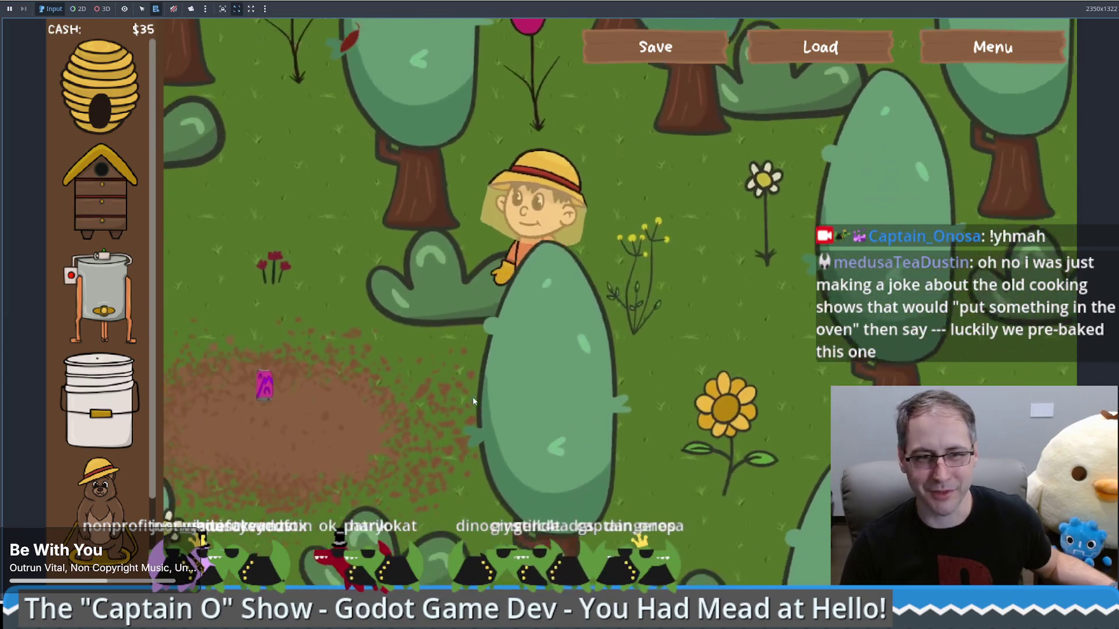
click(402, 336)
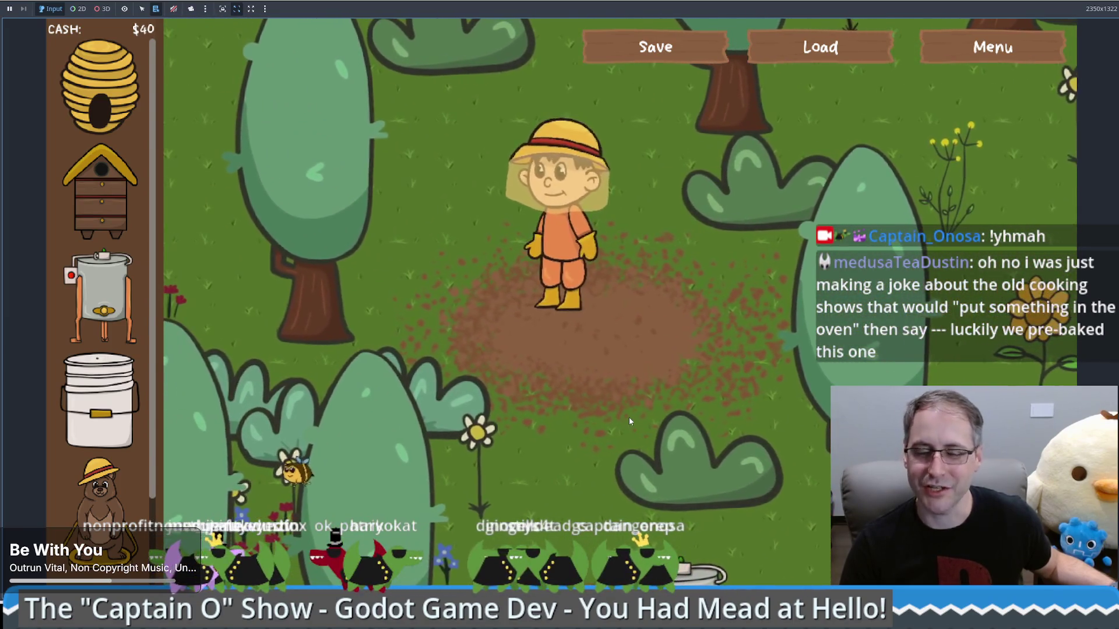
click(628, 420)
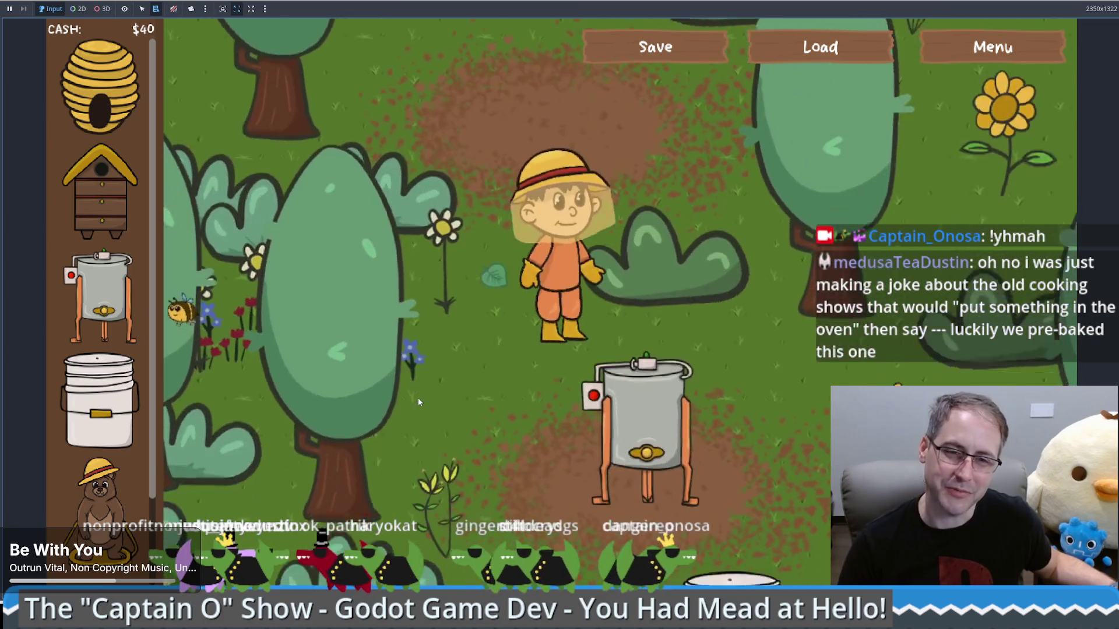
click(495, 403)
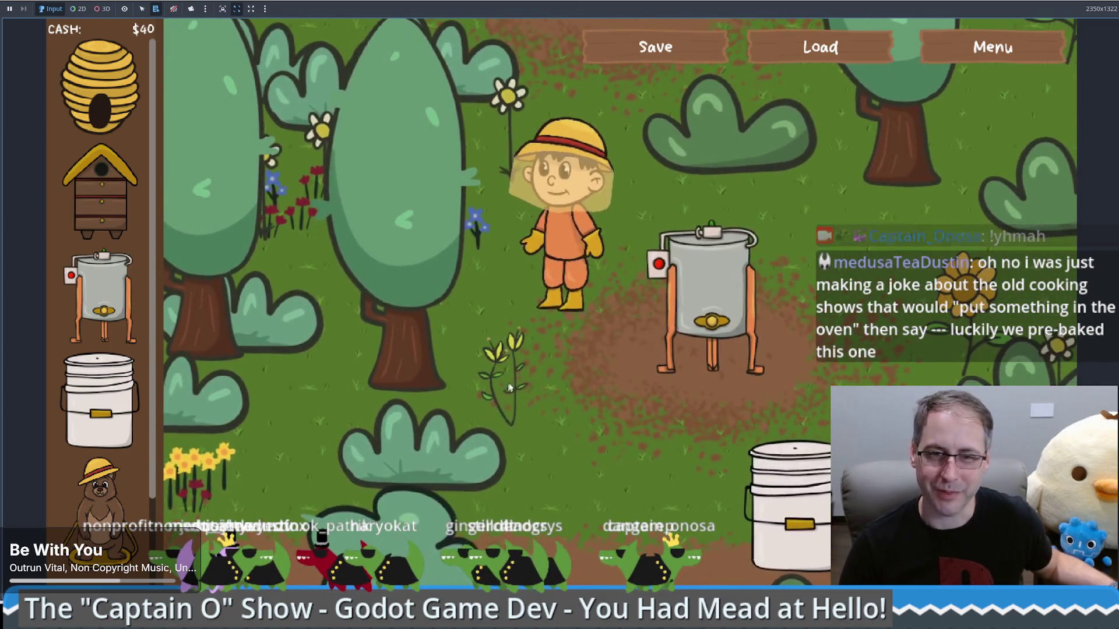
click(498, 378)
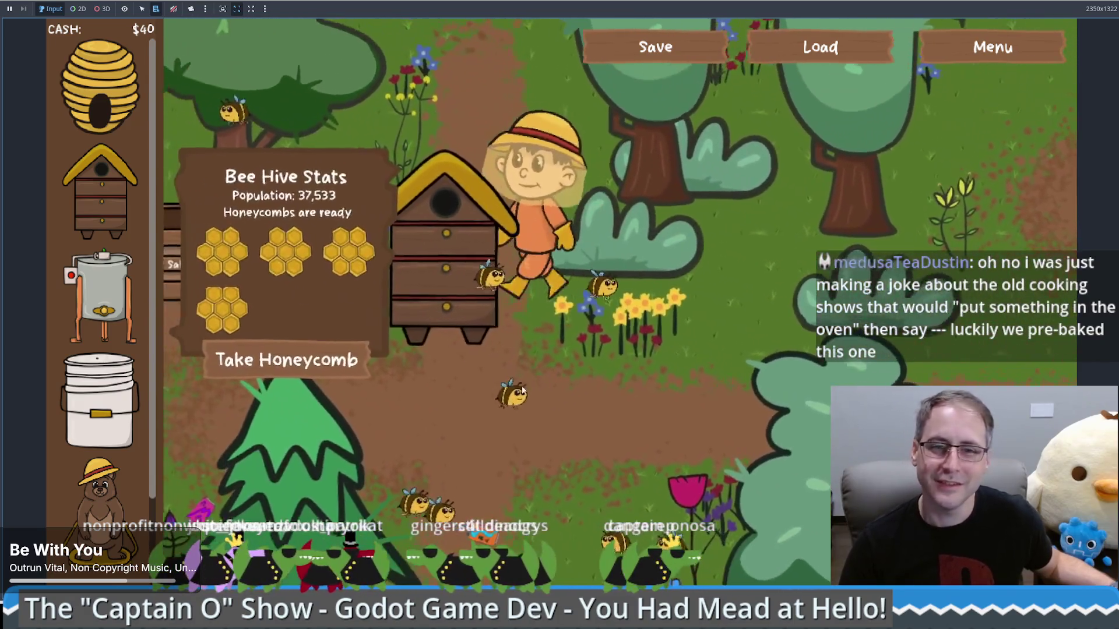
click(710, 362)
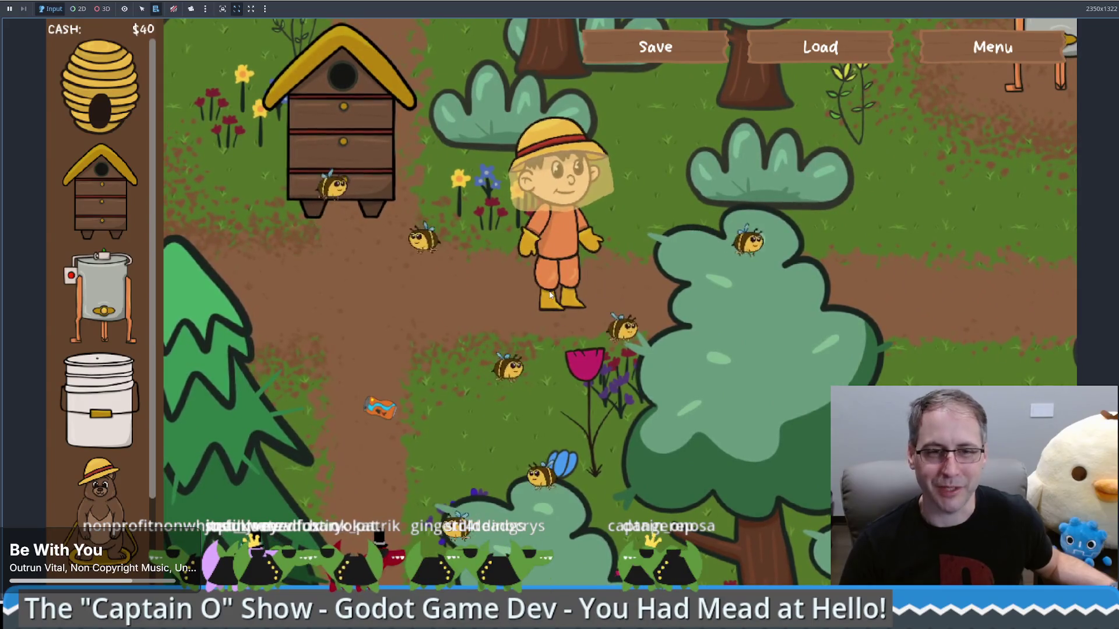
click(368, 311)
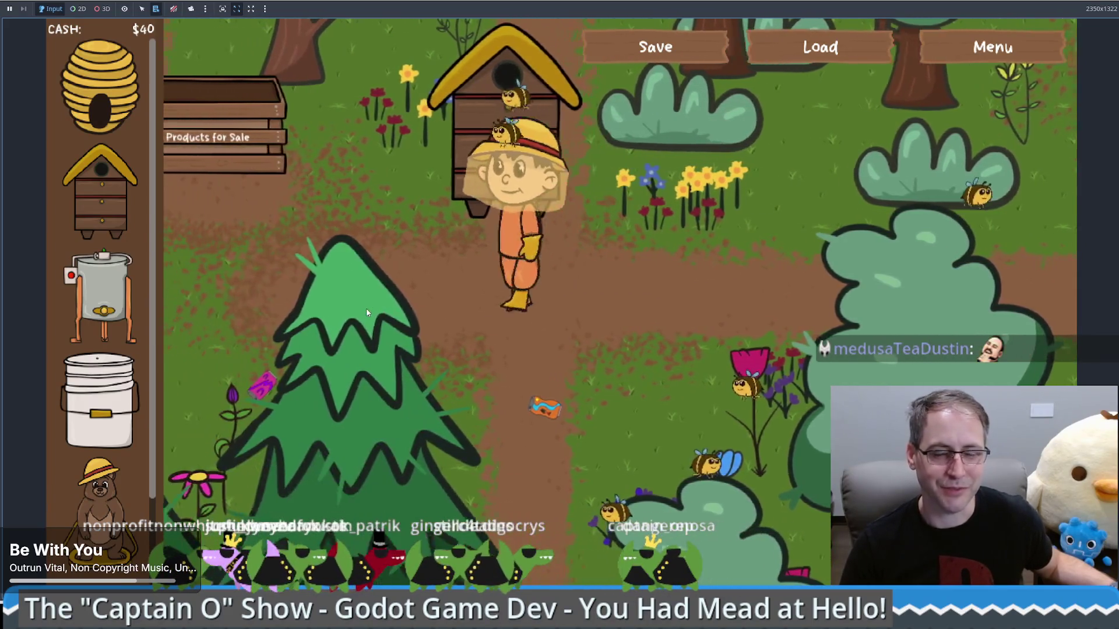
click(576, 305)
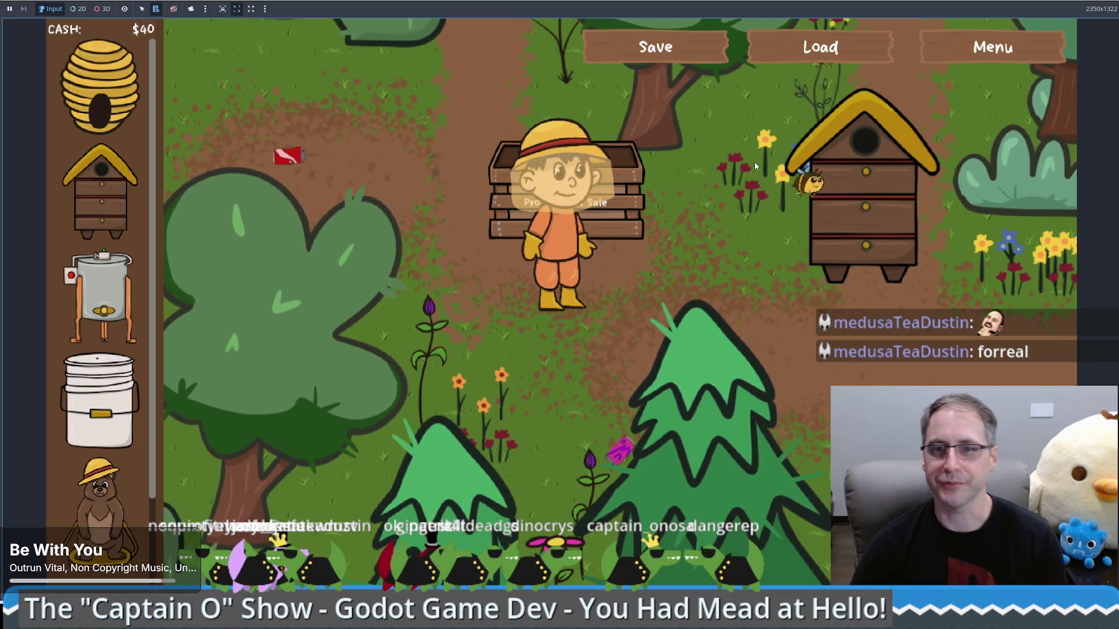
- Load the save, inspect the get_node crash at bee.gd line 152, continue, and restart the project
click(820, 46)
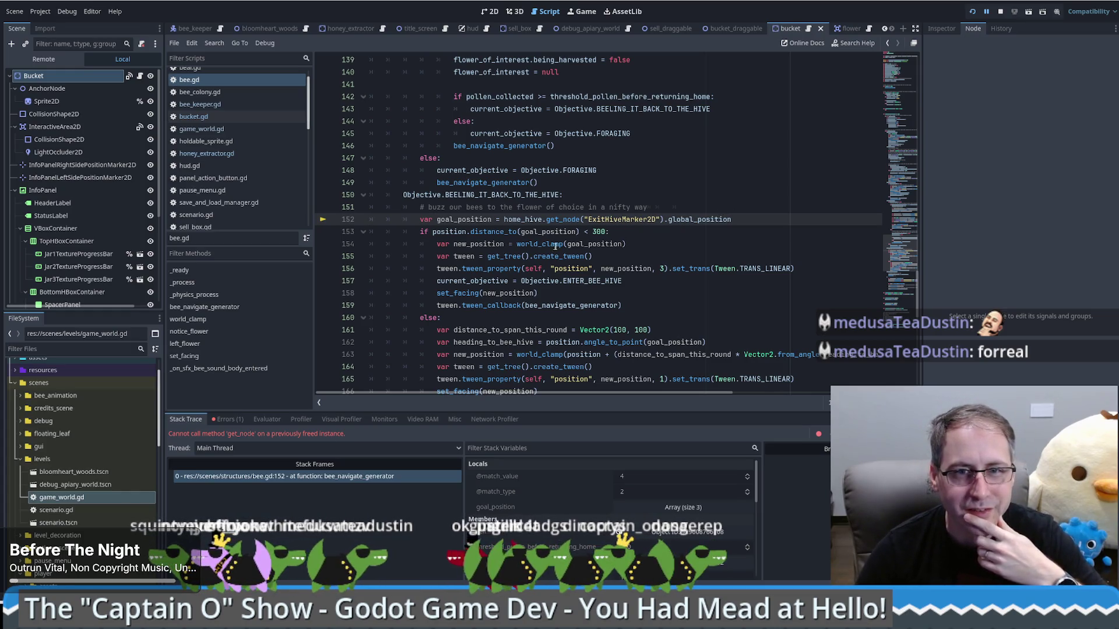
scroll(632, 255, up, 20)
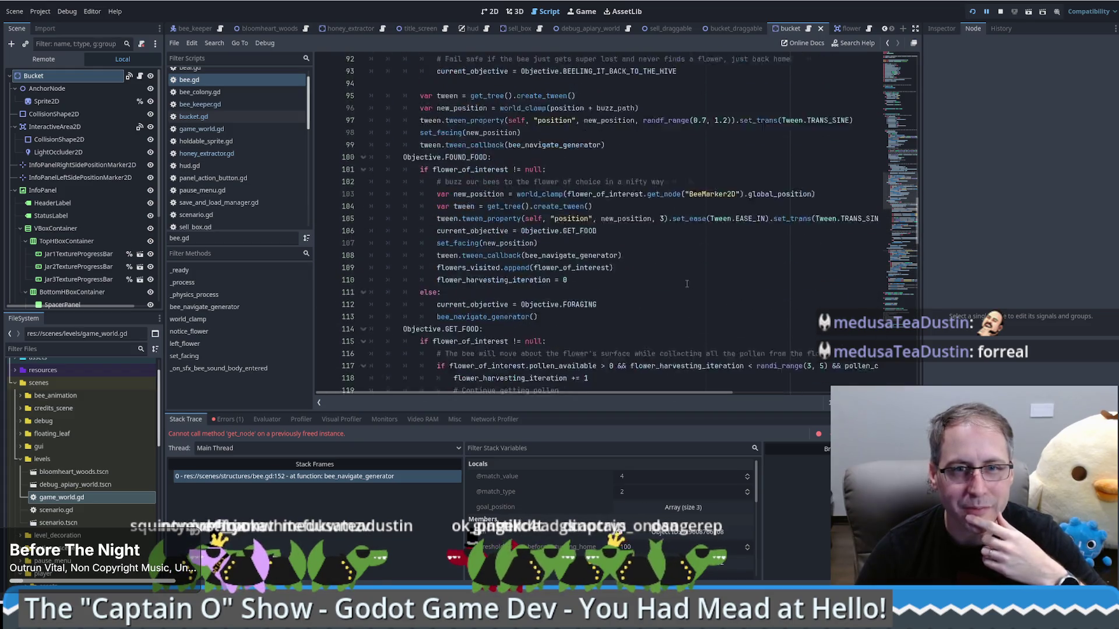
scroll(706, 283, up, 3)
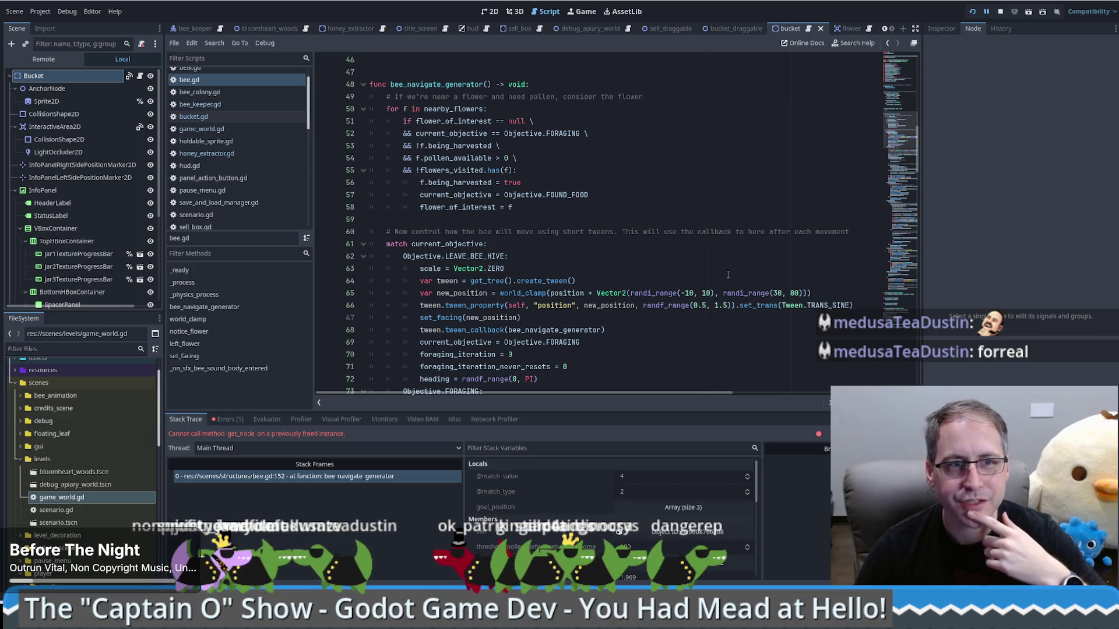
scroll(856, 236, down, 20)
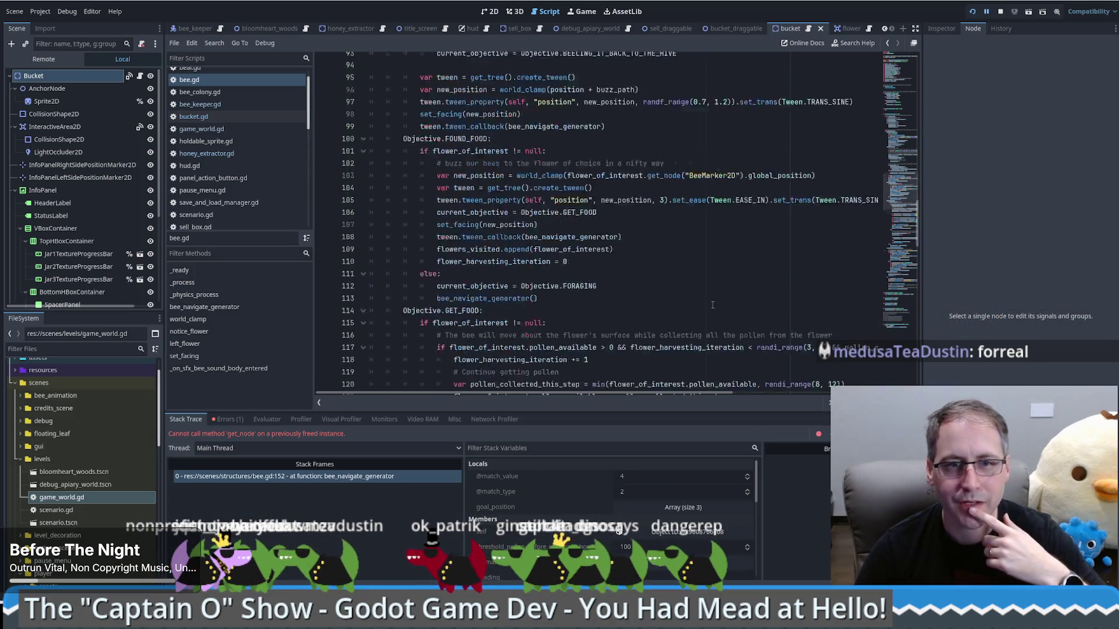
scroll(712, 310, down, 1)
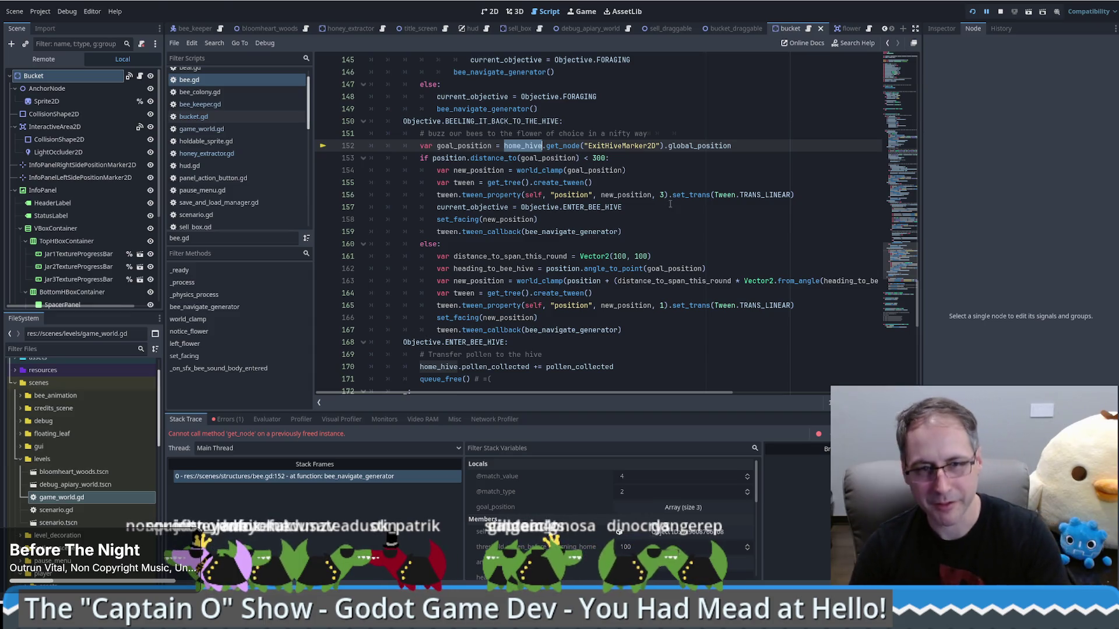
key(F12)
key(F12)
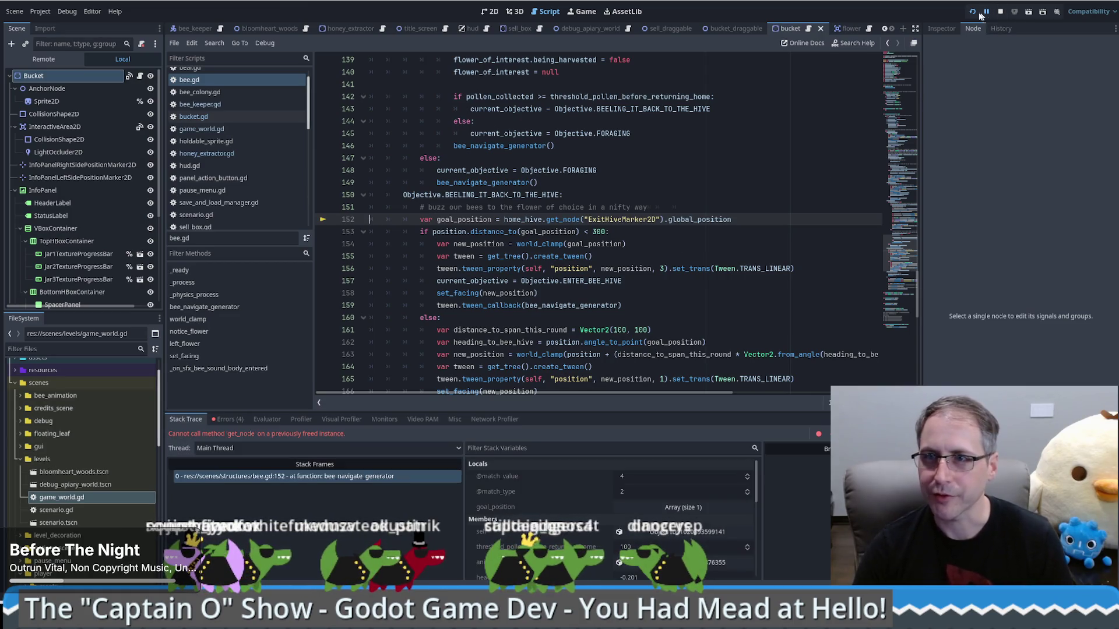
click(980, 14)
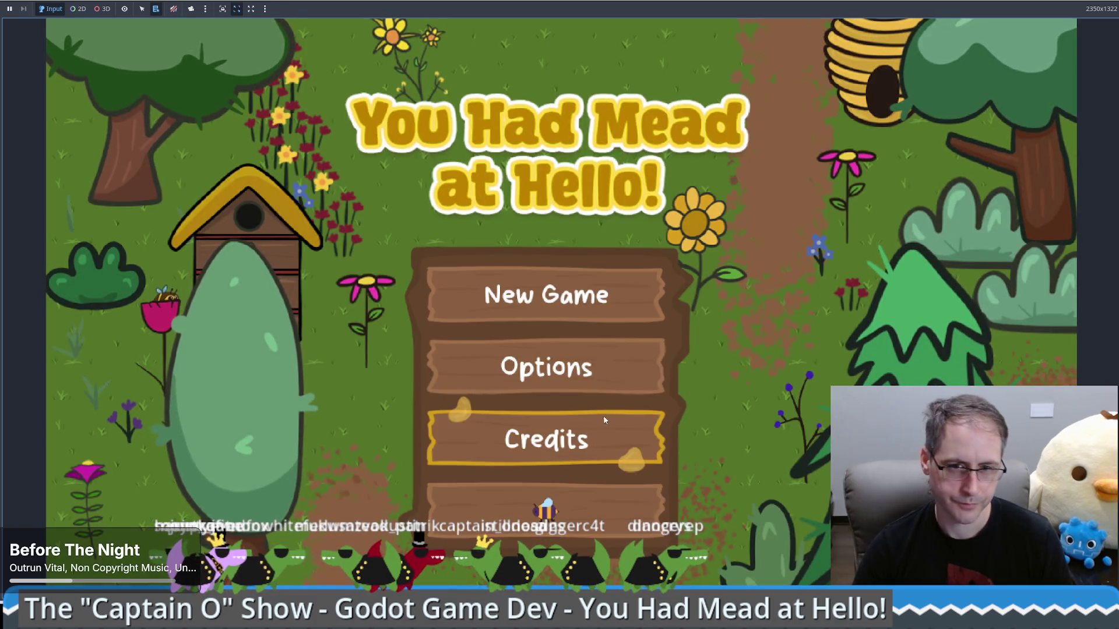
- Start the game, load the $8,800 save, and inspect the right and left honey extractors
click(577, 481)
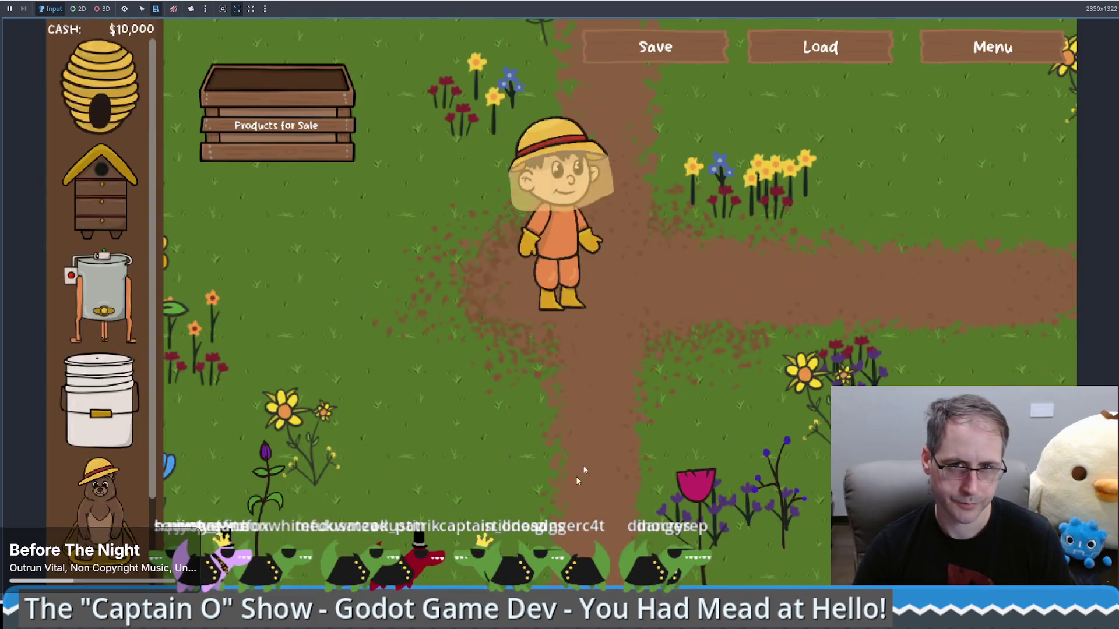
click(784, 73)
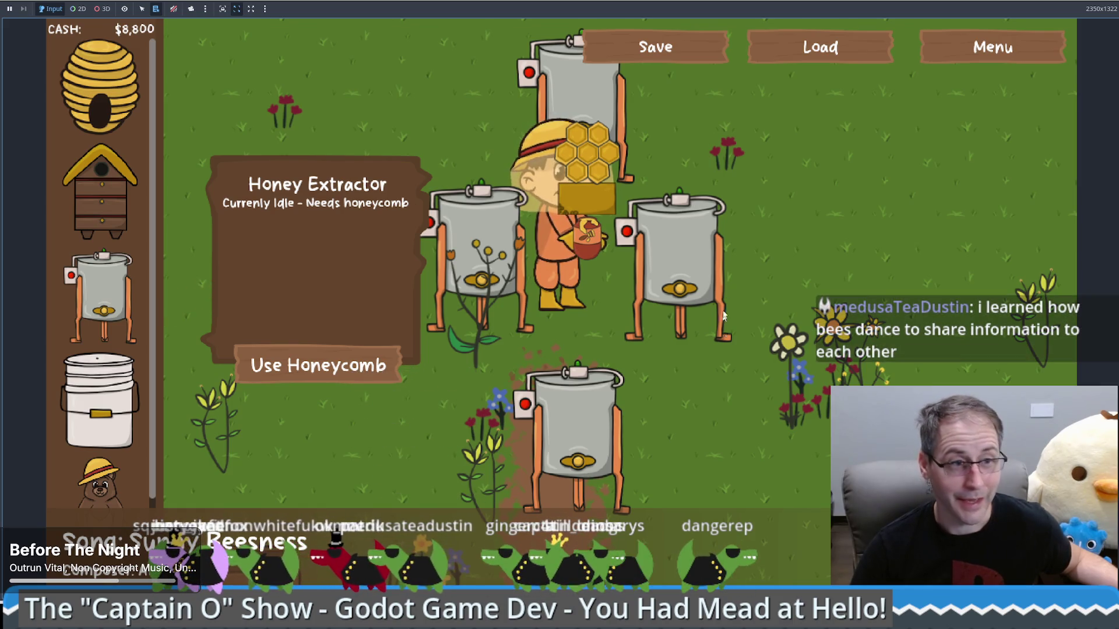
click(723, 280)
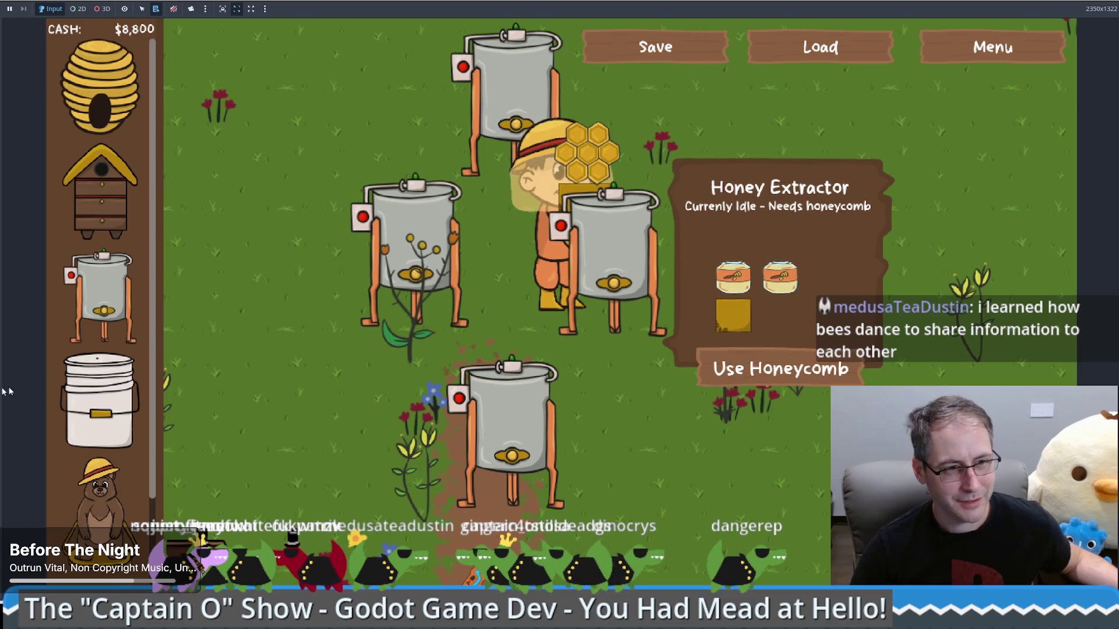
click(402, 286)
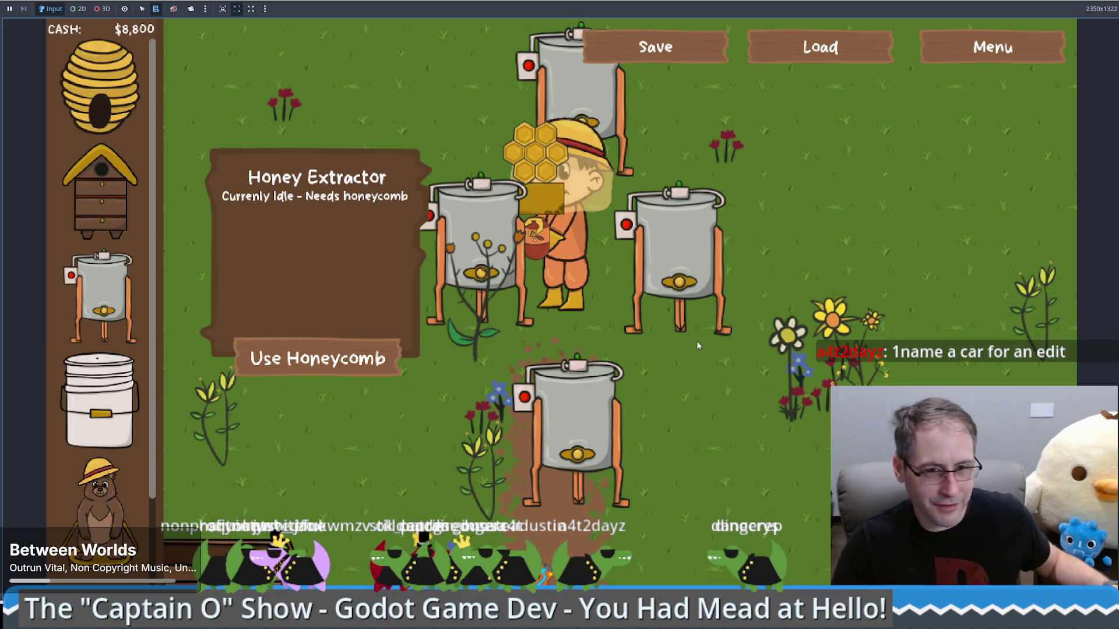
- Buy a $300 Human Made Bee Hive, walk over to it and close its stats panel
click(100, 187)
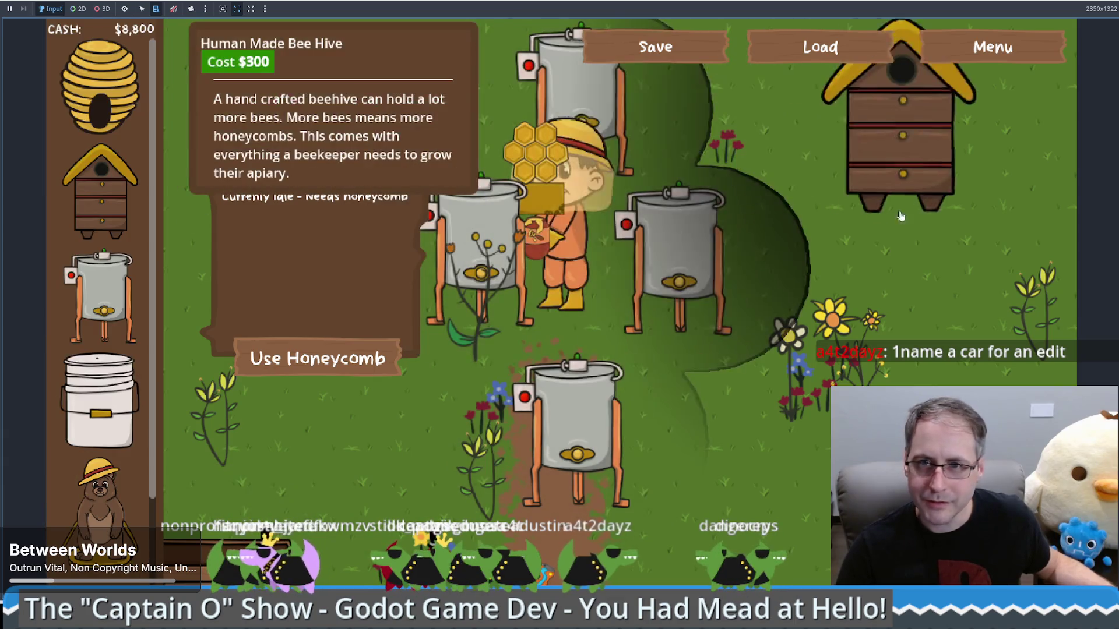
key(Up)
key(Right)
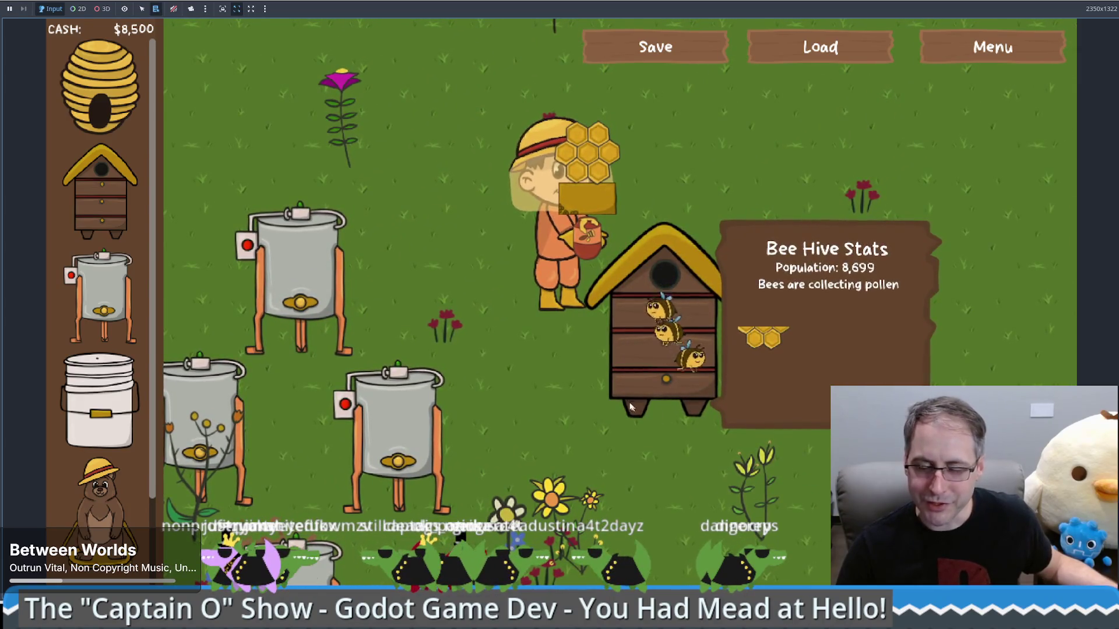
key(Down)
key(Right)
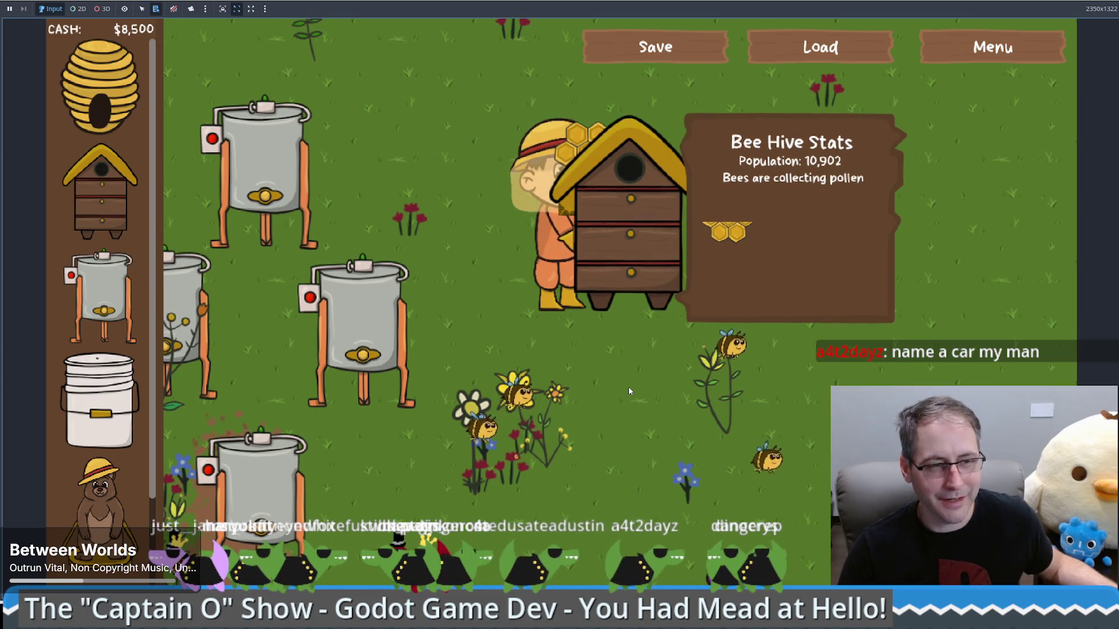
click(784, 429)
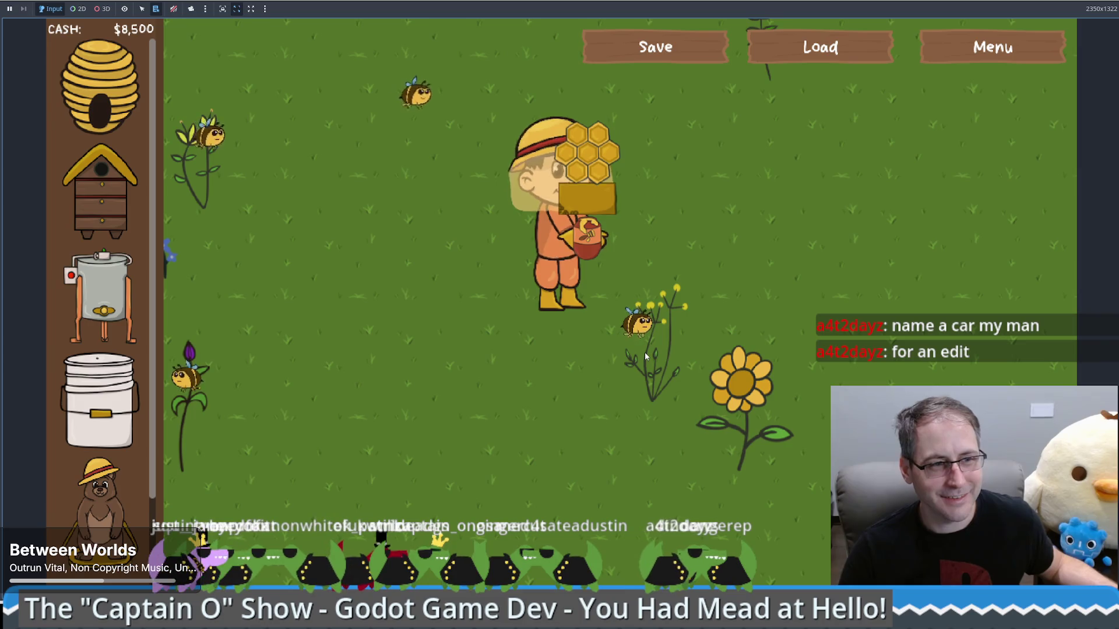
- Walk the beekeeper around the field past the plant, the beehive and the sunflower
click(644, 352)
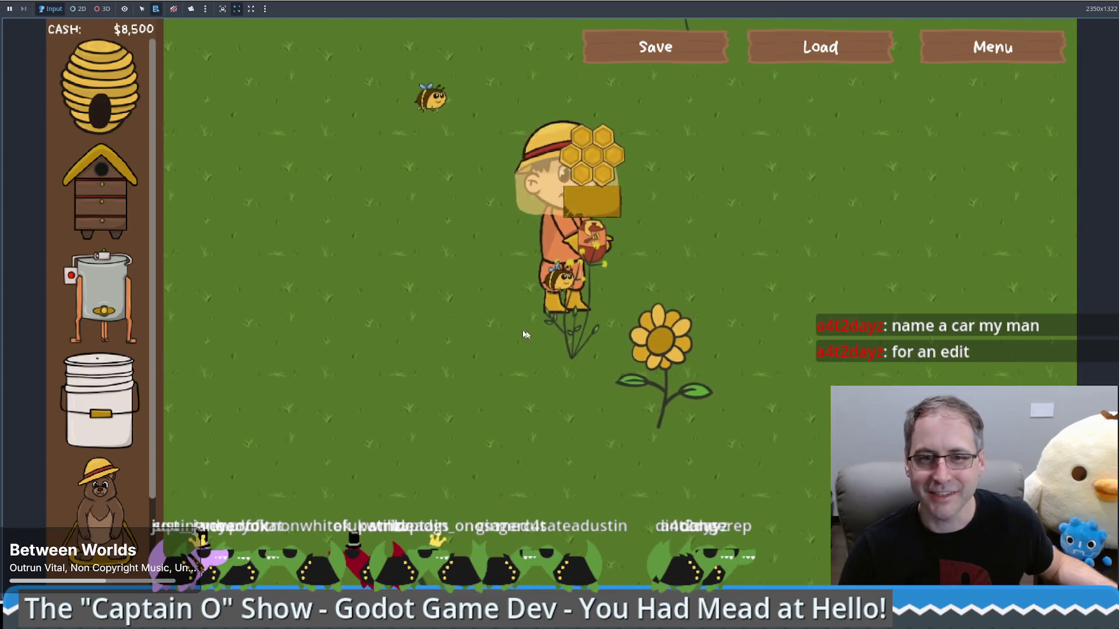
click(524, 334)
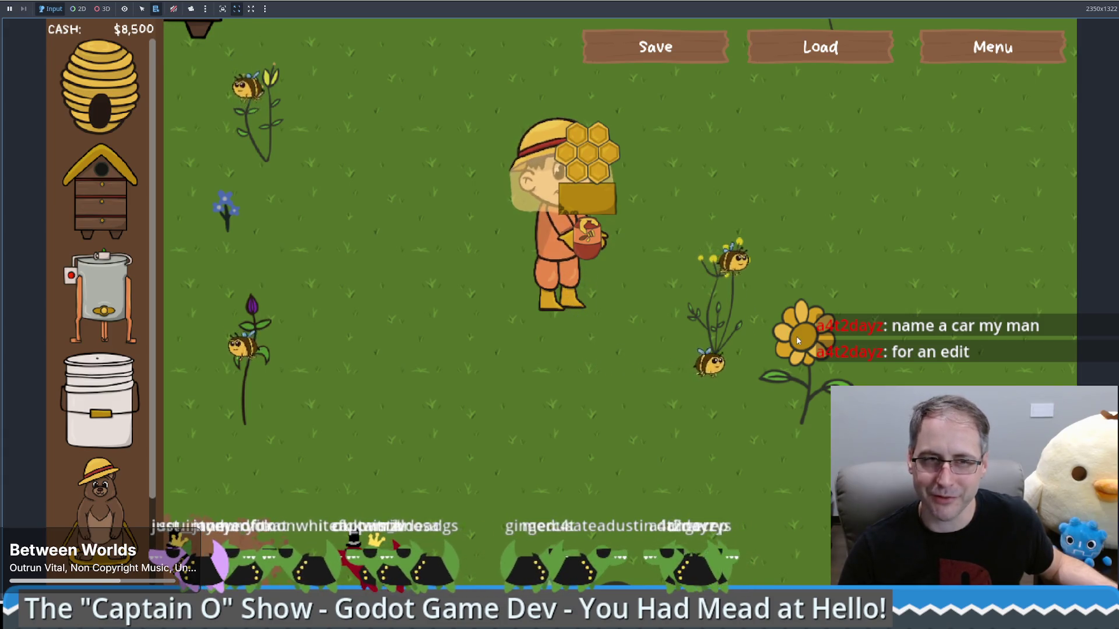
click(324, 100)
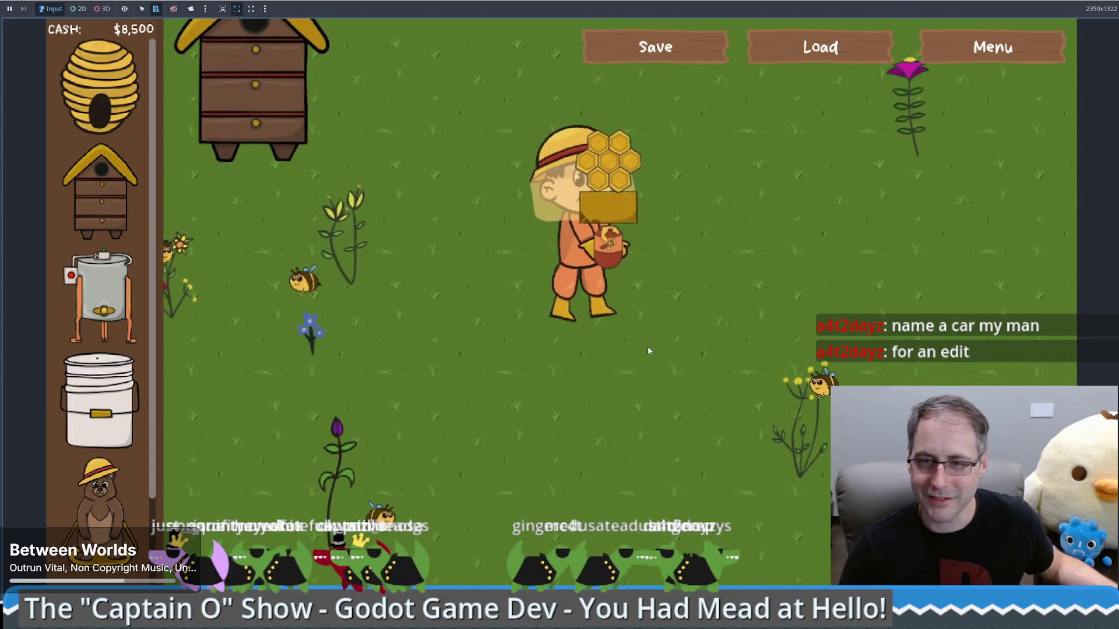
click(648, 351)
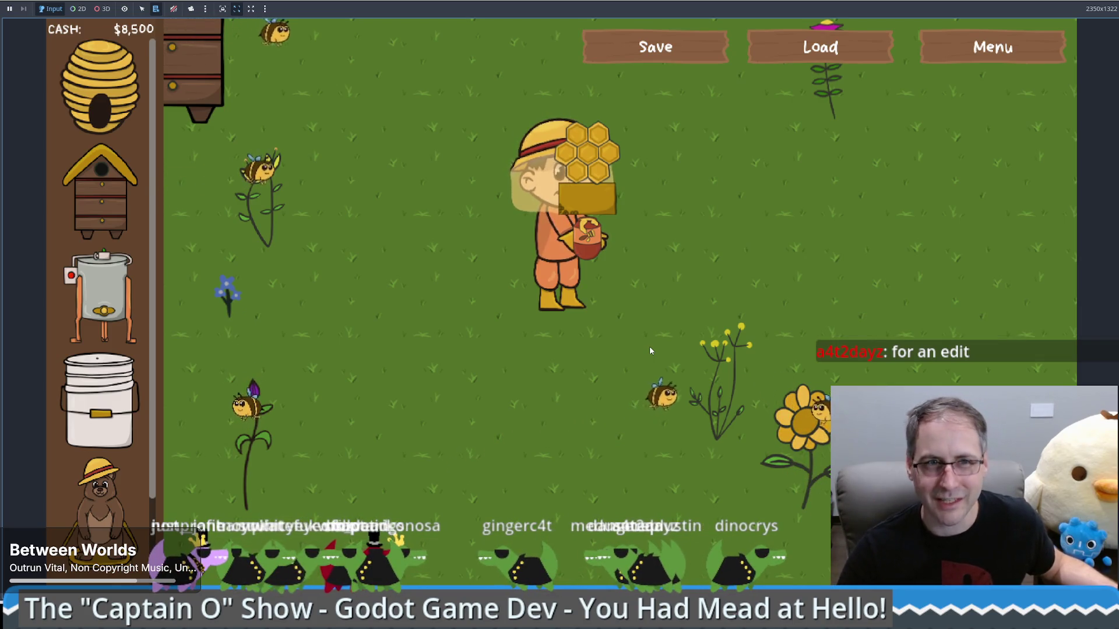
click(773, 414)
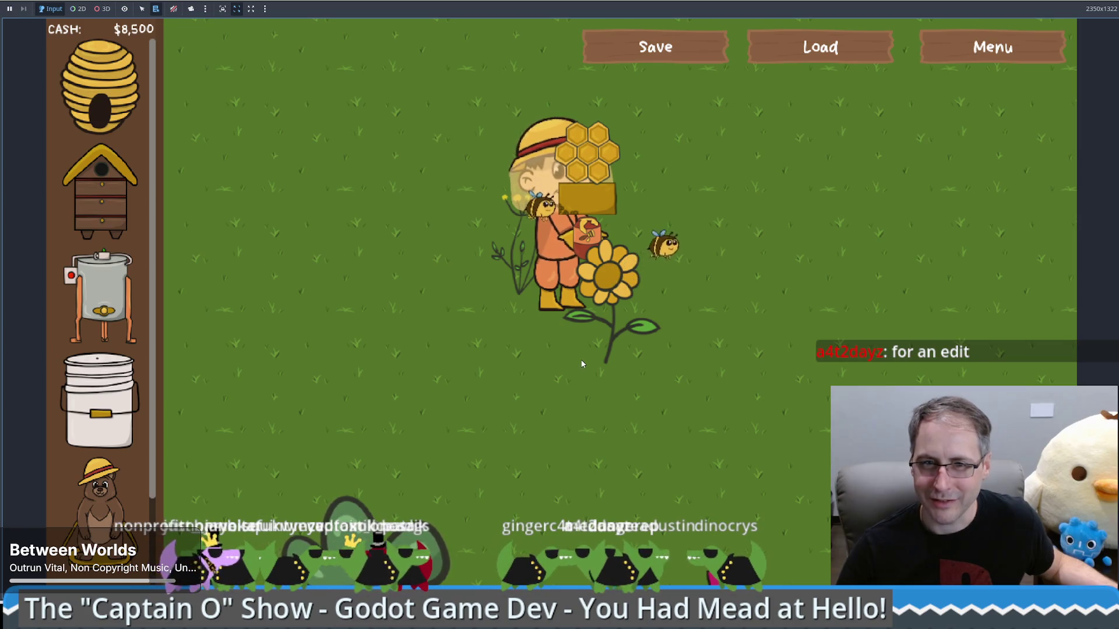
click(678, 224)
mouse_move(678, 223)
mouse_down()
mouse_move(683, 234)
mouse_move(704, 210)
mouse_move(728, 212)
mouse_move(672, 190)
mouse_up()
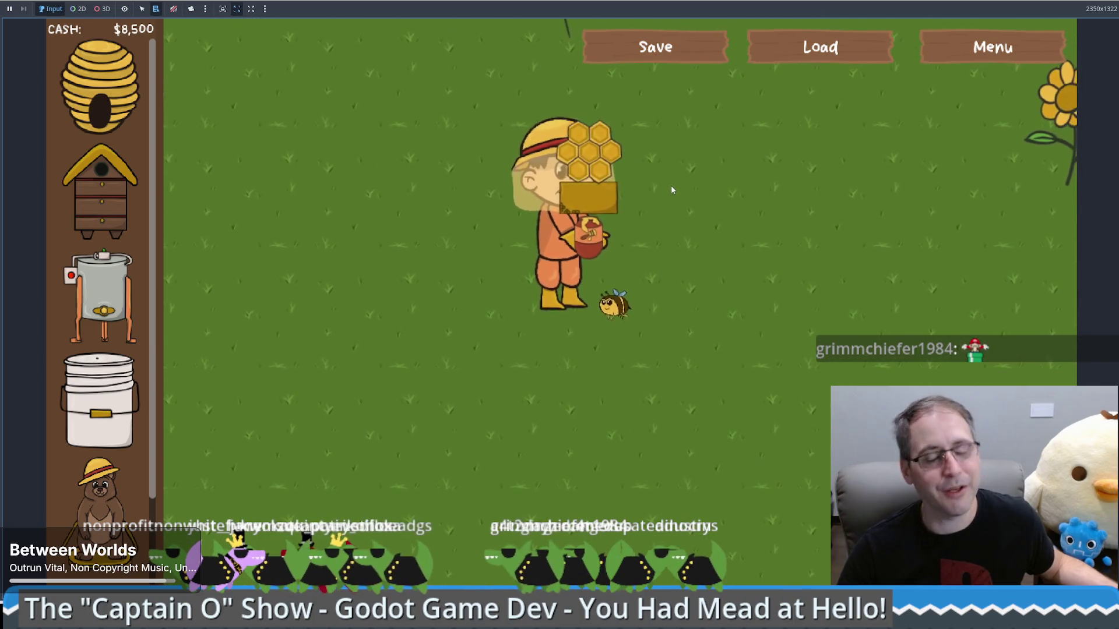
drag(472, 200, 472, 200)
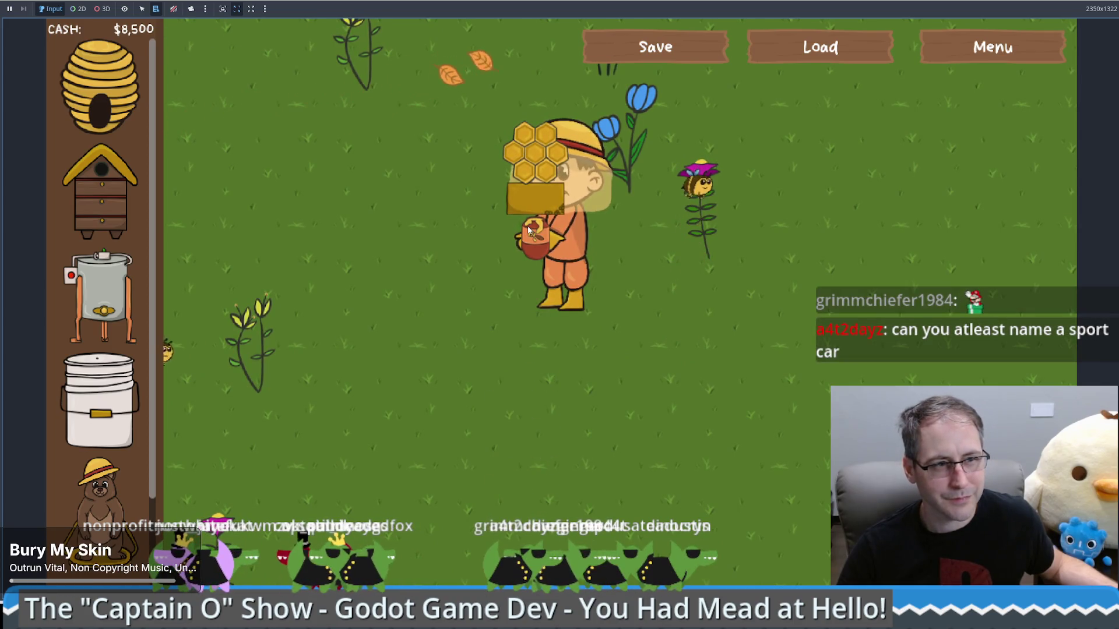
- Bring the beekeeper back to the extractors and open a Honey Extractor's panel reading 'Currently Idle - Needs honeycomb'
click(596, 233)
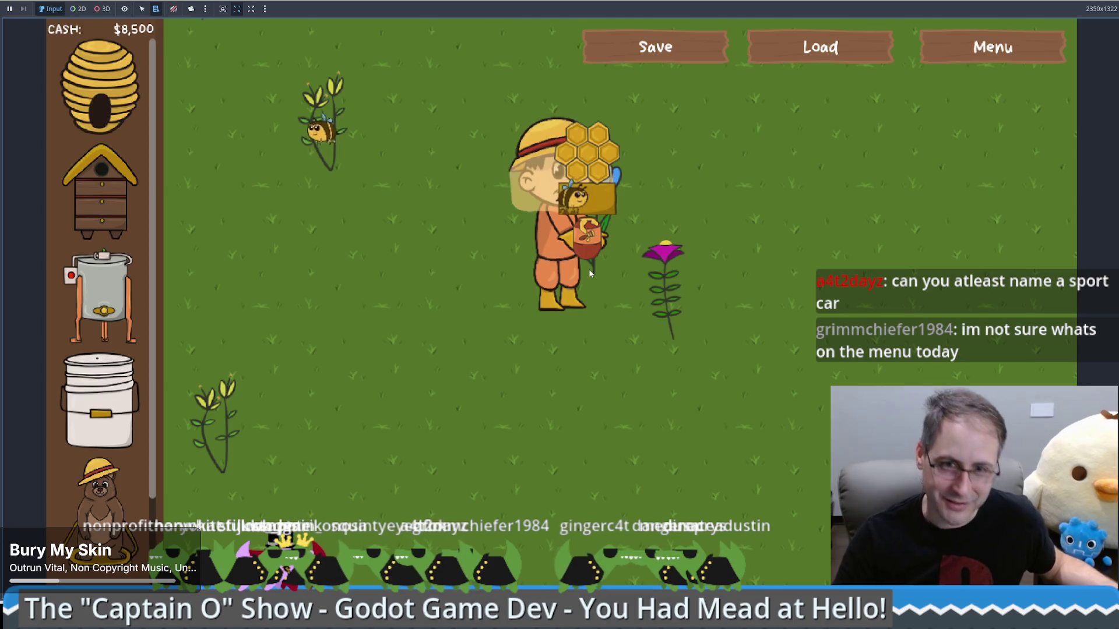
click(363, 181)
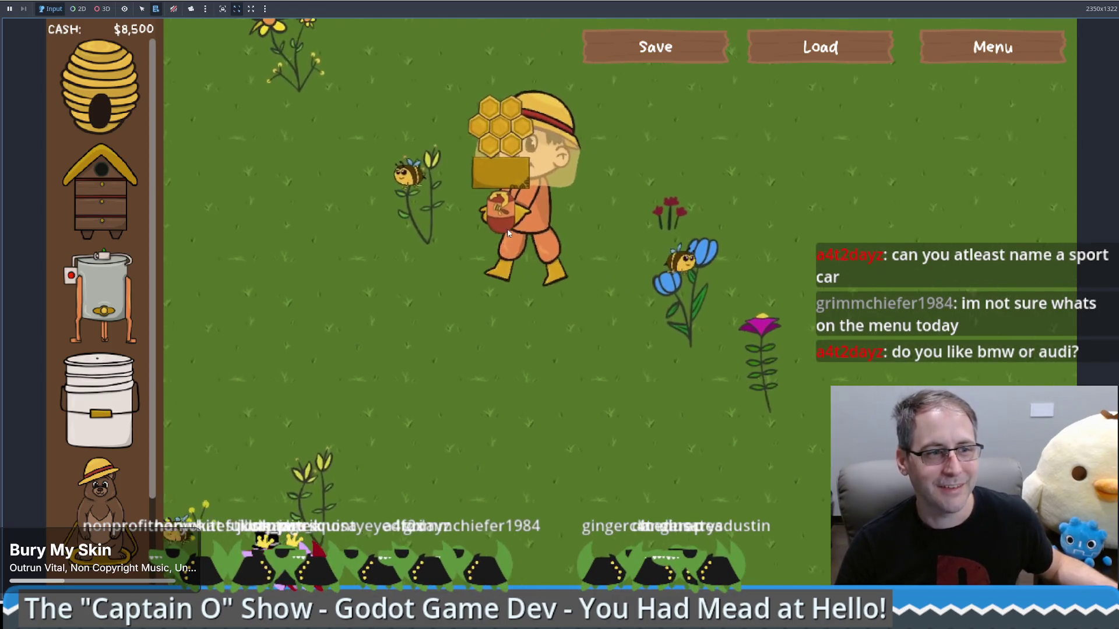
click(475, 263)
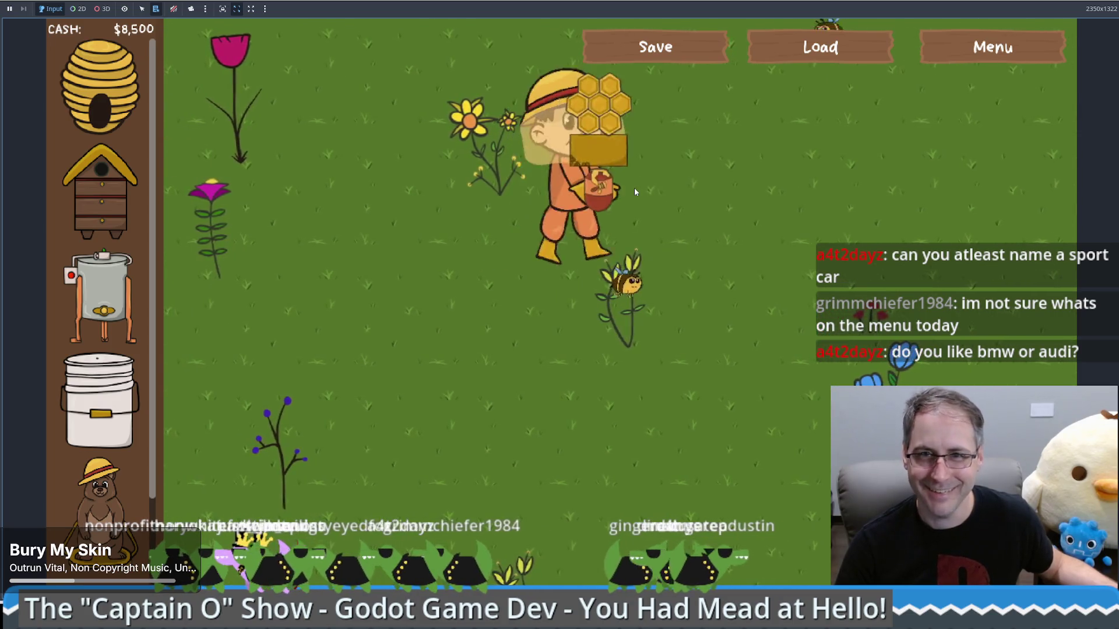
click(652, 163)
click(510, 257)
click(534, 367)
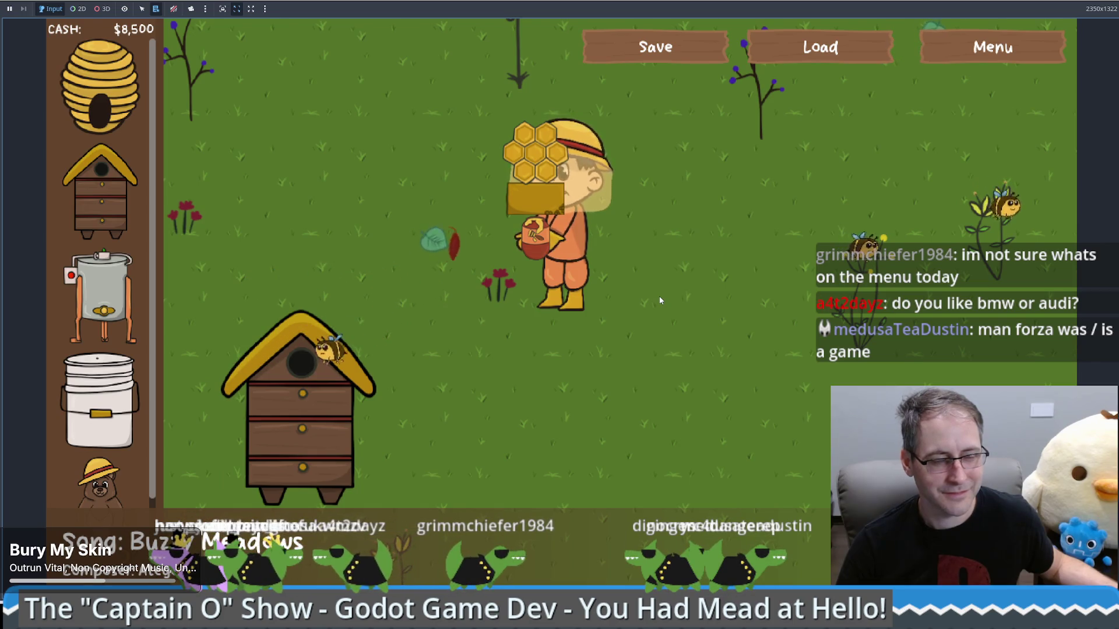
click(558, 353)
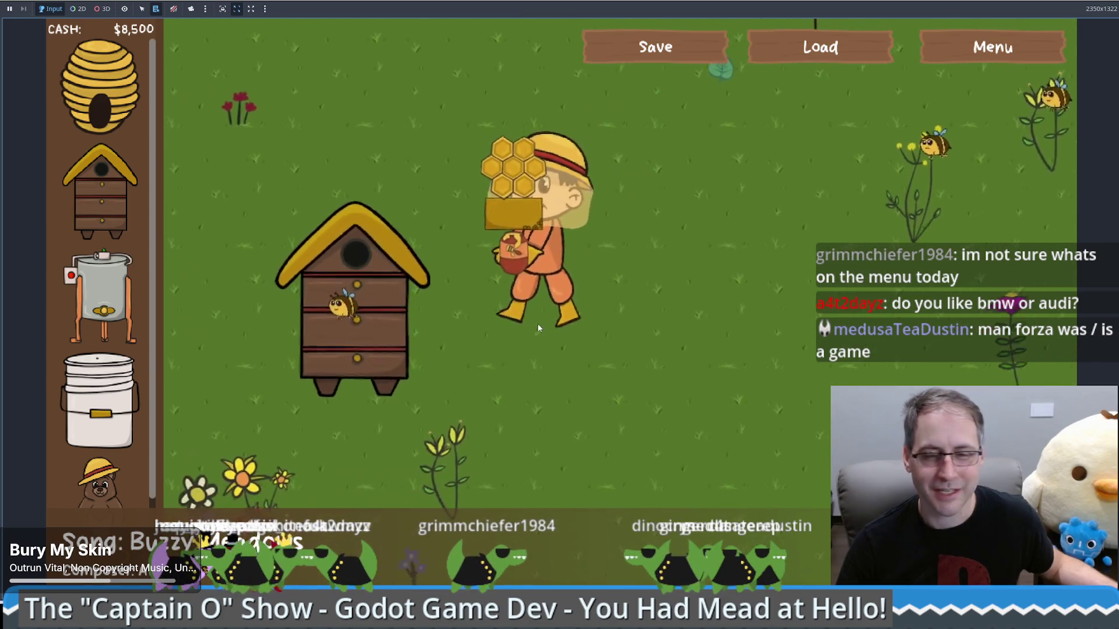
click(251, 292)
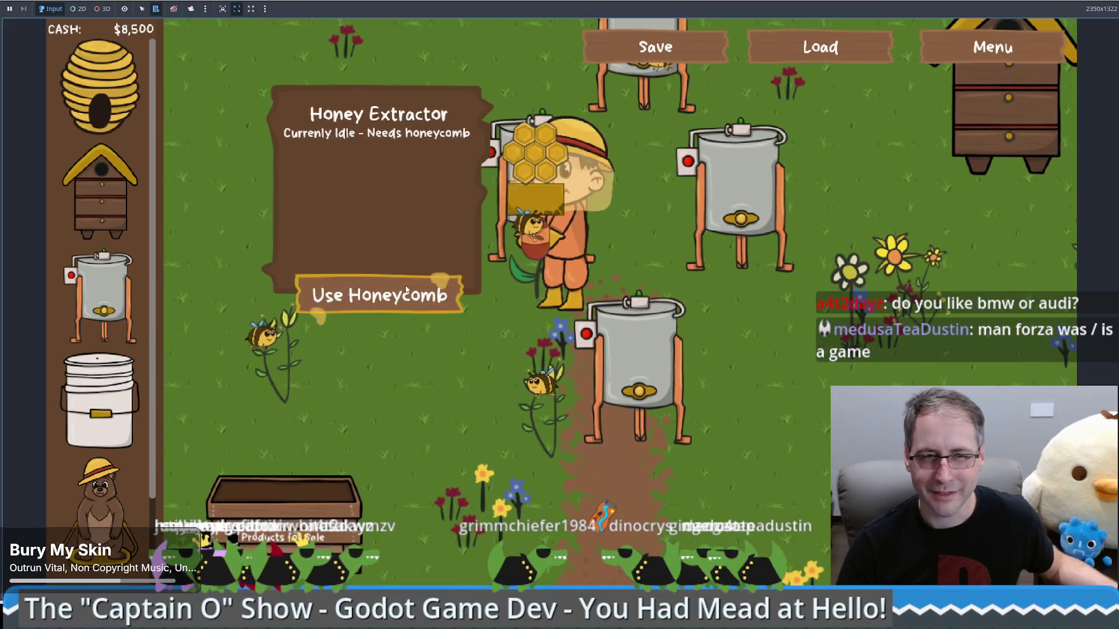
- Load honeycomb into the honey extractor, then reopen its panel to collect honey
click(406, 291)
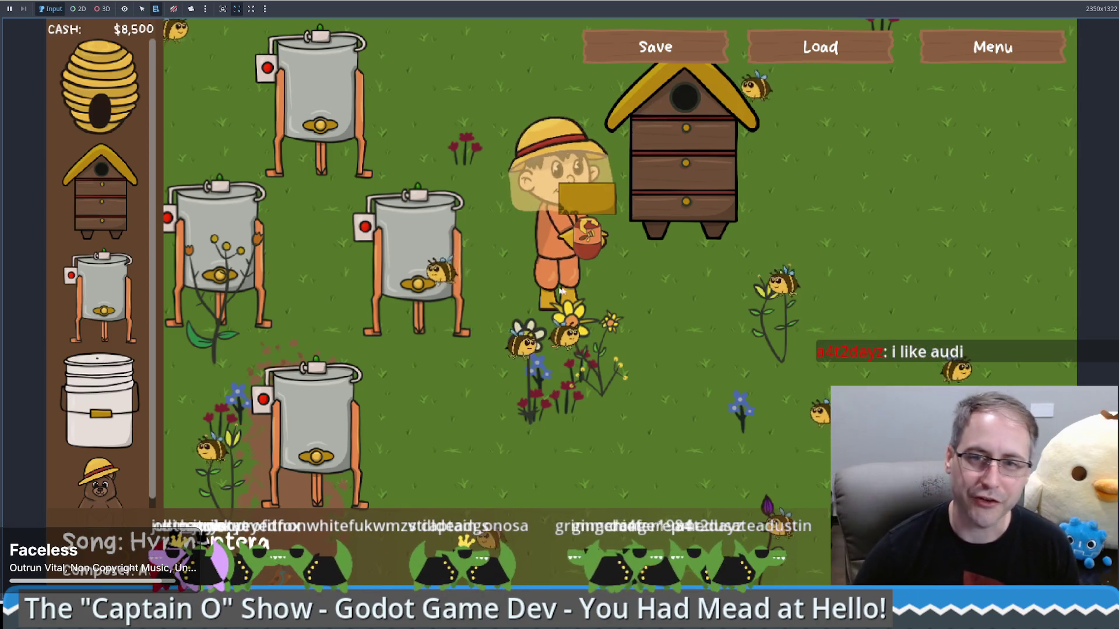
click(538, 232)
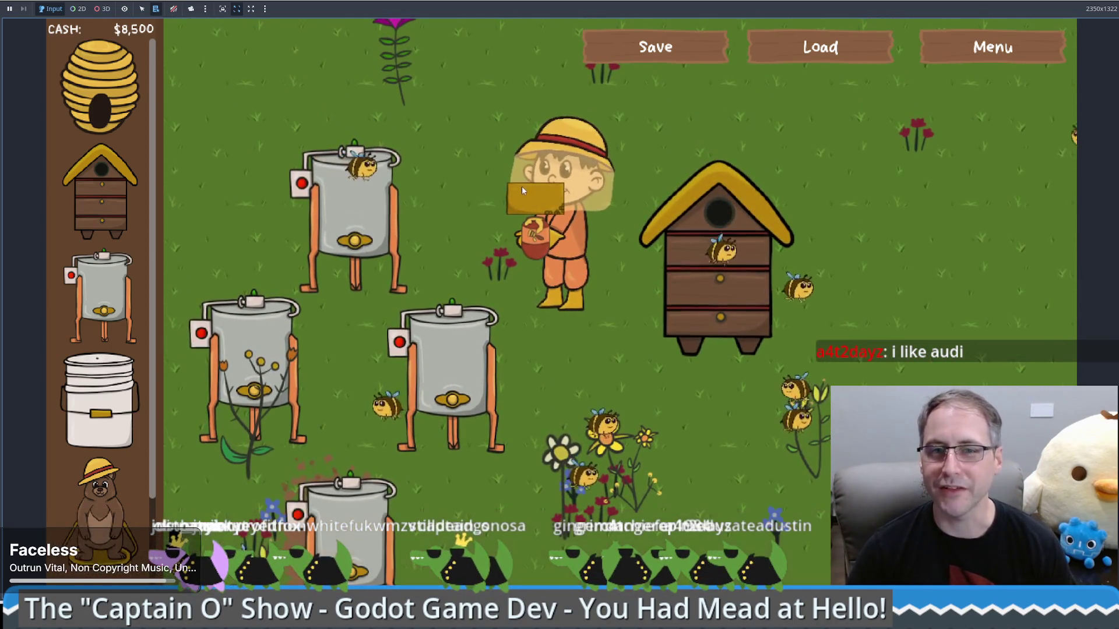
click(591, 181)
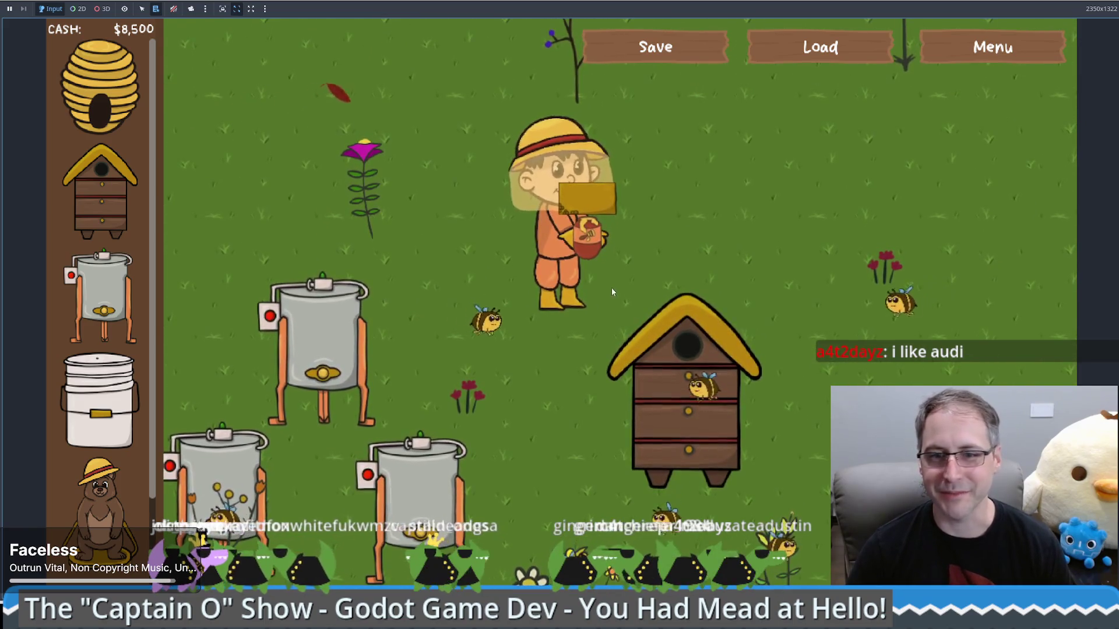
click(415, 490)
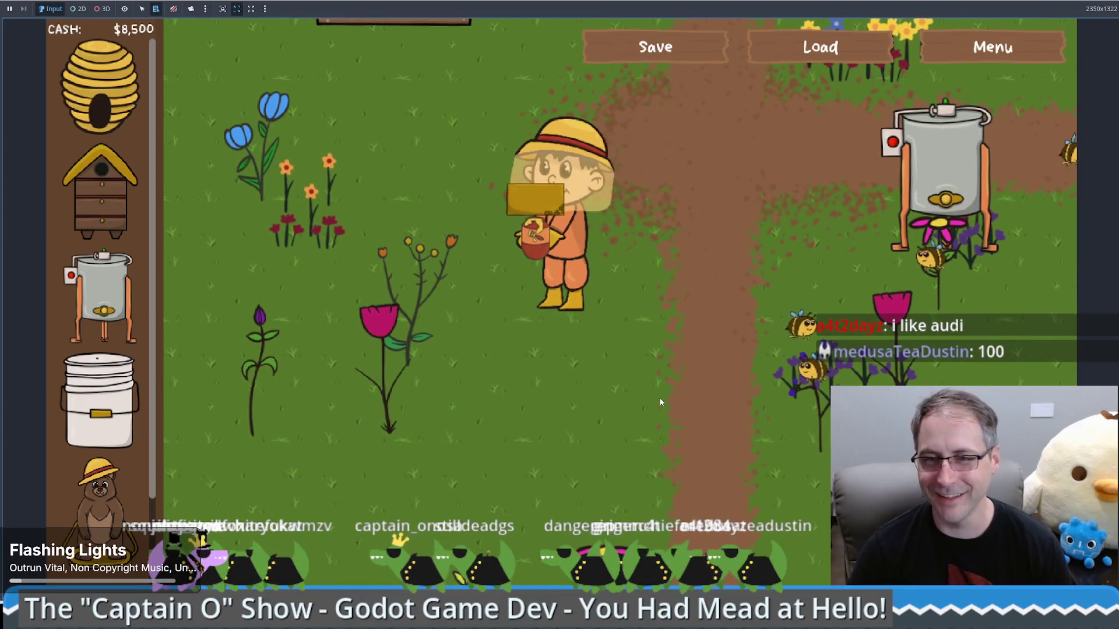
- Walk the farmer up-right along the dirt path and back down near the flowers
click(659, 397)
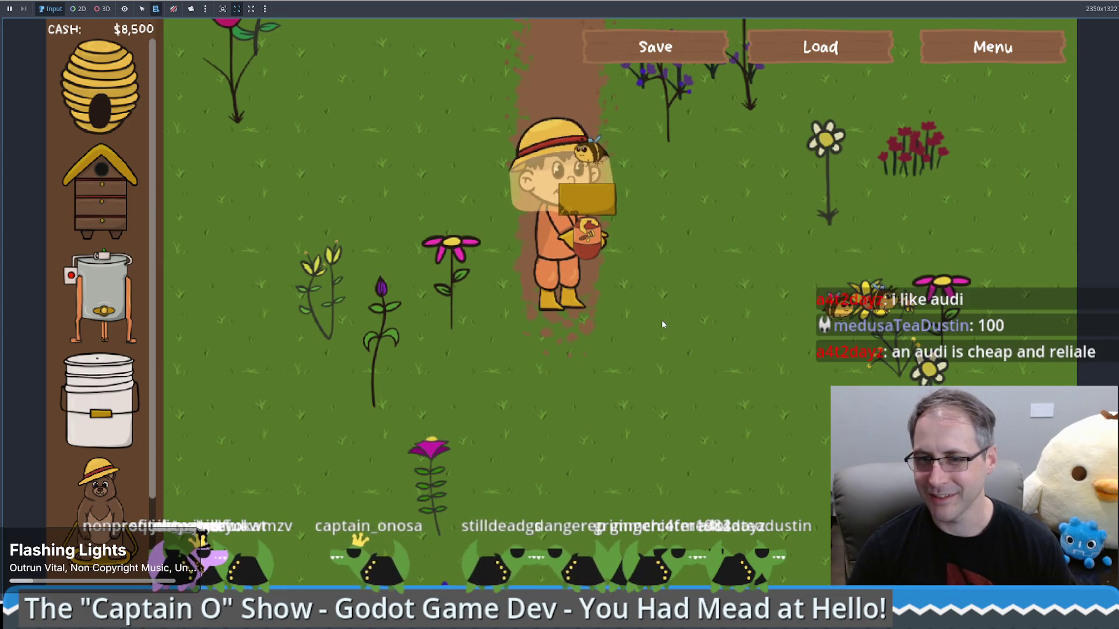
click(663, 253)
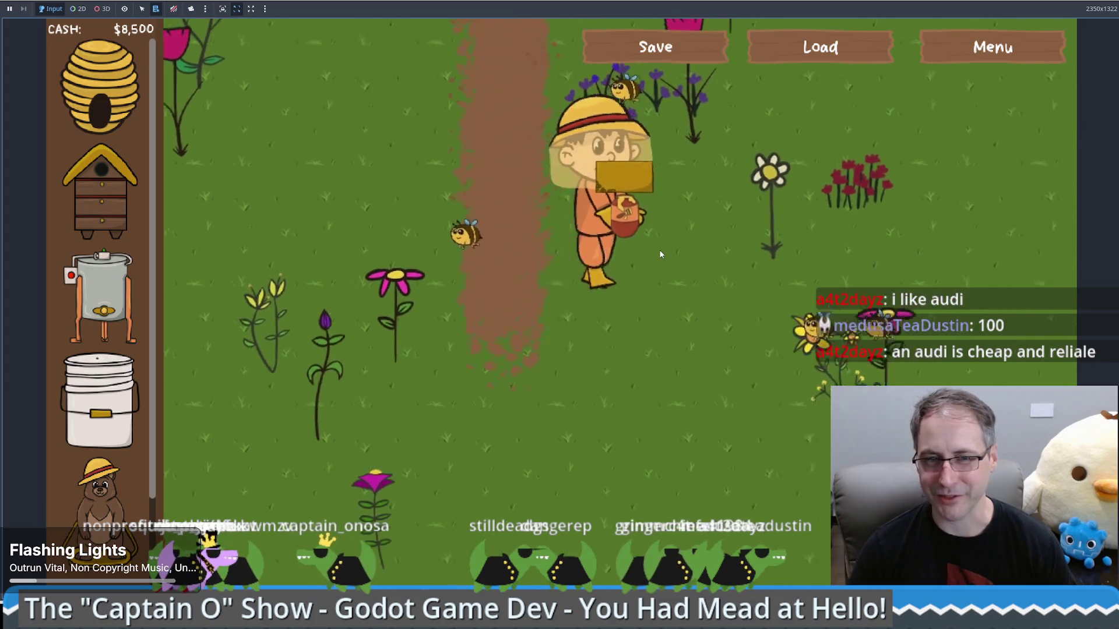
click(649, 219)
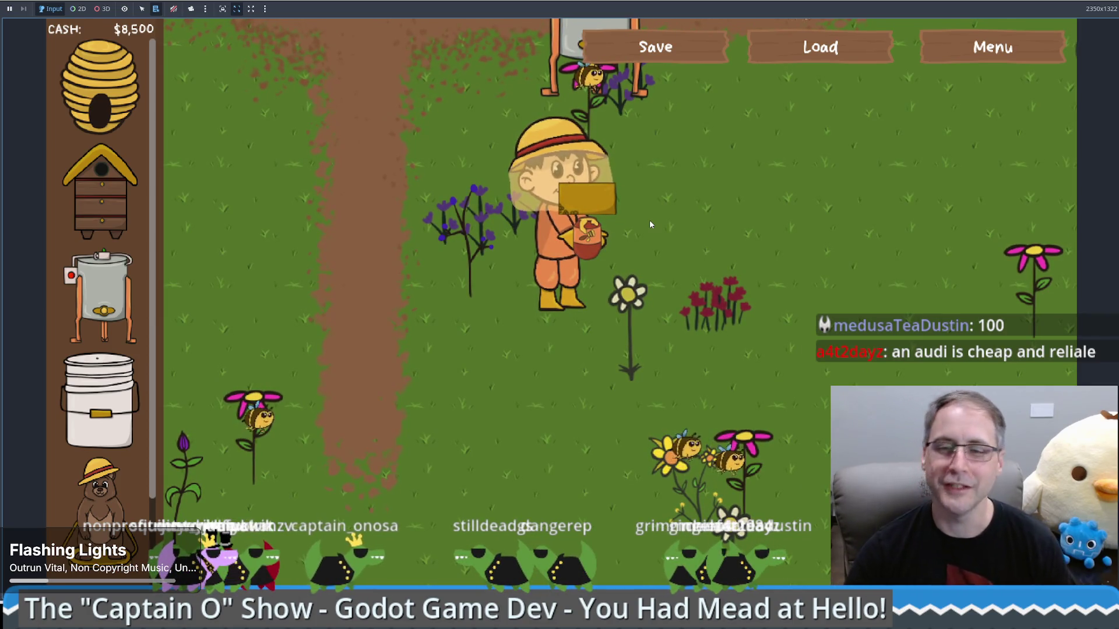
click(650, 224)
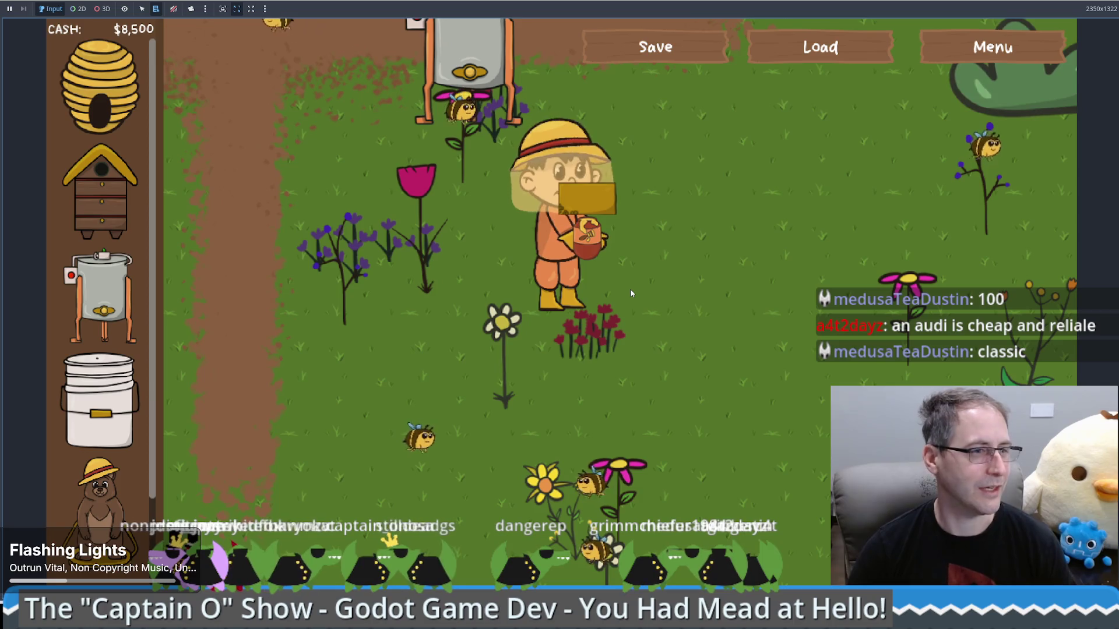
click(587, 349)
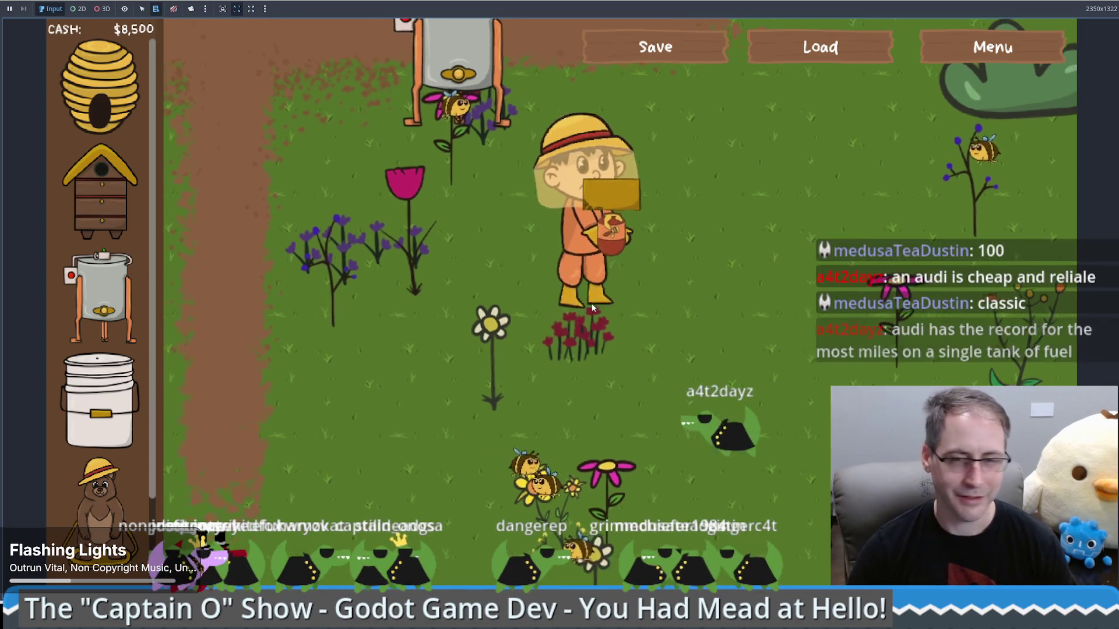
- Steer the farmer with the arrow keys past the Products for Sale crate to the two honey extractors
key(Left)
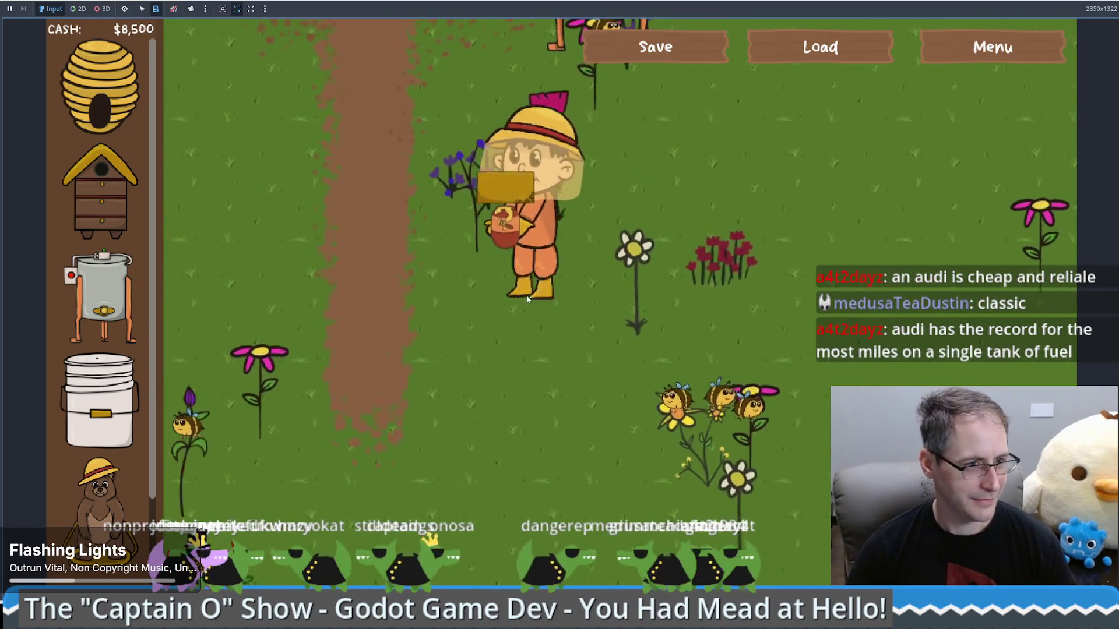
key(Up)
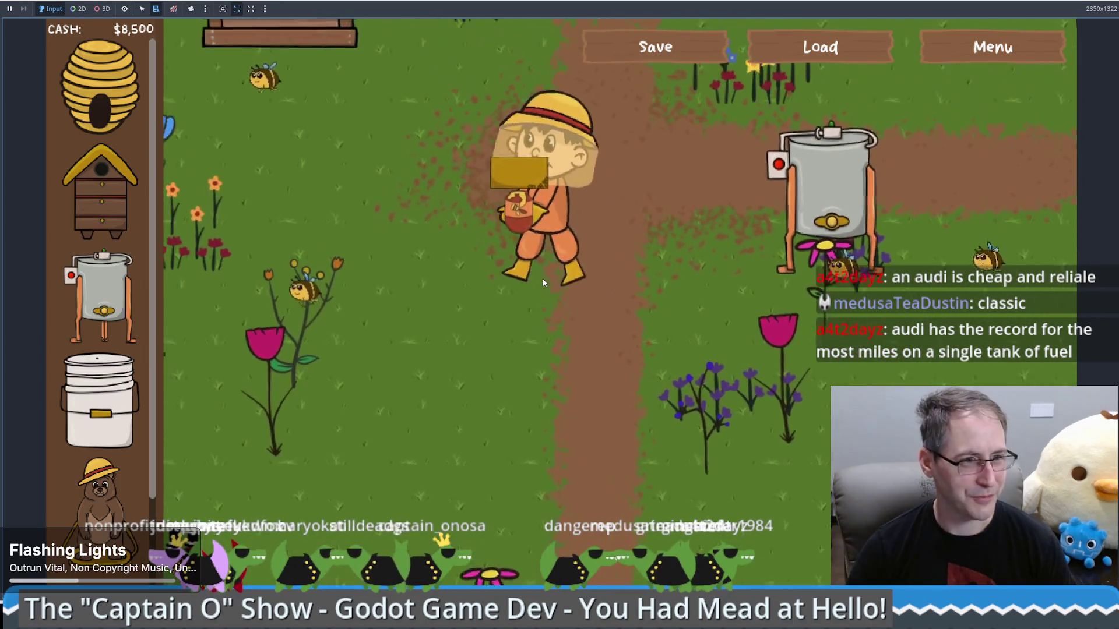
key(Up)
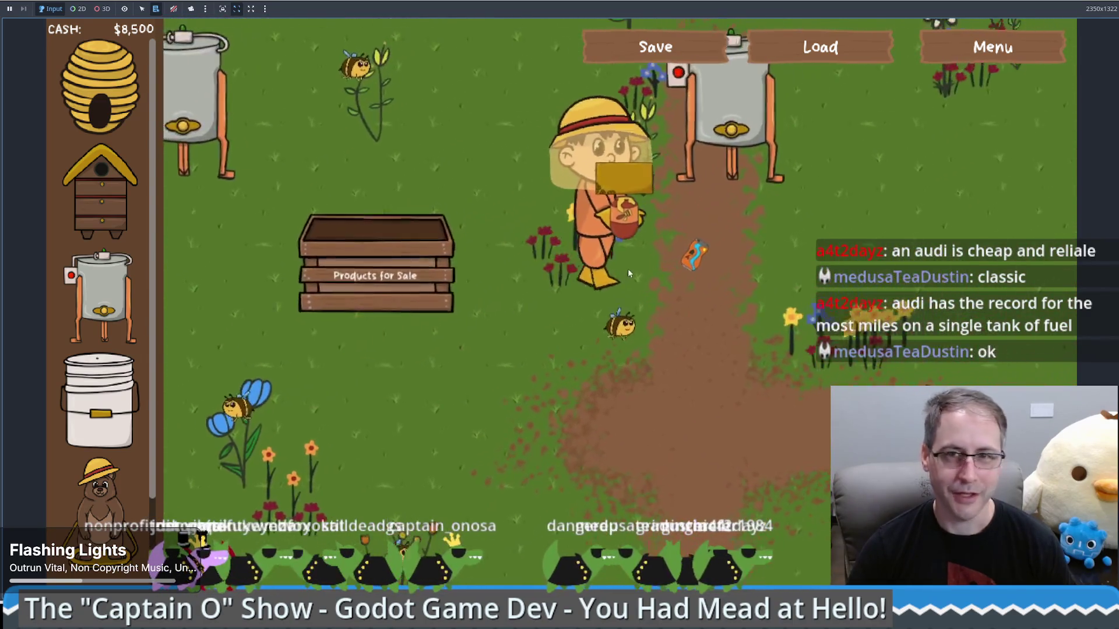
key(Left)
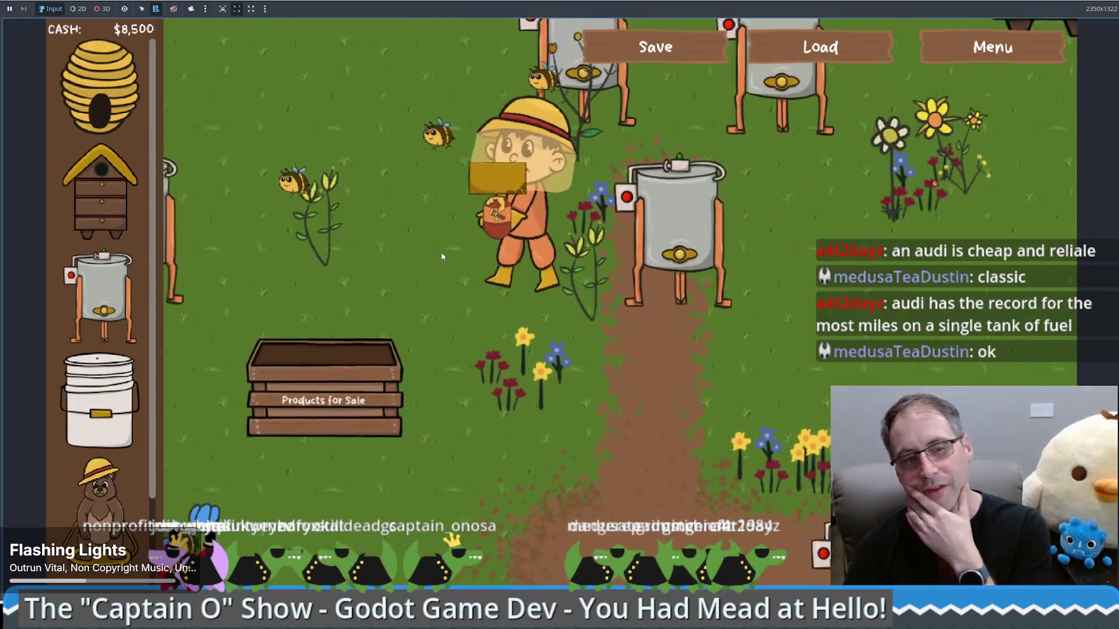
key(Left)
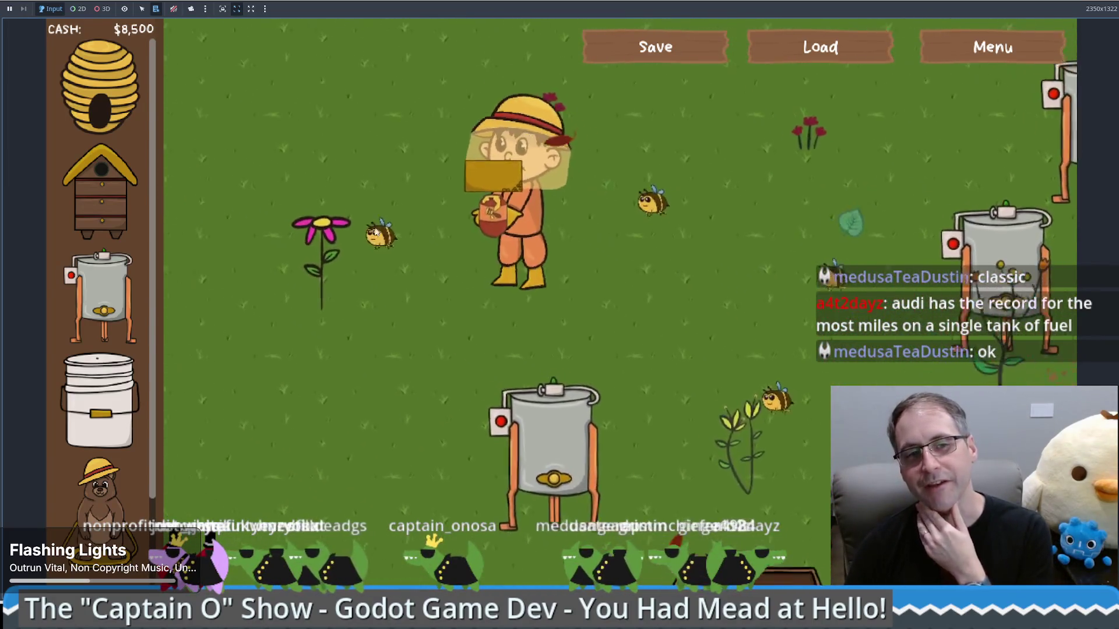
key(Up)
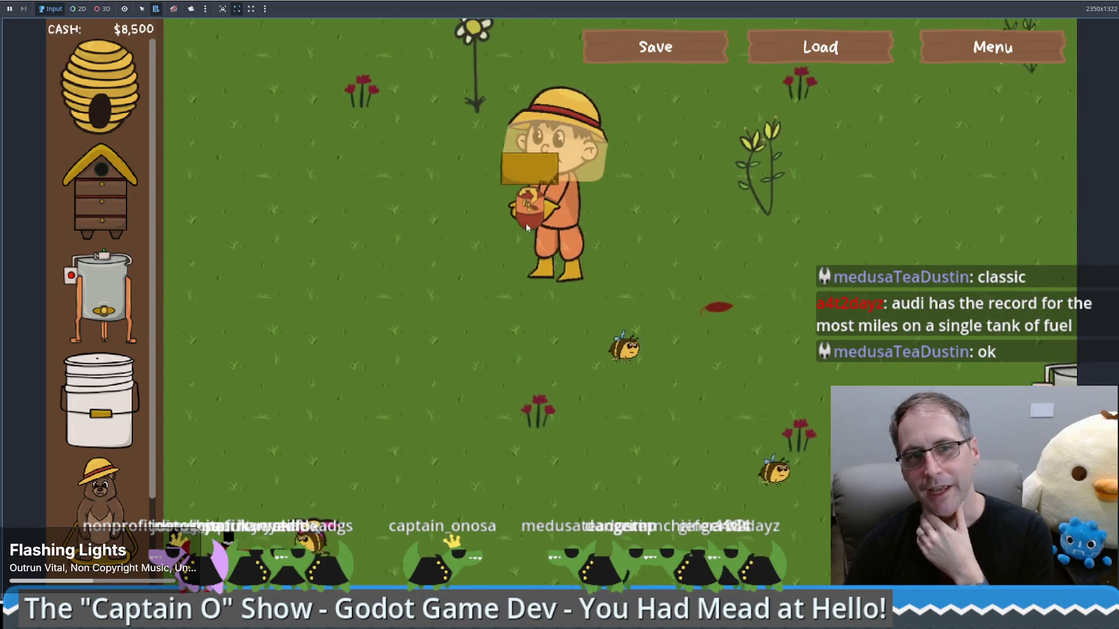
key(Down)
key(Right)
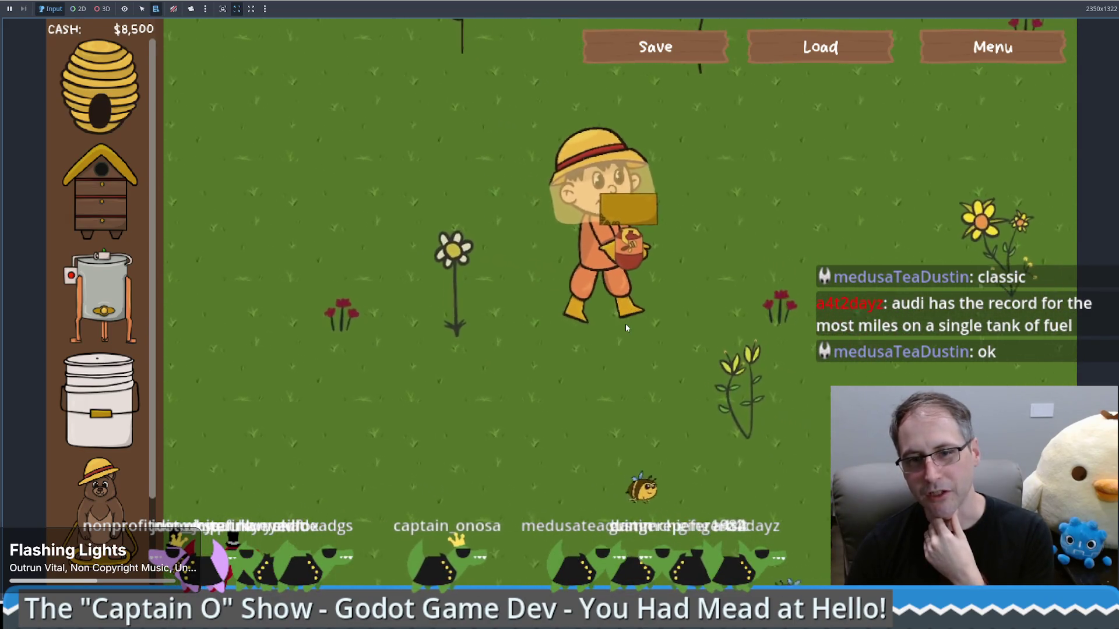
key(Down)
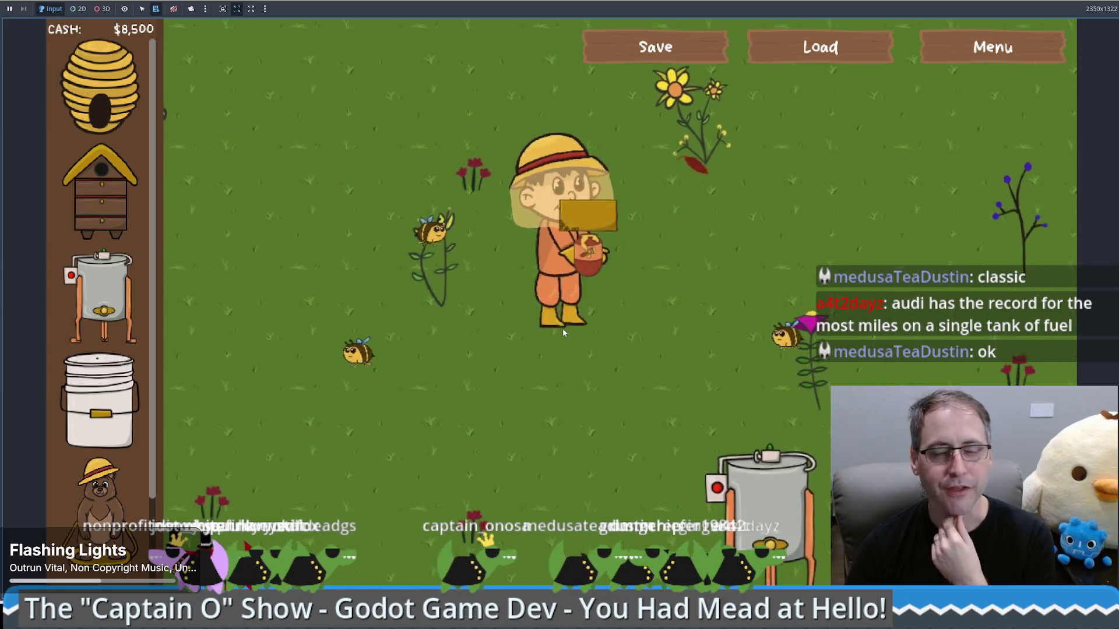
key(Left)
key(Up)
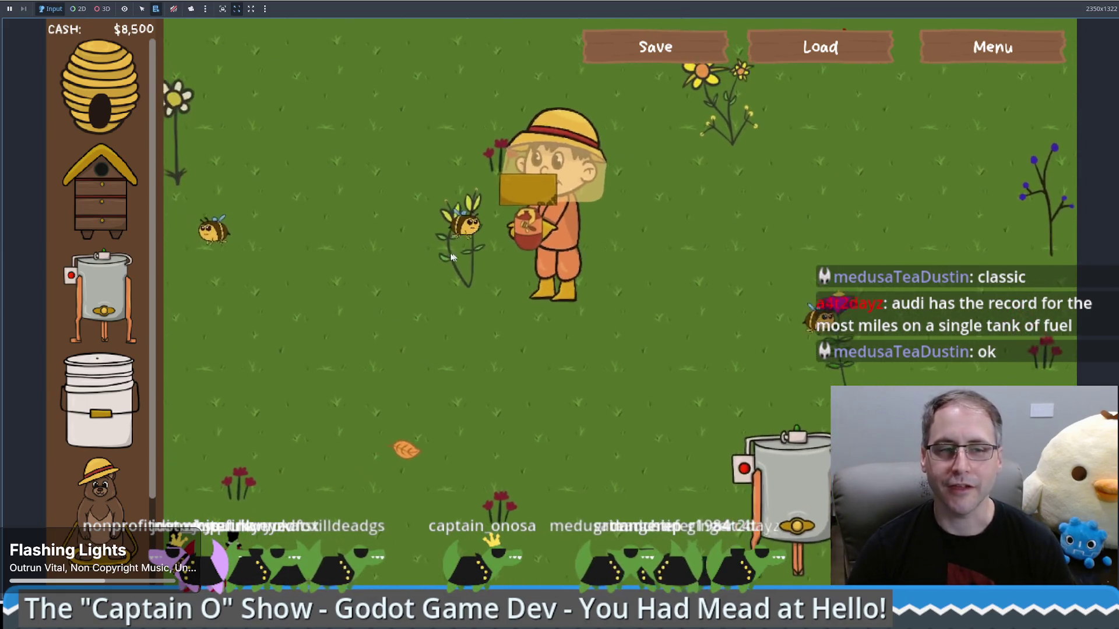
key(Left)
key(Up)
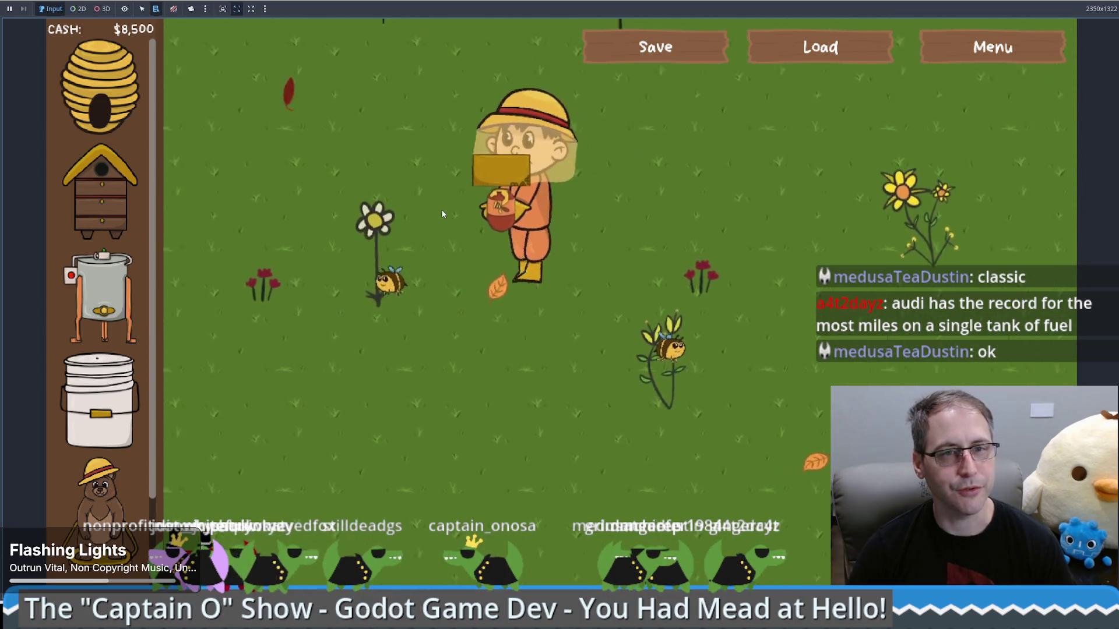
key(Left)
key(Up)
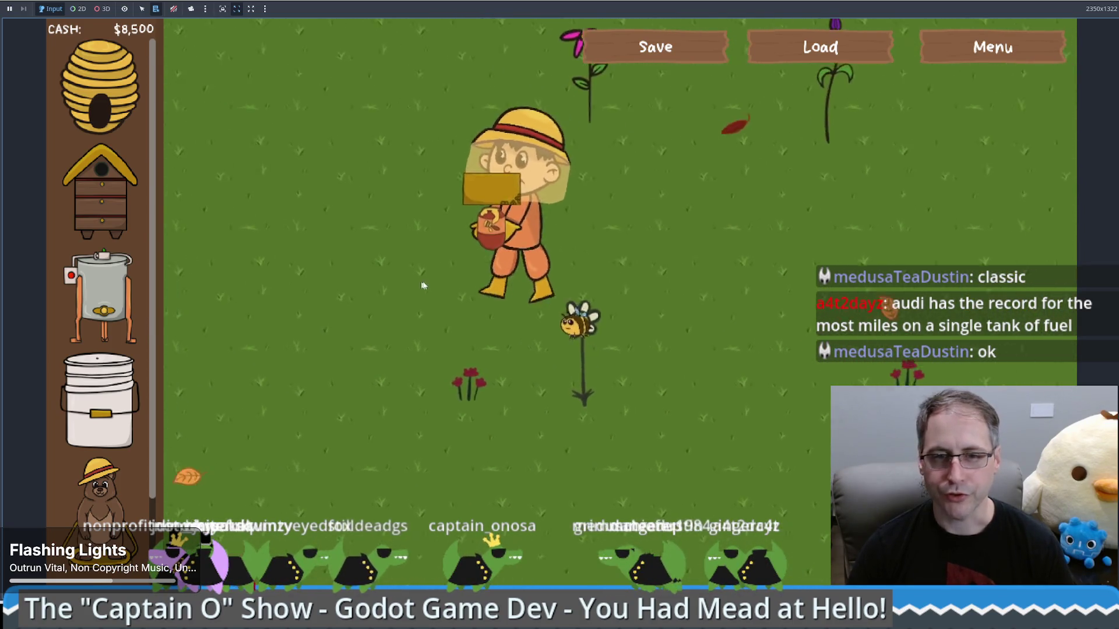
key(Right)
key(Right)
key(Down)
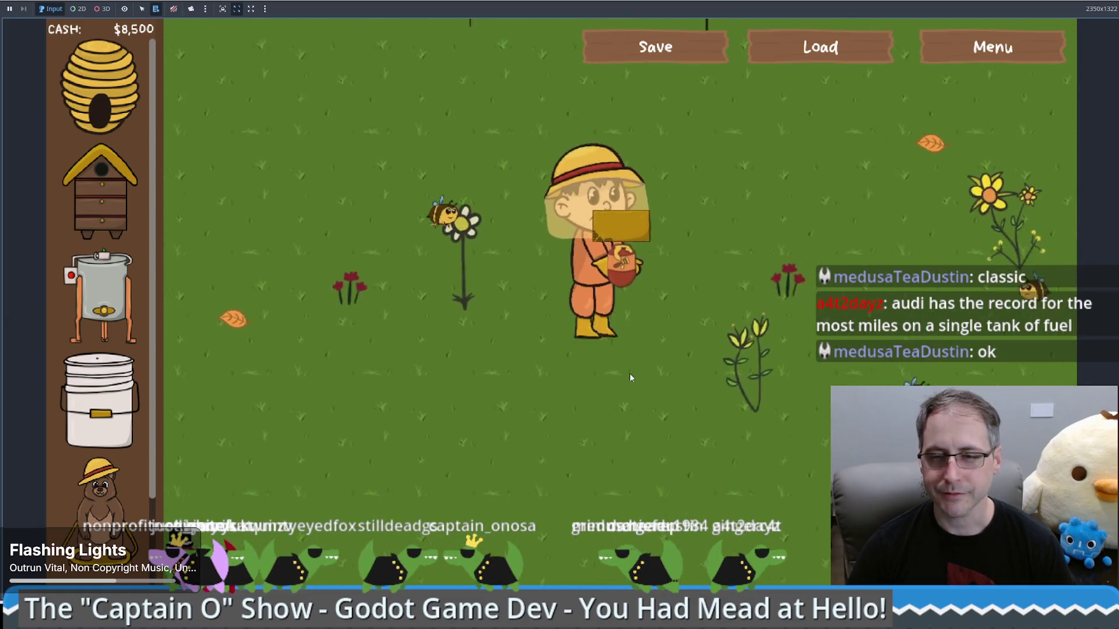
key(Right)
key(Down)
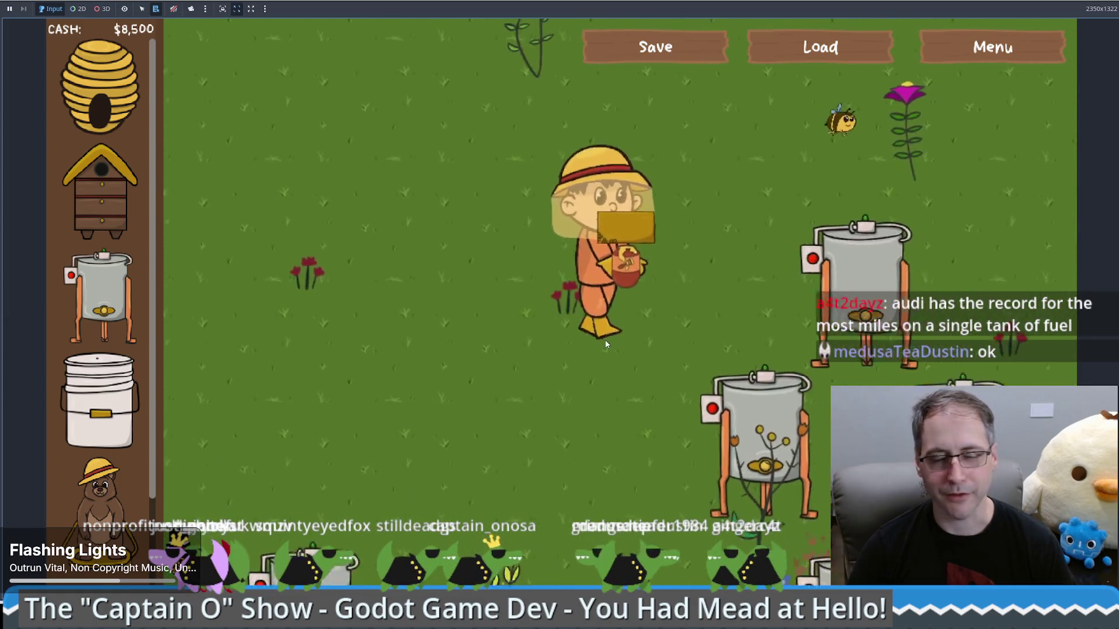
- Place a food-grade bucket in the garden and save the game
click(100, 402)
click(417, 342)
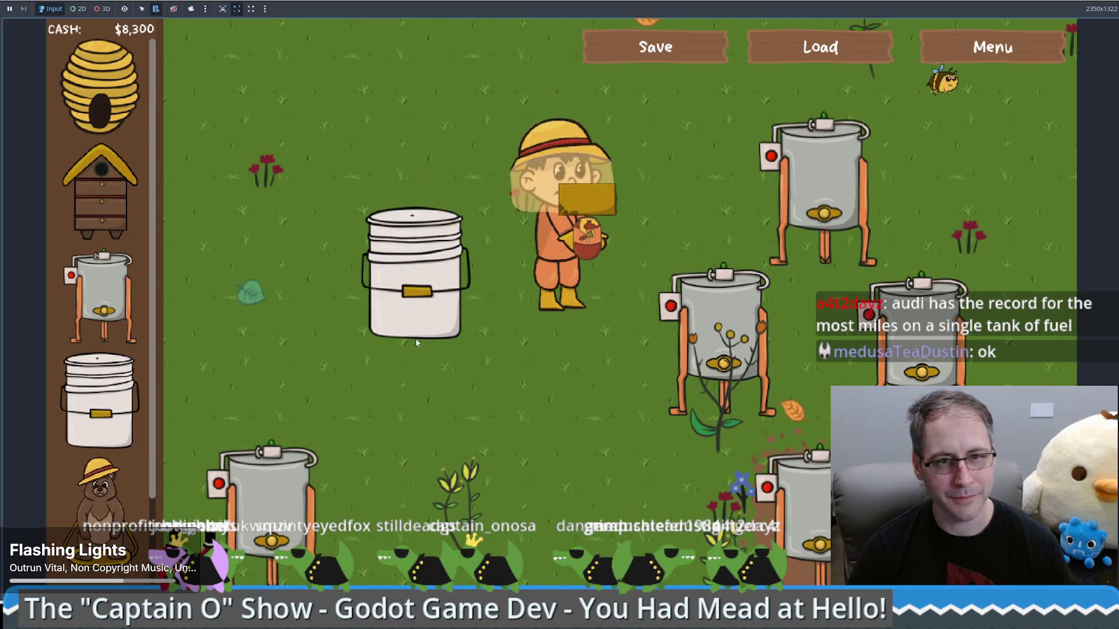
click(678, 54)
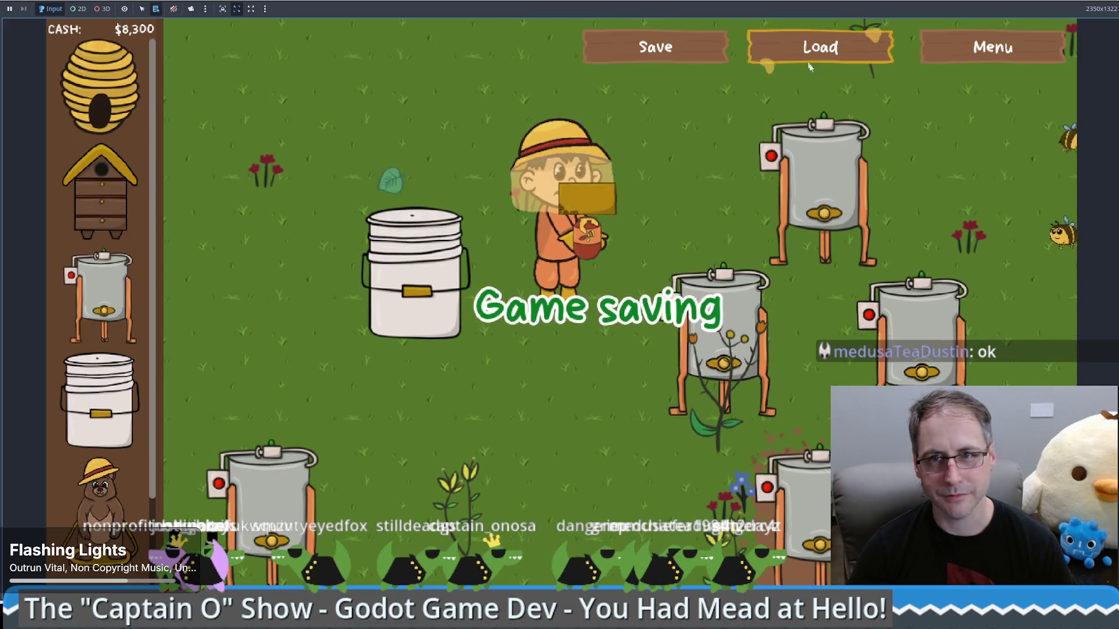
key(Up)
key(Right)
- Load the save, which crashes with a freed-object error in bee.gd, then rerun and enter the garden
click(820, 47)
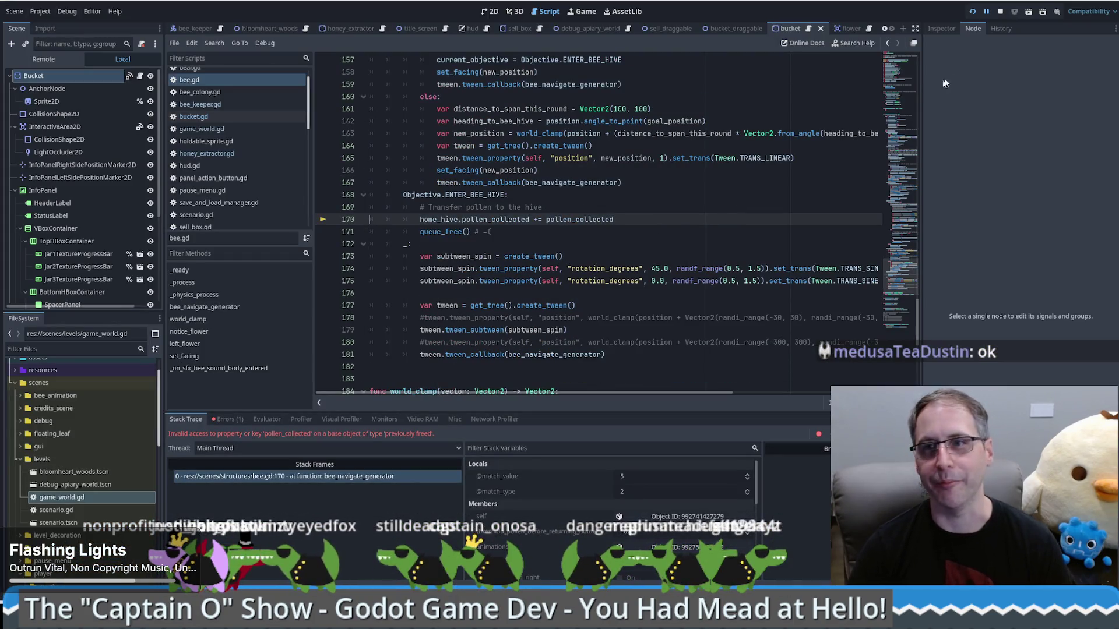
click(1000, 11)
key(F5)
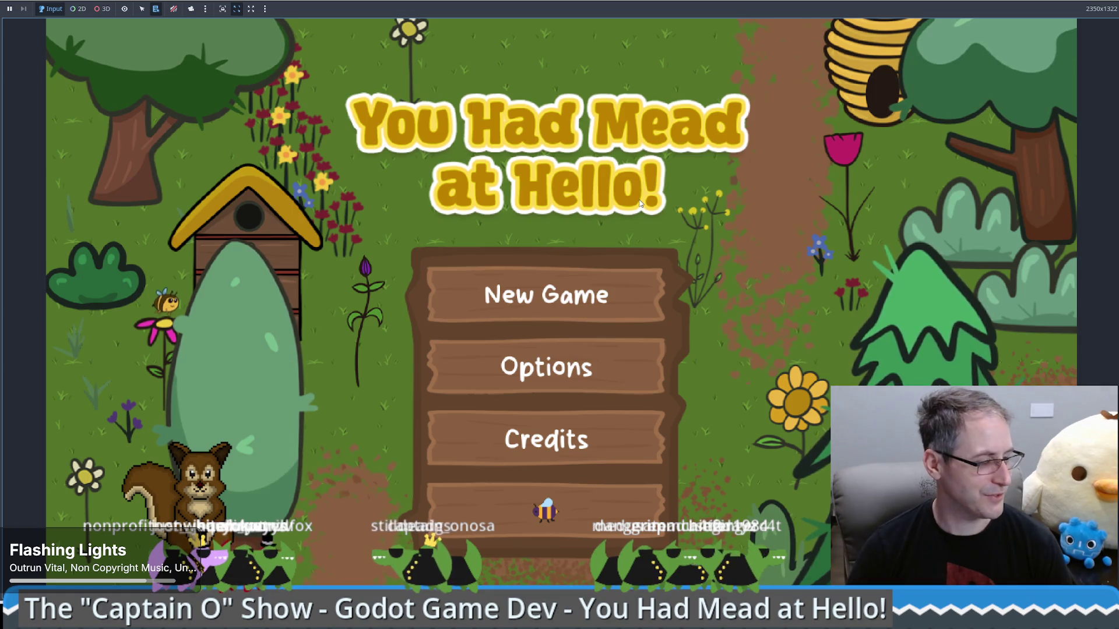
click(620, 496)
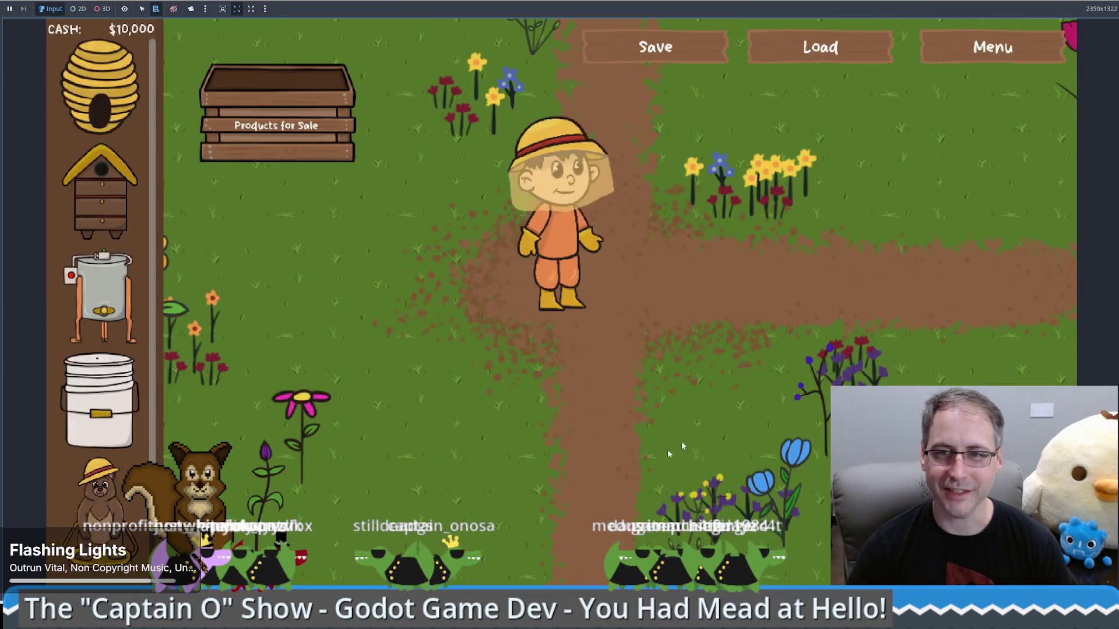
- Load the $8,300 farm, add one honey jar to the Food Grade Bucket, then save and reload
click(821, 47)
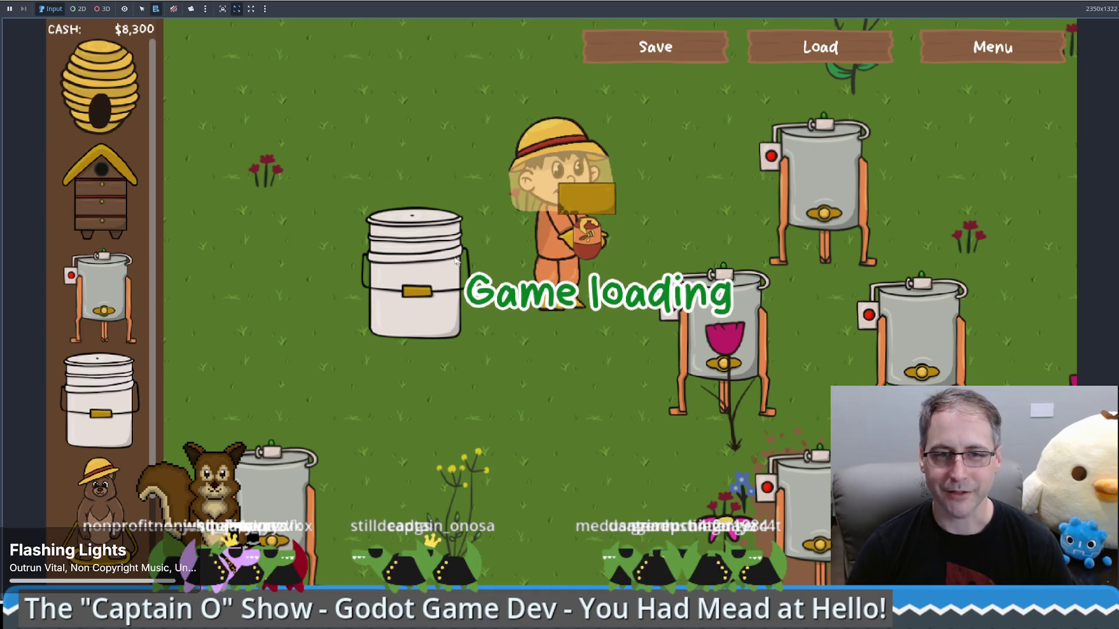
click(456, 261)
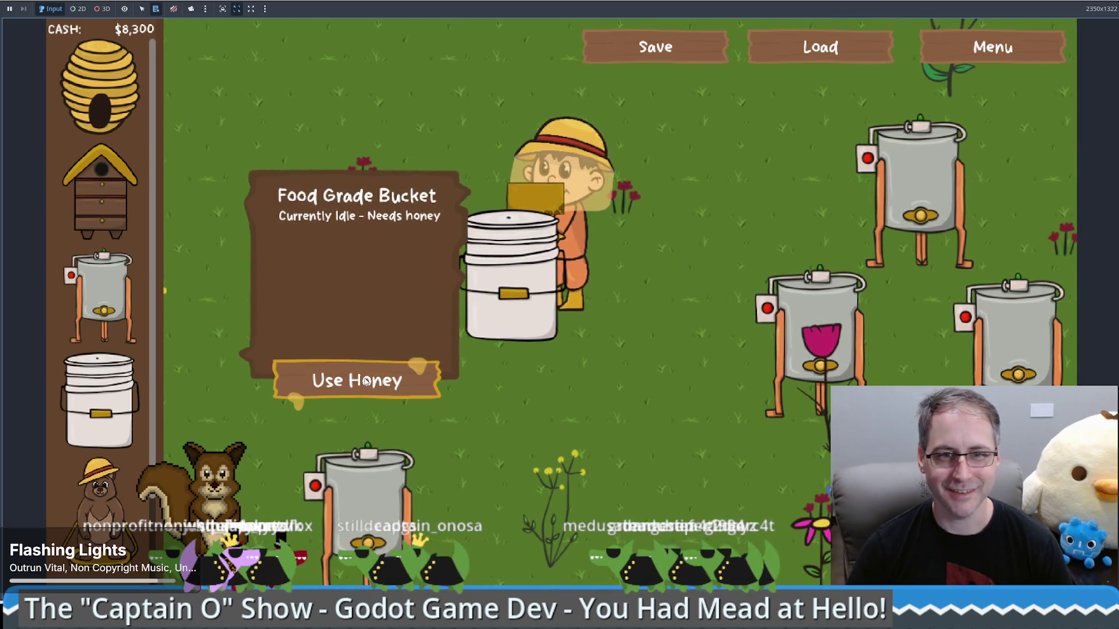
click(367, 382)
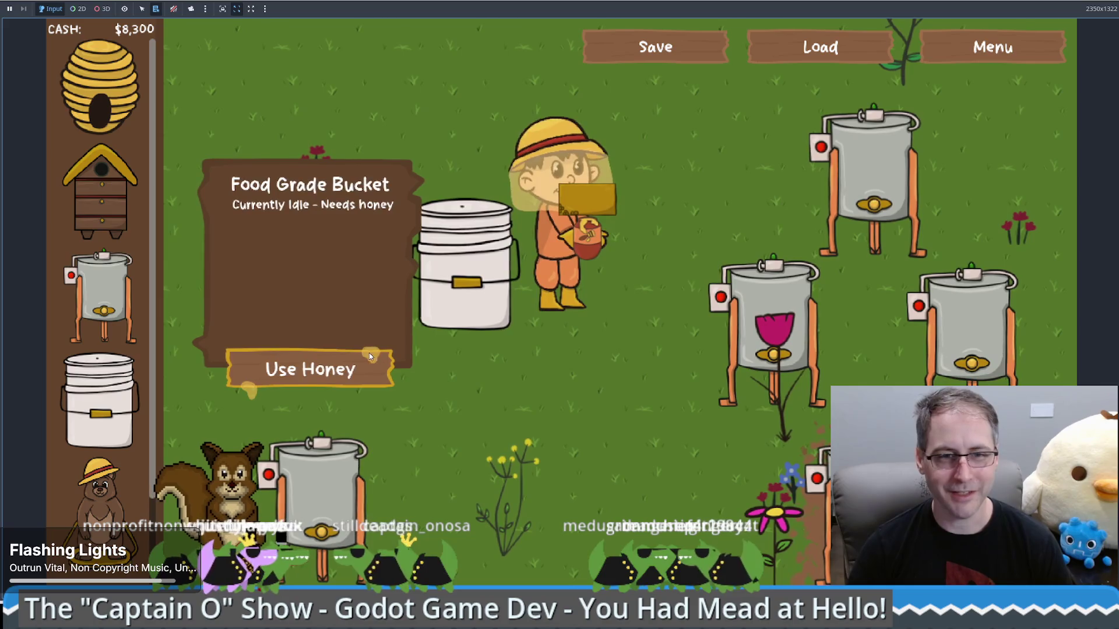
click(358, 368)
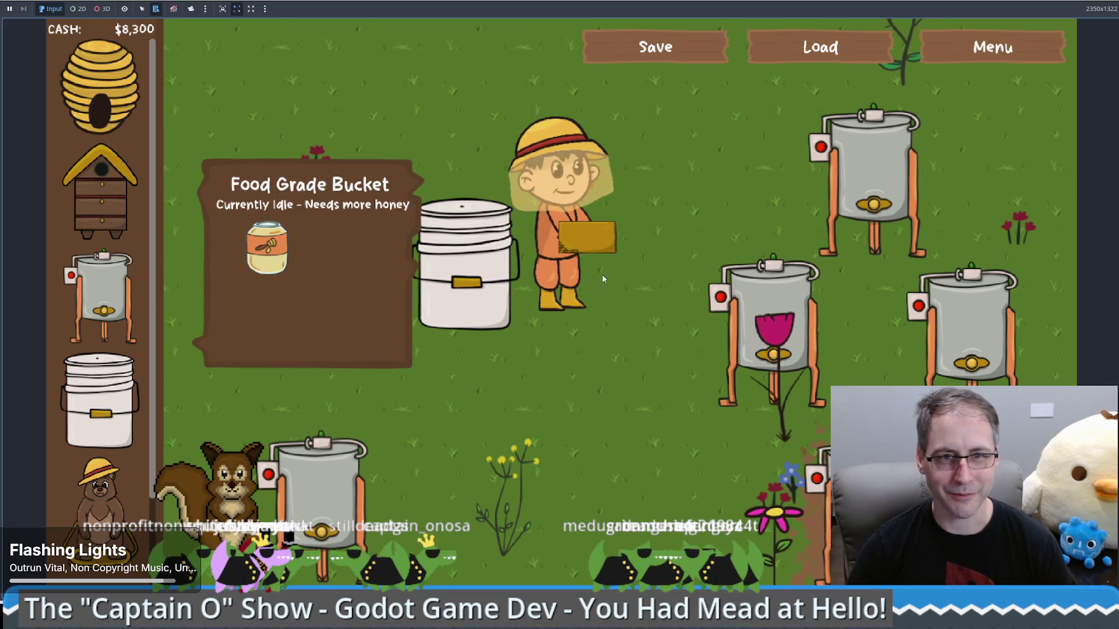
click(677, 51)
click(820, 48)
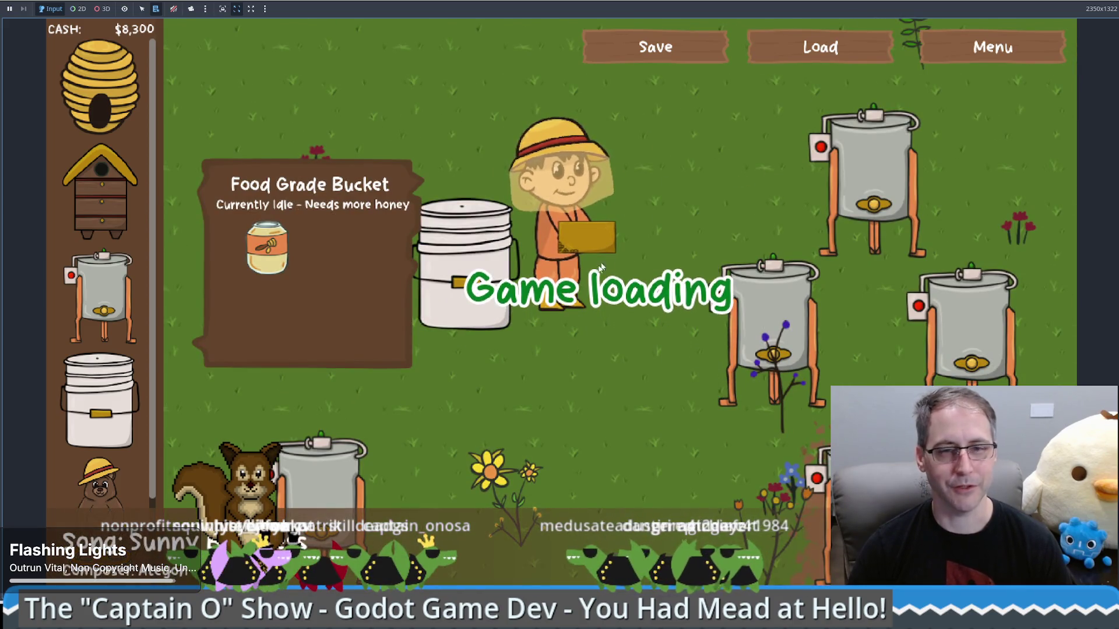
- Walk the farmer between the bucket and extractors to confirm the bucket still holds its honey jar
key(Down)
key(Left)
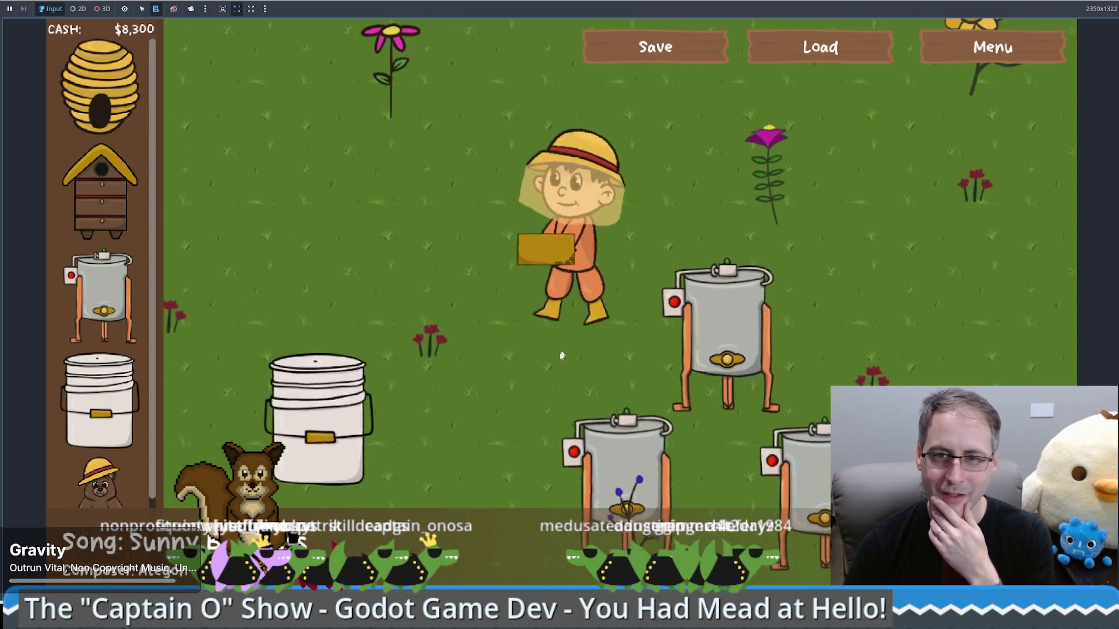
key(Right)
key(Up)
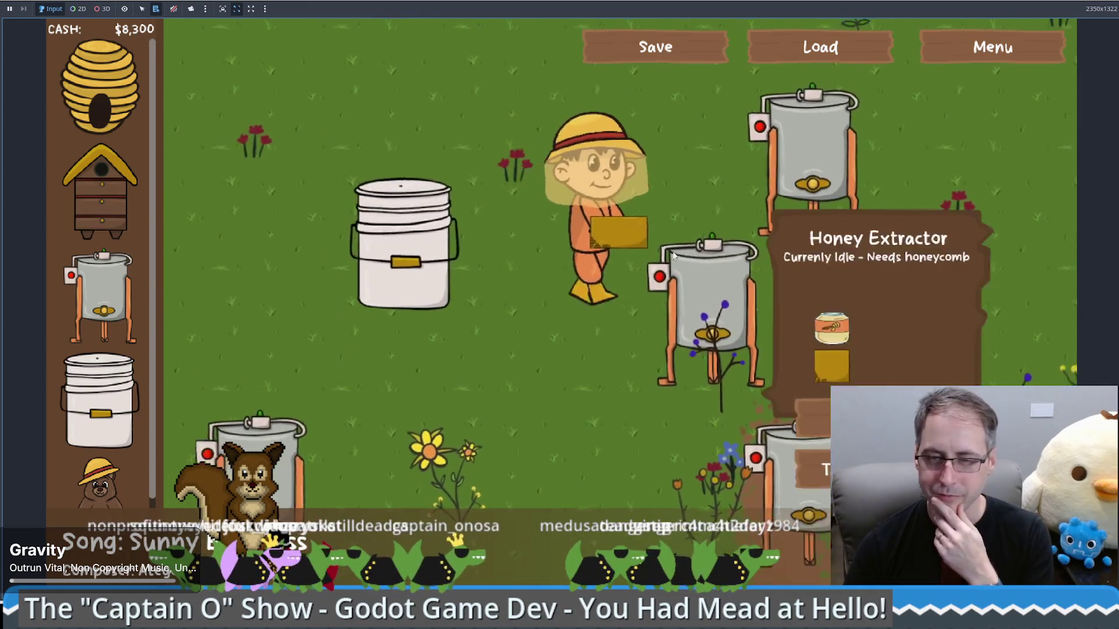
key(Down)
key(Left)
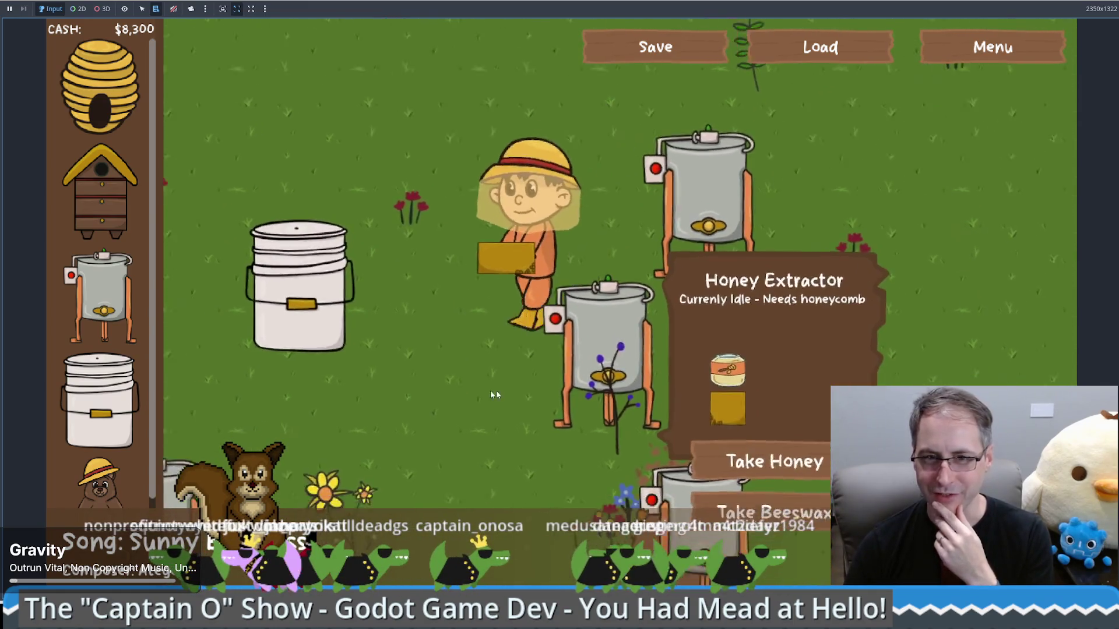
key(Up)
key(Left)
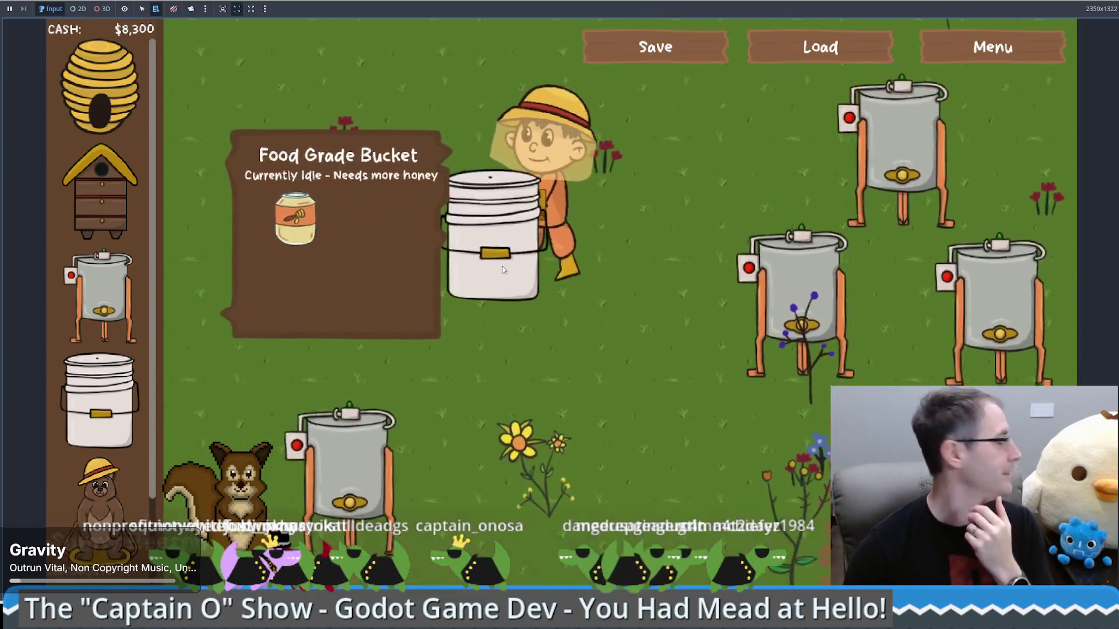
key(Up)
key(Right)
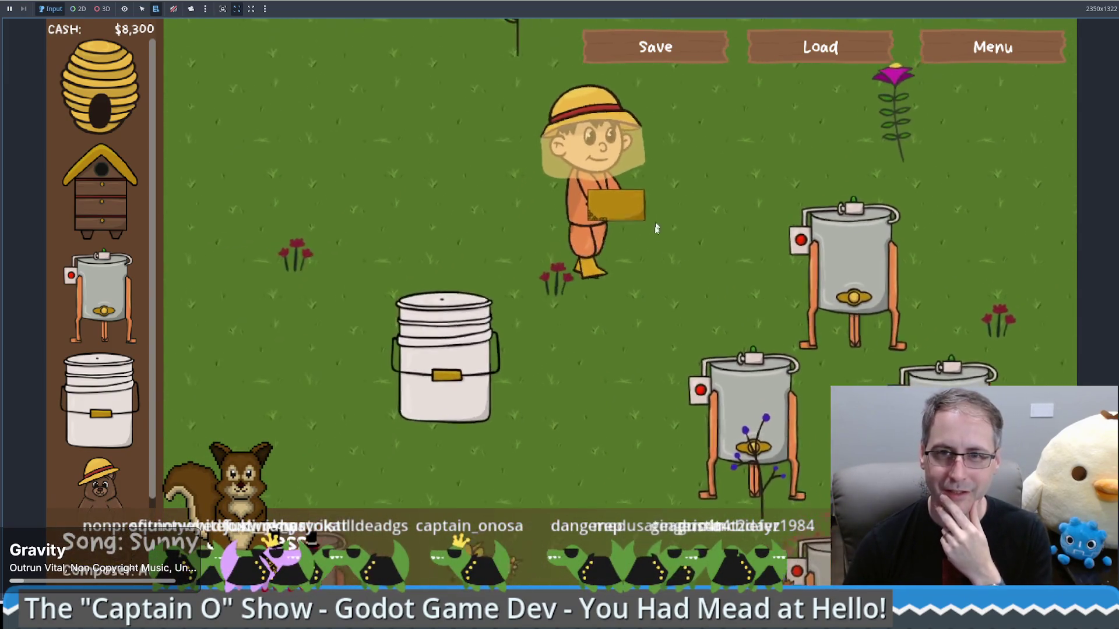
key(Down)
key(Left)
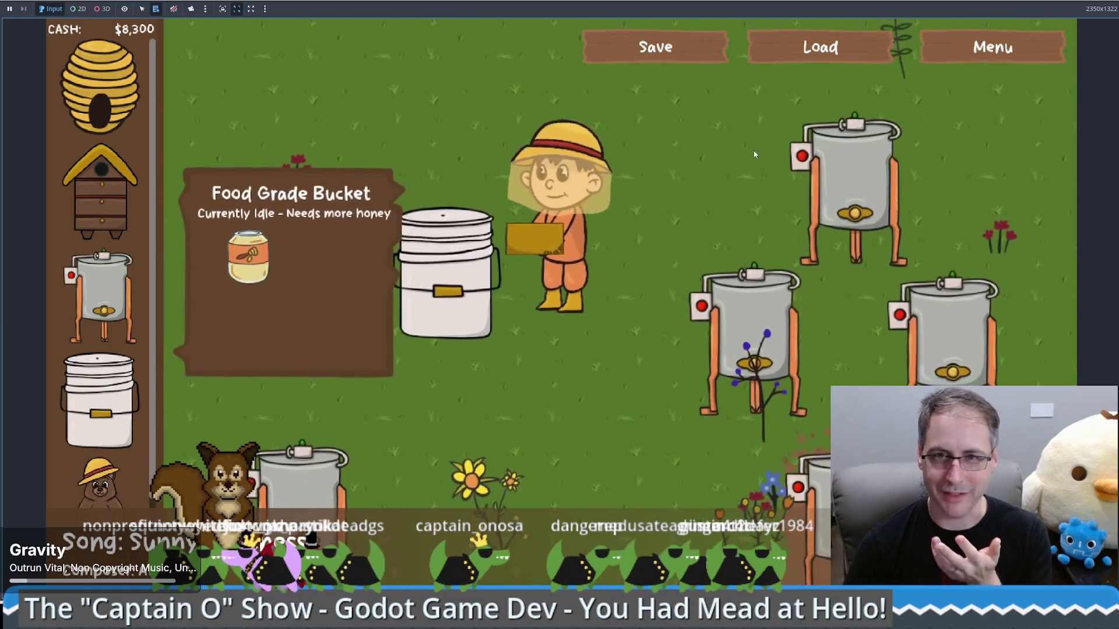
click(816, 52)
- Return to the title from Settings, start a New Game with $1,000, and load the saved farm
click(967, 58)
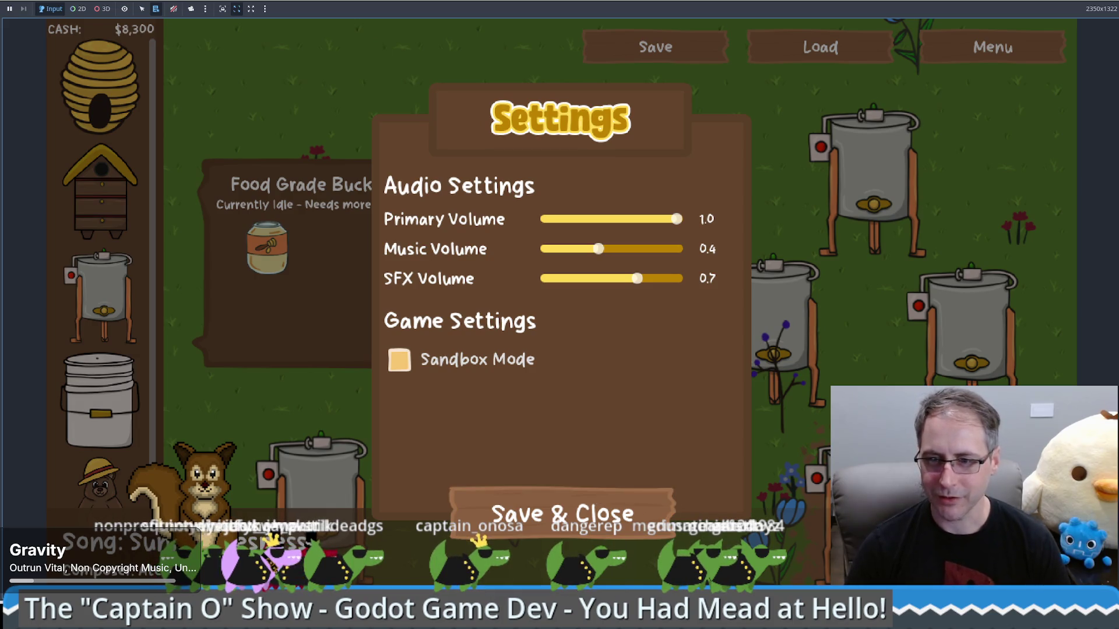
click(562, 513)
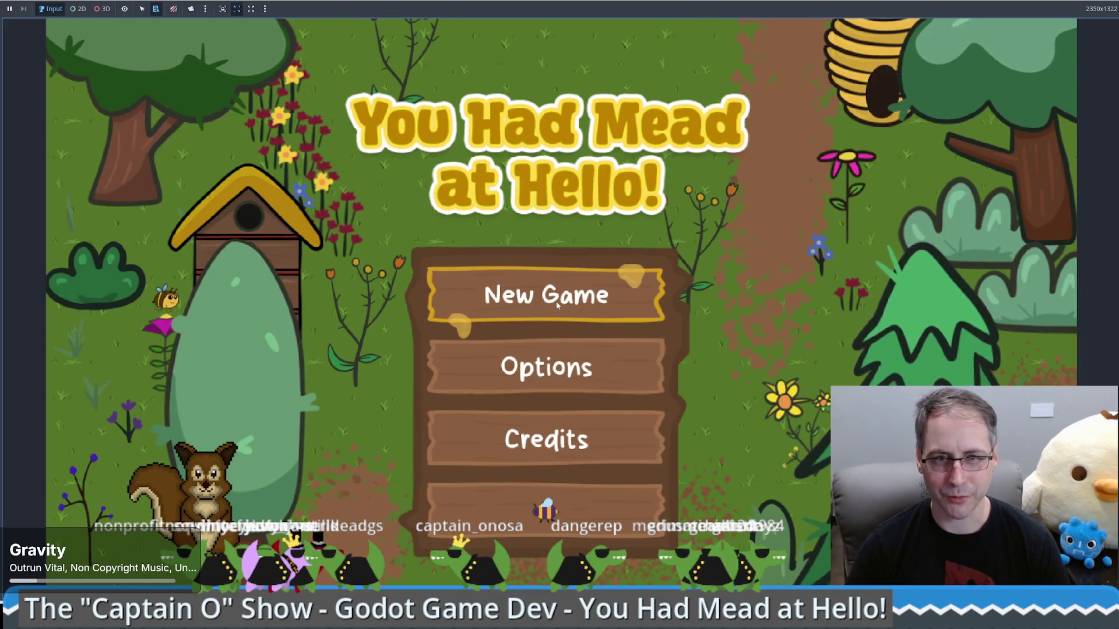
click(556, 301)
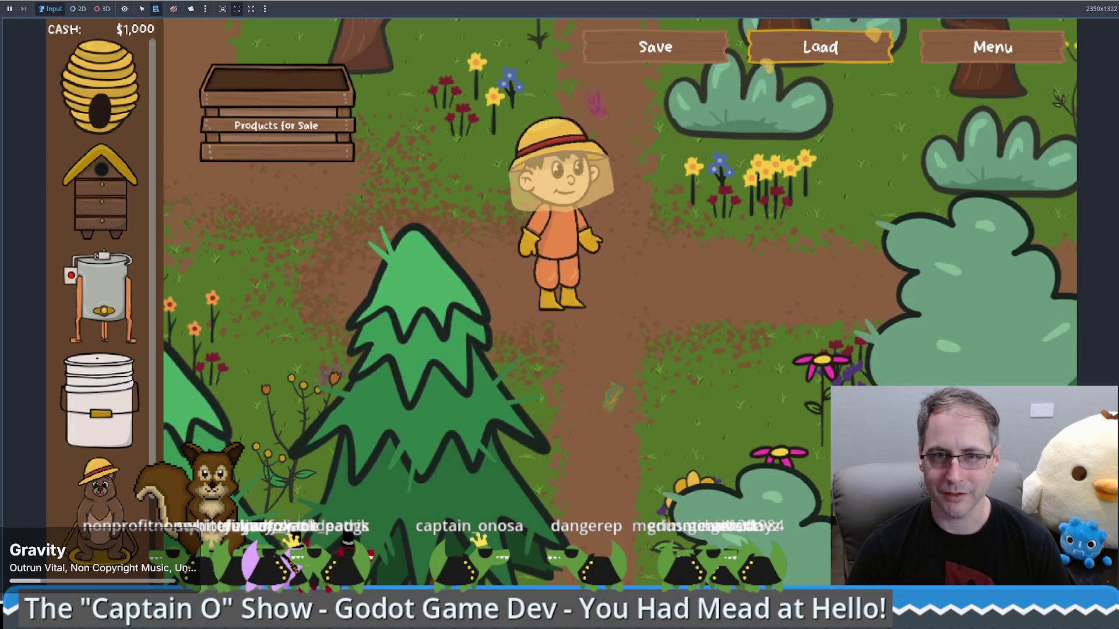
click(804, 54)
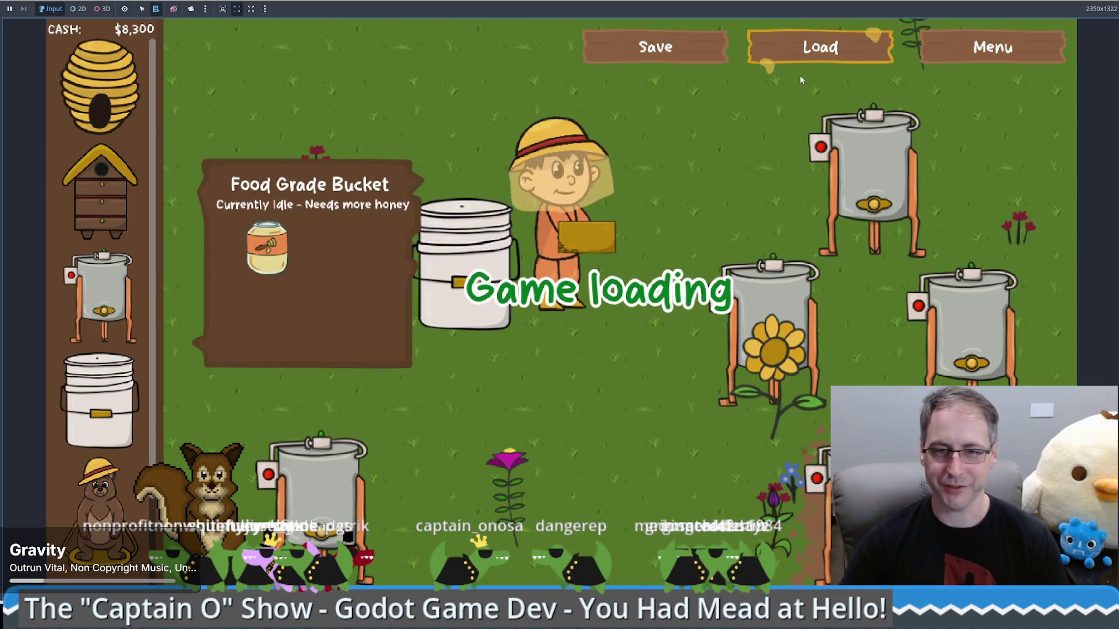